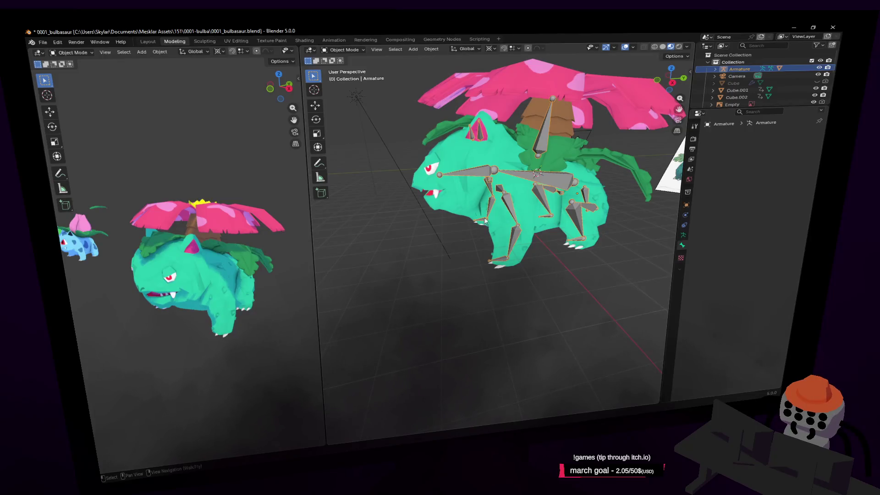
- Select the Venusaur armature and fly the view closer to the model
{"action": "left_click", "coordinate": [347, 51]}
{"action": "left_click", "coordinate": [348, 58]}
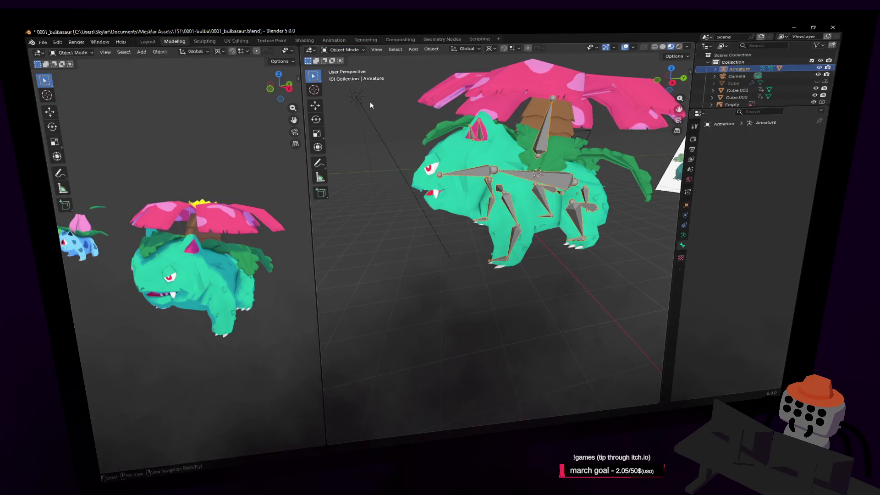
{"action": "left_click", "coordinate": [507, 229]}
{"action": "left_click", "coordinate": [522, 176]}
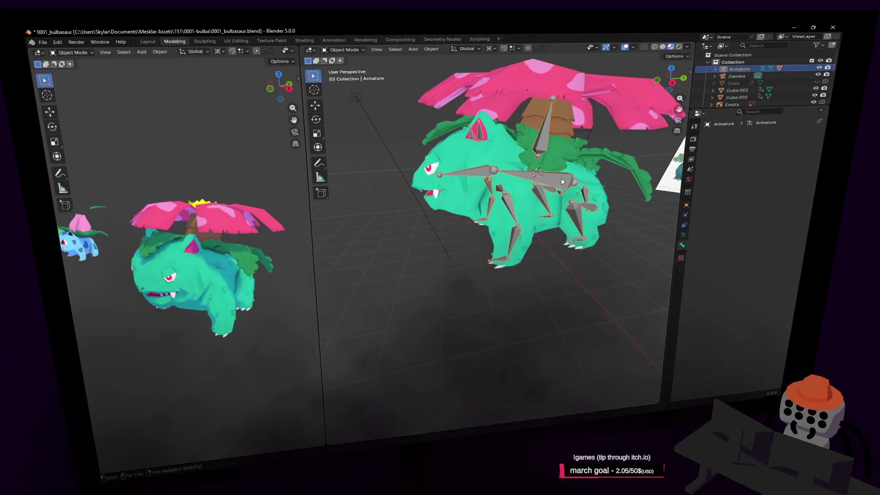
{"action": "key", "text": "shift+grave"}
{"action": "key", "text": "w"}
{"action": "key", "text": "Return"}
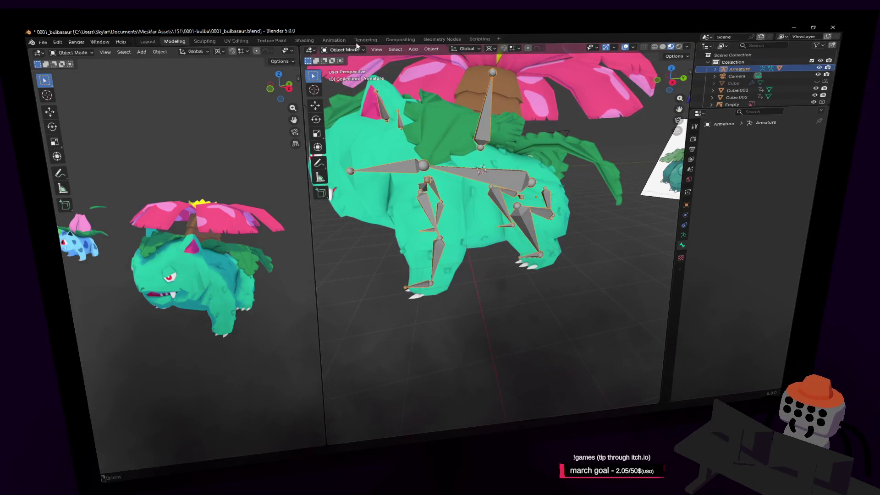
- Put the armature in Pose Mode and test-rotate Bone.001, cancelling the rotation
{"action": "left_click", "coordinate": [344, 50]}
{"action": "left_click", "coordinate": [353, 81]}
{"action": "left_click", "coordinate": [512, 174]}
{"action": "key", "text": "r"}
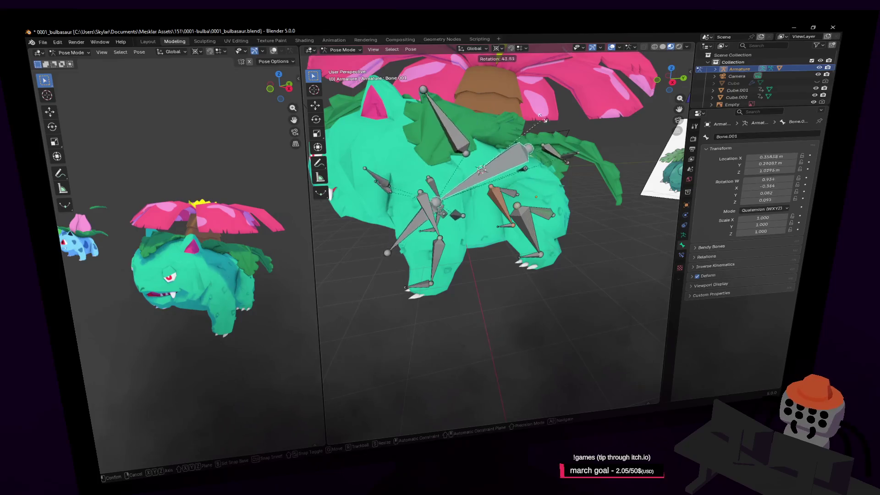
{"action": "key", "text": "Escape"}
- Reposition the view around the Venusaur and switch the armature into Edit Mode
{"action": "key", "text": "shift+grave"}
{"action": "key", "text": "w"}
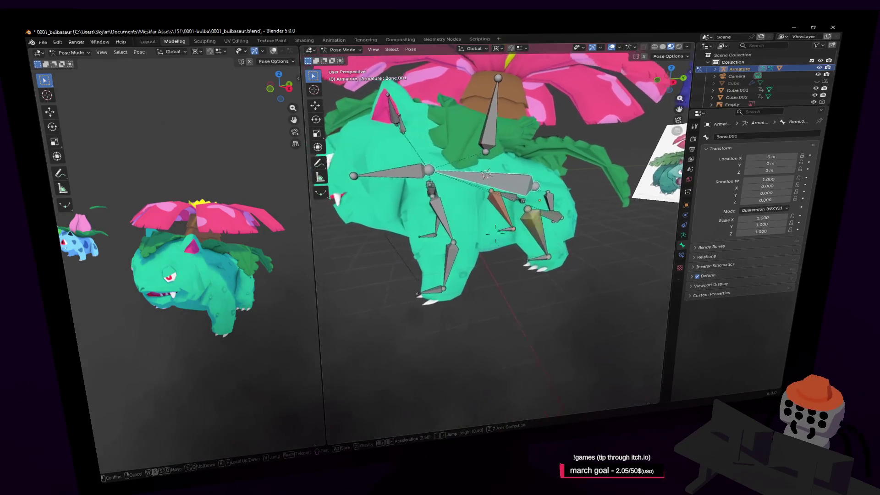
{"action": "left_click", "coordinate": [559, 155]}
{"action": "key", "text": "Tab"}
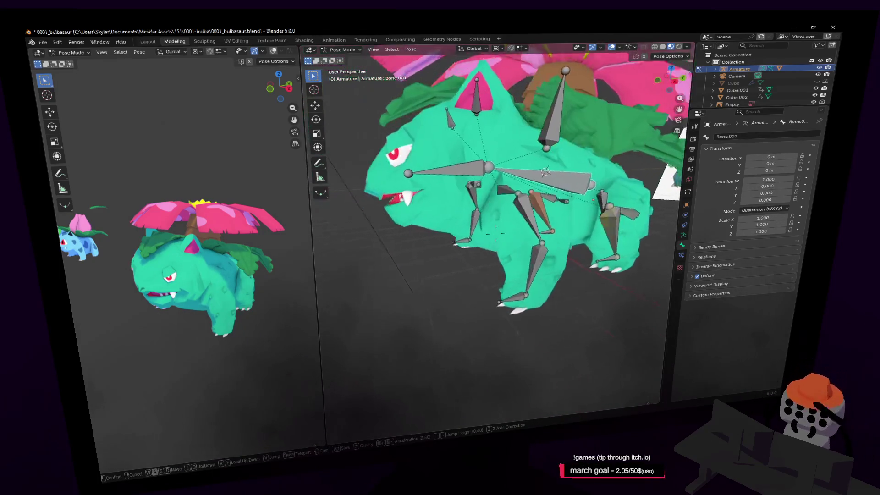
{"action": "left_click", "coordinate": [341, 50]}
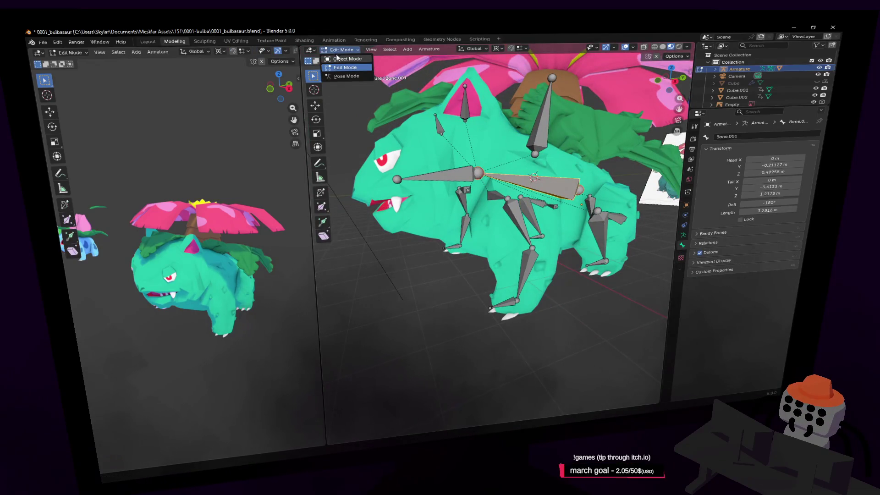
- Return to Object Mode, reselect the armature and enter Edit Mode
{"action": "left_click", "coordinate": [347, 59]}
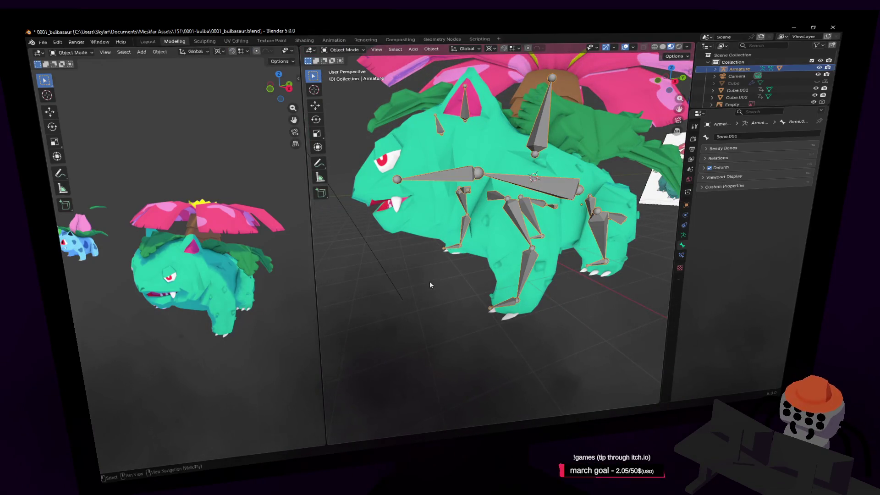
{"action": "scroll", "coordinate": [430, 285], "scroll_direction": "up", "scroll_amount": 4}
{"action": "left_click", "coordinate": [524, 263]}
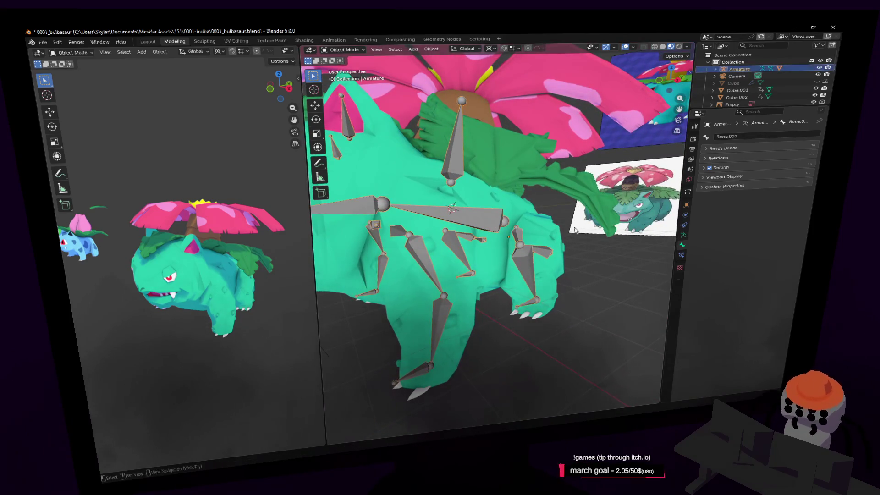
{"action": "left_click", "coordinate": [342, 49]}
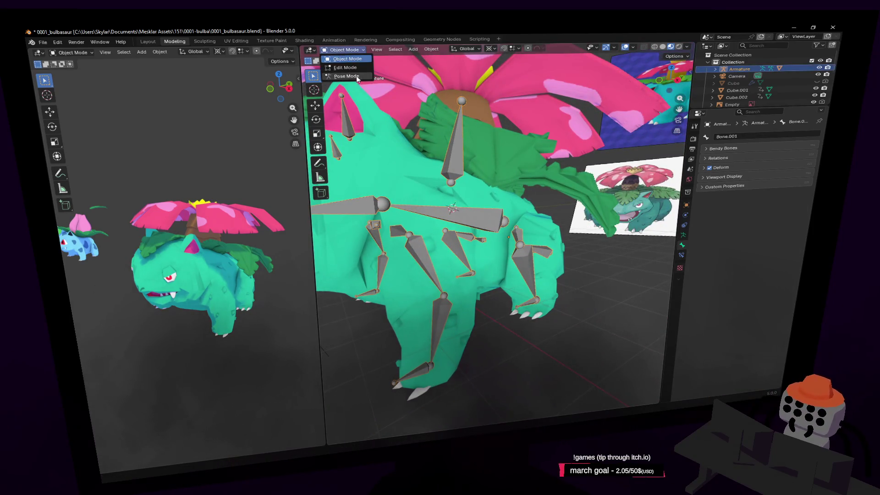
{"action": "left_click", "coordinate": [345, 67]}
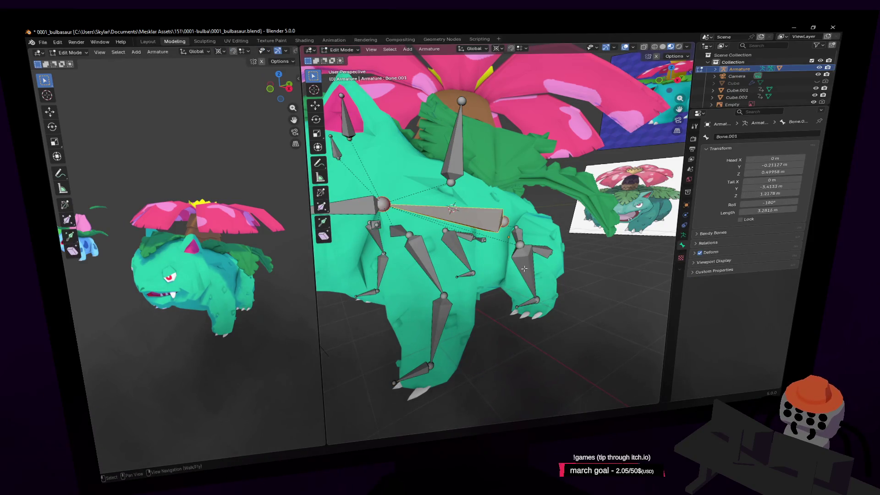
- Move the upper back leg bone and back foot bone into the hind leg
{"action": "left_click", "coordinate": [569, 251]}
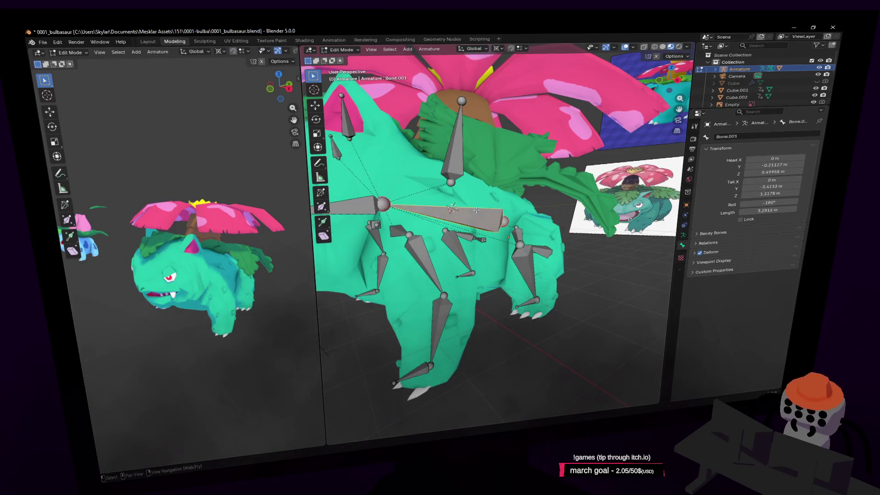
{"action": "key", "text": "g"}
{"action": "left_click", "coordinate": [553, 263]}
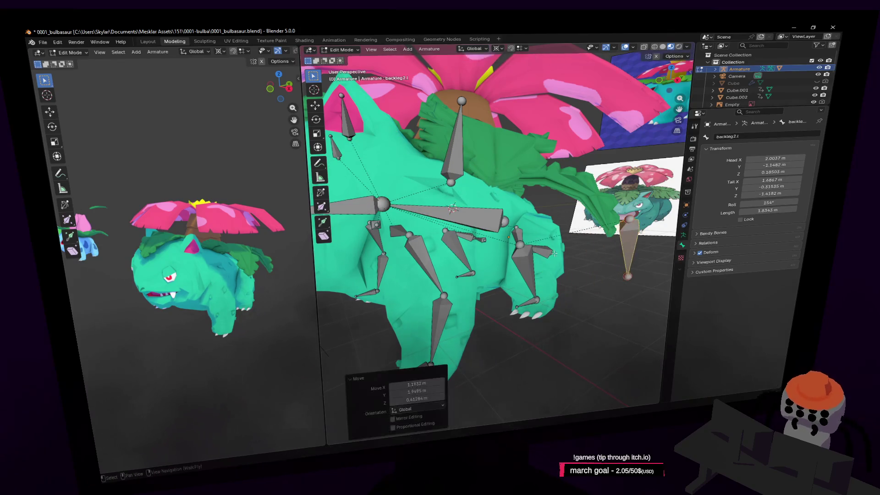
{"action": "key", "text": "g"}
{"action": "left_click", "coordinate": [547, 292]}
{"action": "left_click", "coordinate": [531, 303]}
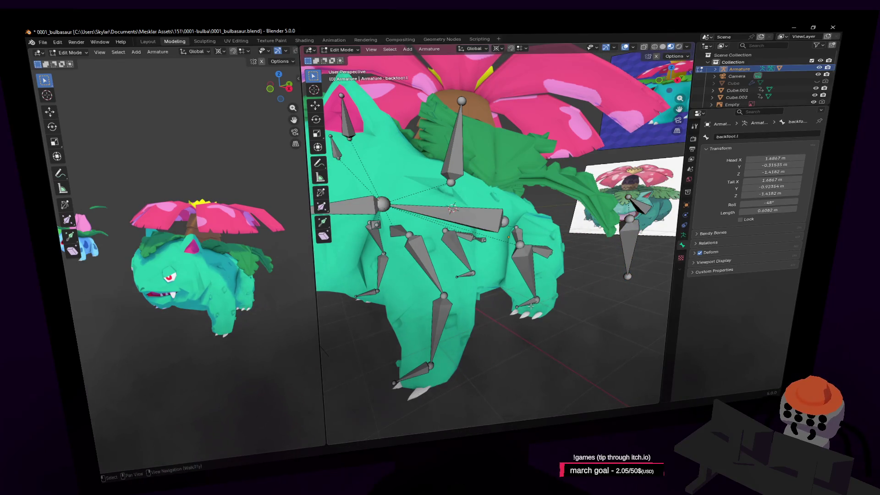
{"action": "key", "text": "g"}
{"action": "left_click", "coordinate": [559, 300]}
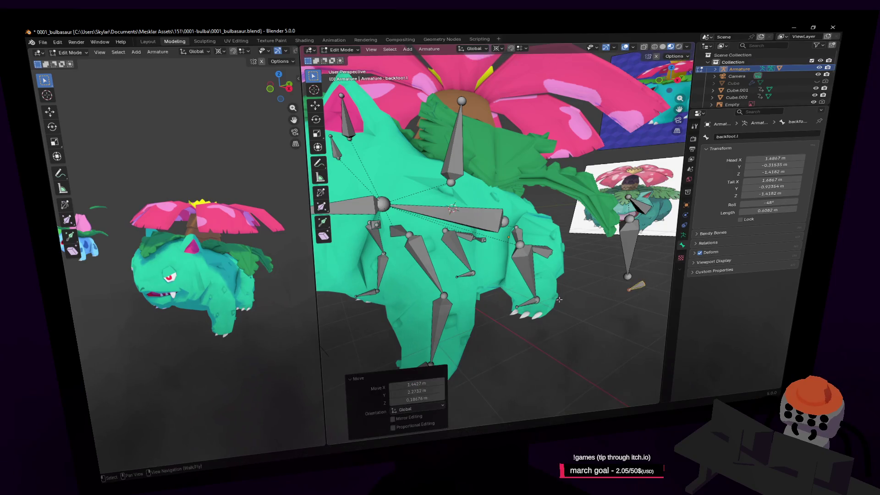
- Reposition the left and right front leg bones, checking the hip bones
{"action": "left_click", "coordinate": [429, 270]}
{"action": "key", "text": "g"}
{"action": "left_click", "coordinate": [619, 215]}
{"action": "right_click_drag", "start_coordinate": [619, 215], "coordinate": [494, 229]}
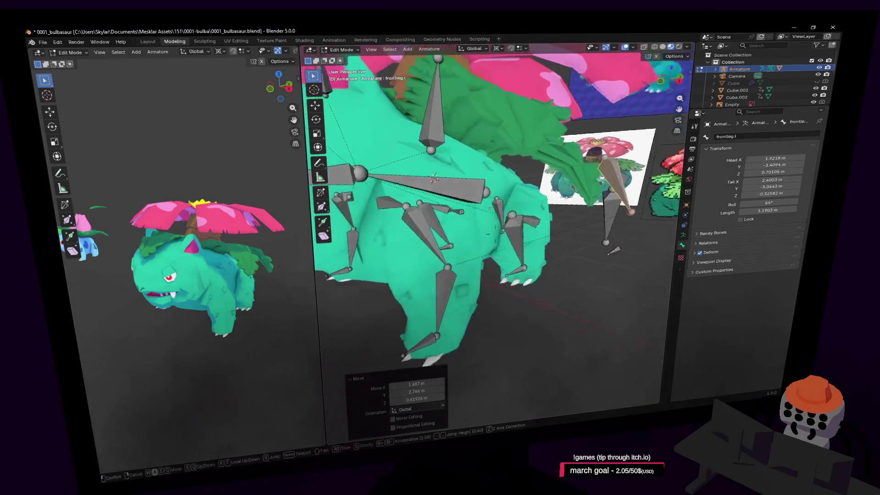
{"action": "left_click", "coordinate": [484, 223]}
{"action": "left_click", "coordinate": [485, 223]}
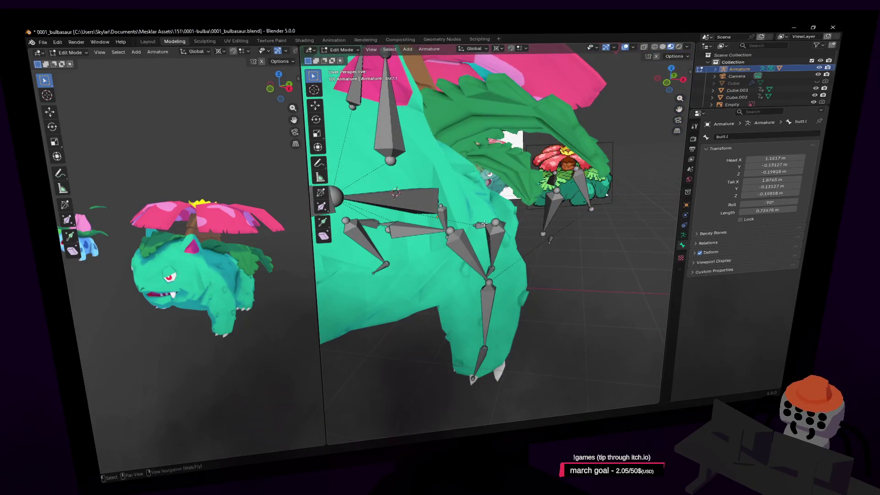
{"action": "left_click", "coordinate": [481, 220]}
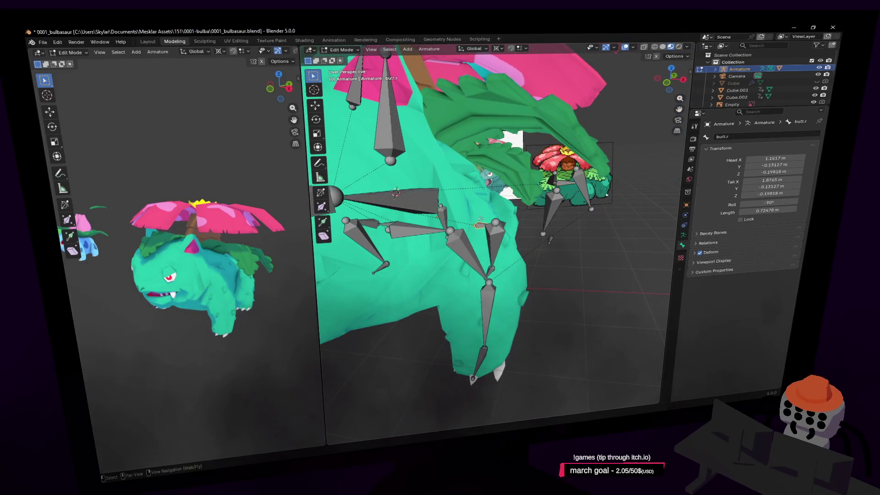
{"action": "left_click", "coordinate": [474, 243]}
{"action": "key", "text": "g"}
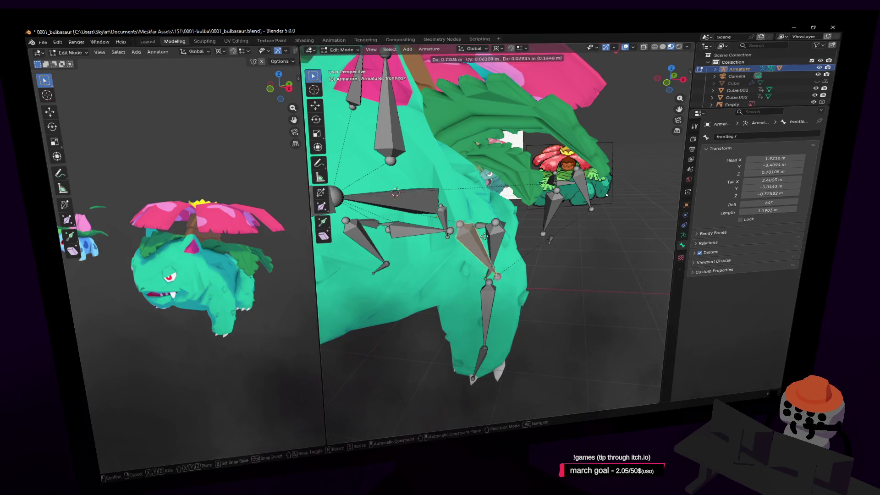
{"action": "left_click", "coordinate": [484, 236]}
- Move the right shoulder bone into place, leaving the left shoulder unchanged
{"action": "left_click", "coordinate": [440, 223]}
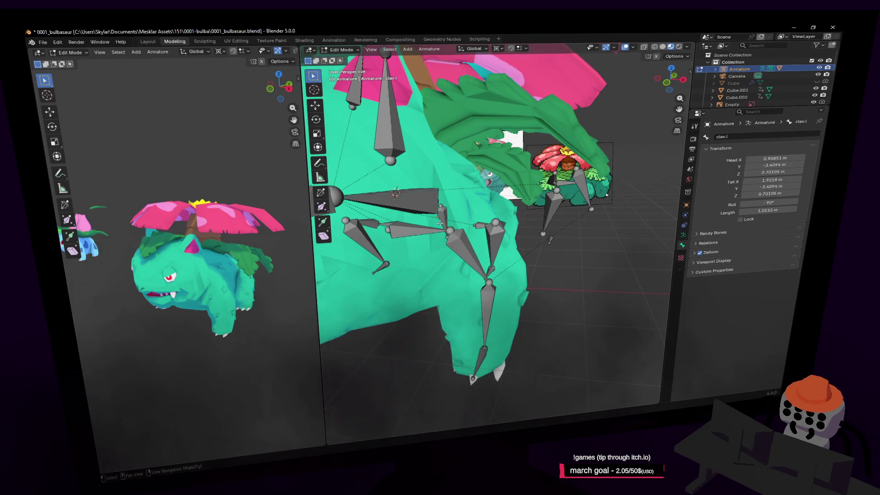
{"action": "left_click", "coordinate": [418, 232]}
{"action": "key", "text": "g"}
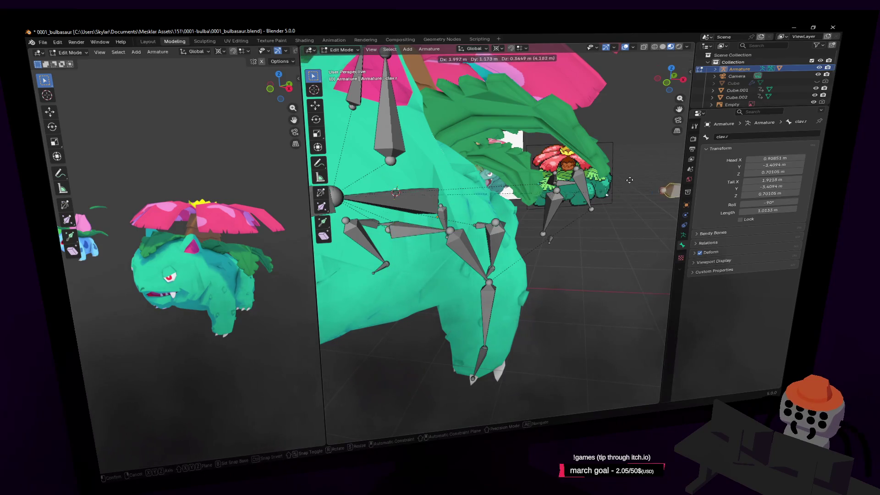
{"action": "left_click", "coordinate": [437, 208]}
{"action": "left_click", "coordinate": [442, 216]}
{"action": "key", "text": "g"}
{"action": "right_click", "coordinate": [452, 203]}
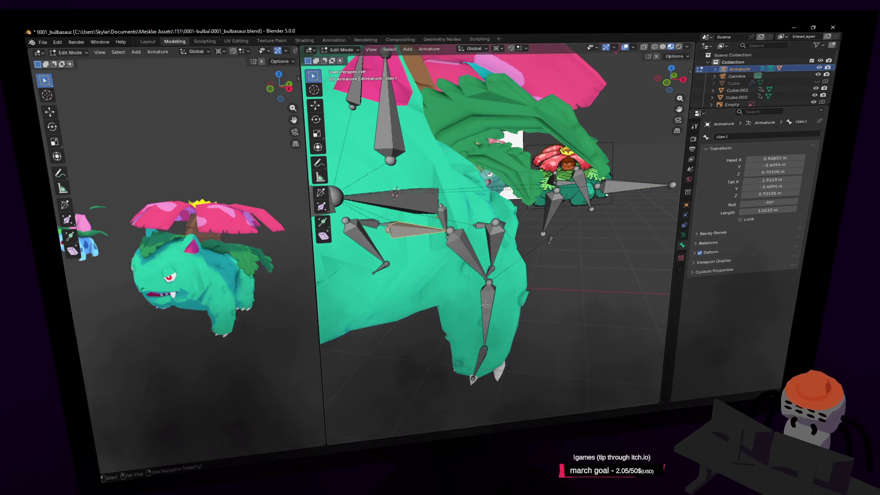
- Shift the lower left front leg bone right and the front foot bone up-right
{"action": "left_click", "coordinate": [504, 298]}
{"action": "key", "text": "g"}
{"action": "left_click", "coordinate": [522, 315]}
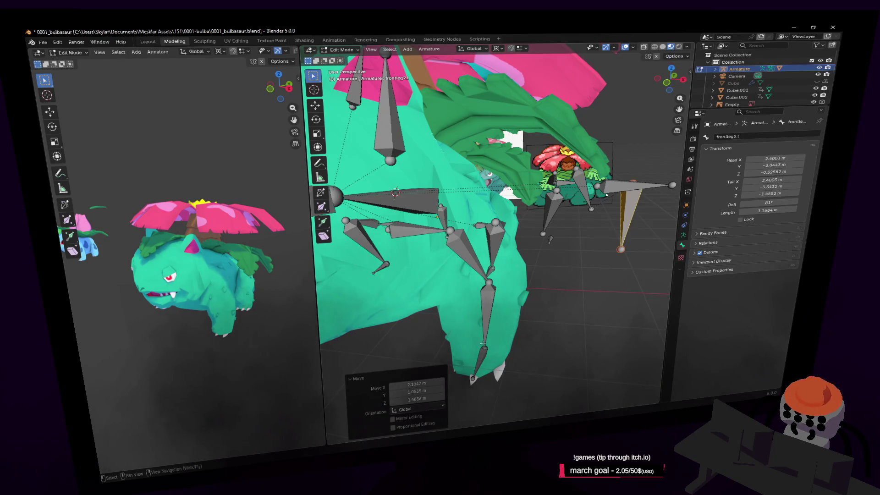
{"action": "left_click", "coordinate": [621, 249]}
{"action": "key", "text": "g"}
{"action": "left_click", "coordinate": [585, 267]}
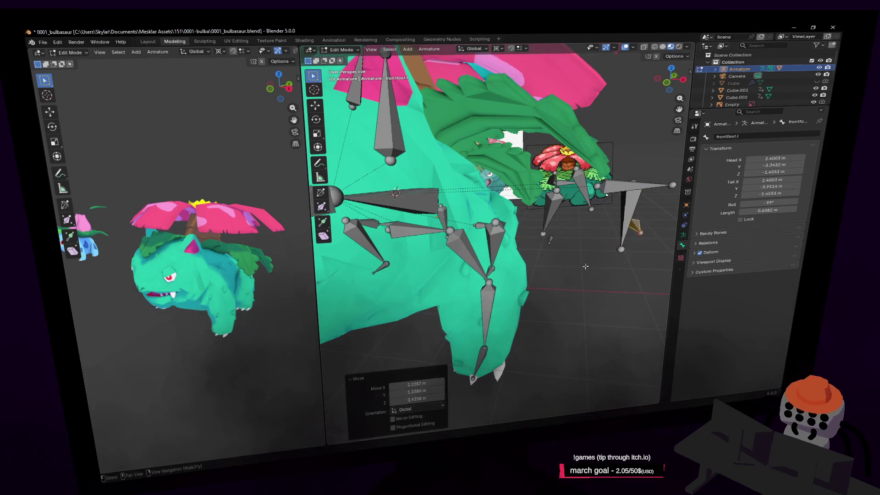
- Box-select the right-side leg bones and delete them
{"action": "left_click", "coordinate": [483, 359]}
{"action": "middle_click_drag", "start_coordinate": [483, 360], "coordinate": [623, 298]}
{"action": "left_click_drag", "start_coordinate": [632, 304], "coordinate": [516, 186]}
{"action": "key", "text": "x"}
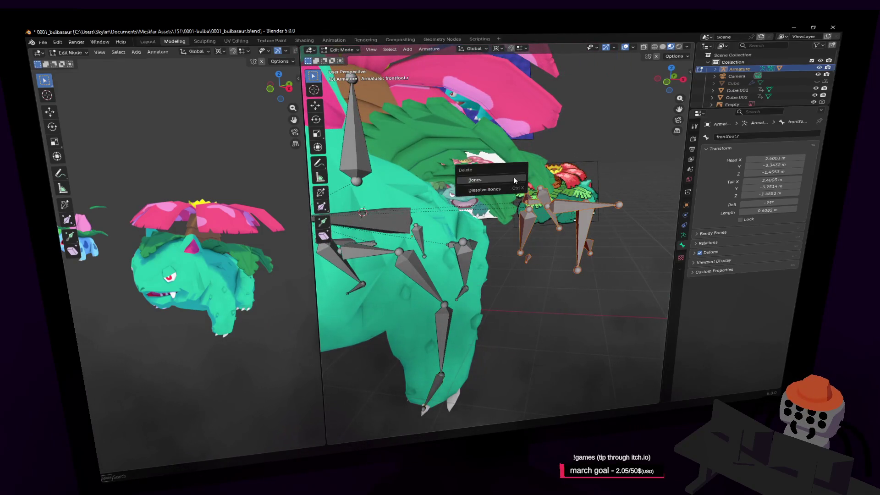
{"action": "left_click", "coordinate": [513, 176]}
- Check the ear and eye-side shoulder bones, then switch the armature to Pose Mode
{"action": "key", "text": "shift+grave"}
{"action": "key", "text": "s"}
{"action": "left_click", "coordinate": [505, 140]}
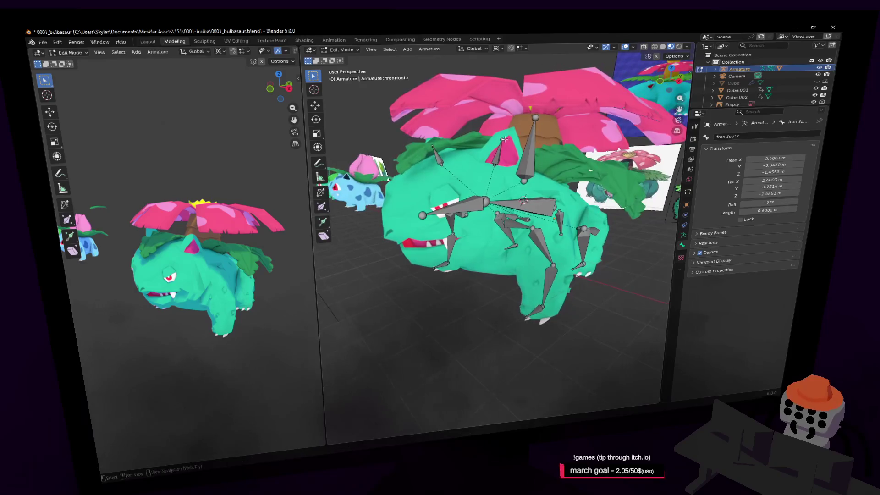
{"action": "left_click", "coordinate": [504, 149]}
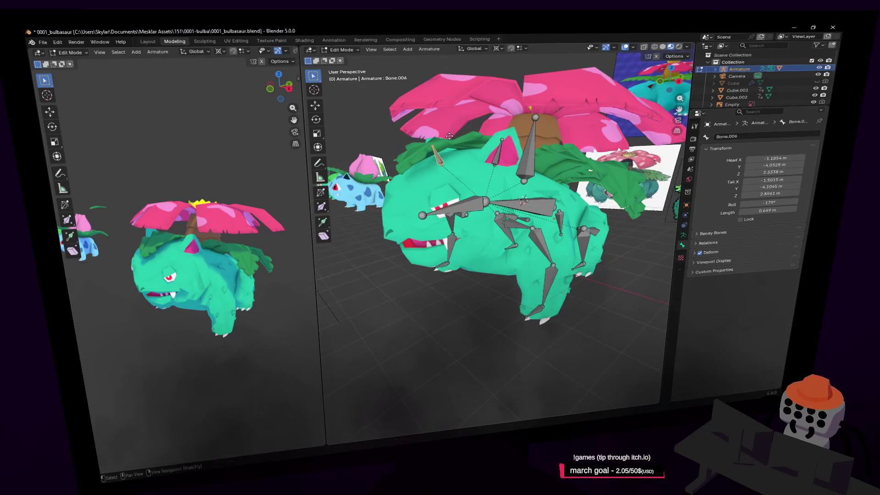
{"action": "scroll", "coordinate": [499, 224], "scroll_direction": "up", "scroll_amount": 5}
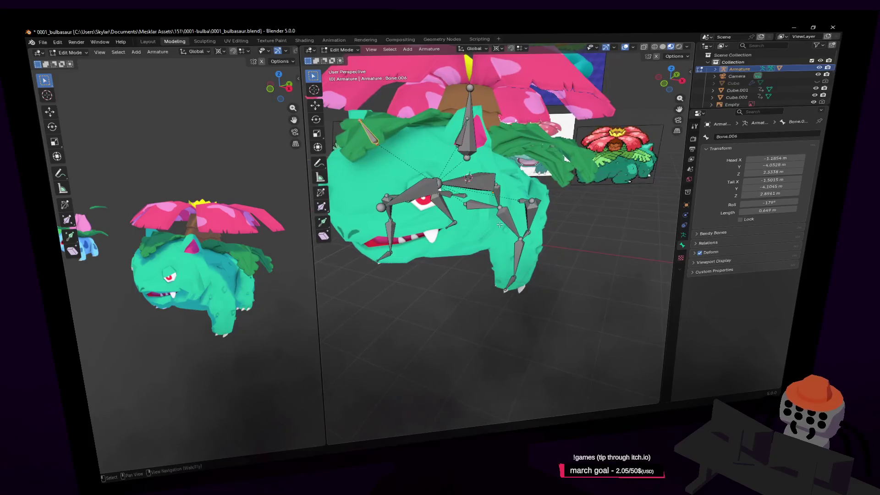
{"action": "left_click", "coordinate": [481, 205]}
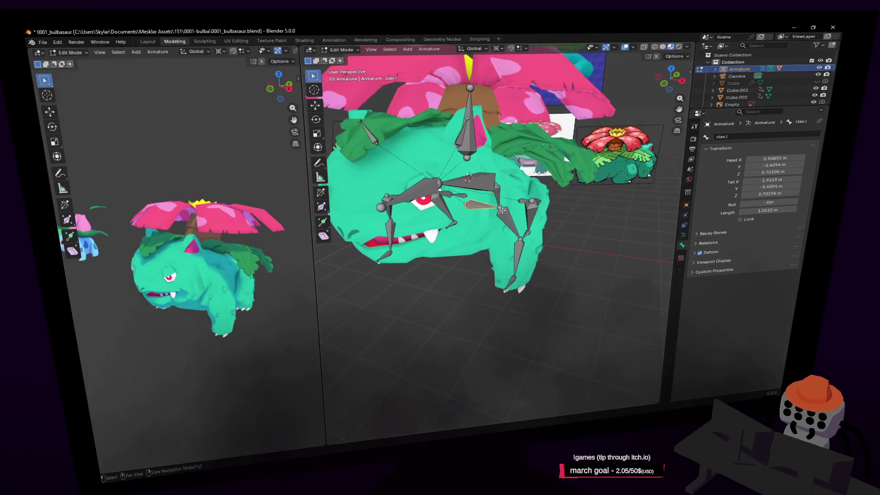
{"action": "left_click", "coordinate": [341, 50]}
{"action": "left_click", "coordinate": [341, 76]}
{"action": "key", "text": "shift+grave"}
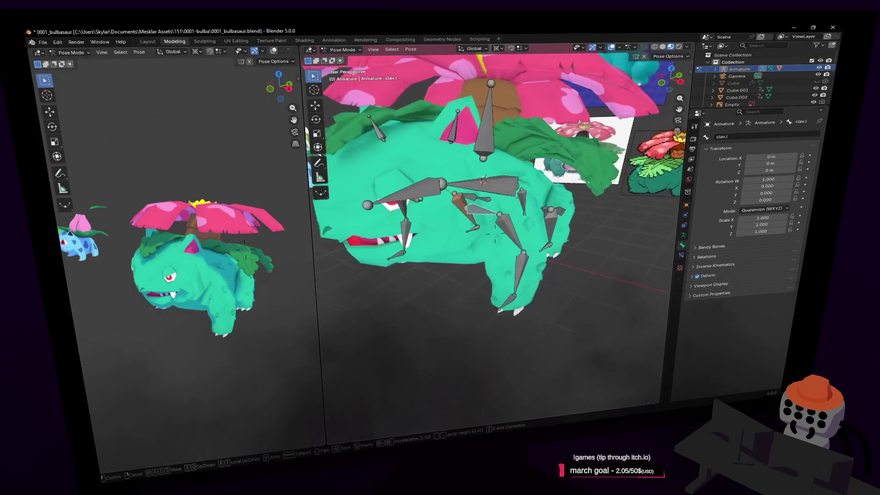
- Test-move the right front leg bone, cancel, then inspect the front foot and back leg bones
{"action": "left_click", "coordinate": [534, 207]}
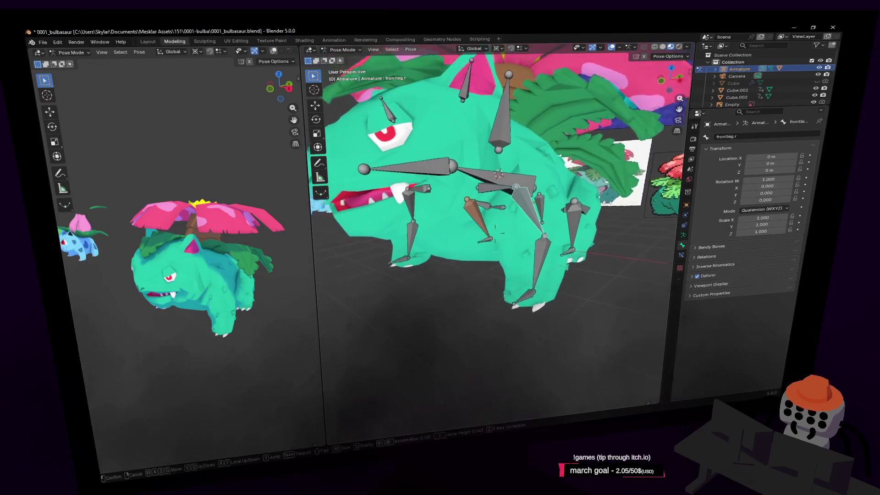
{"action": "left_click", "coordinate": [498, 231]}
{"action": "key", "text": "g"}
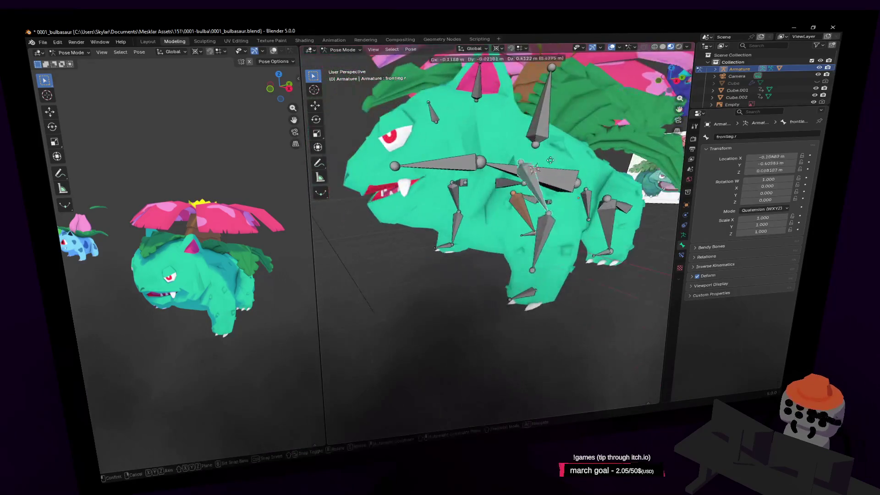
{"action": "key", "text": "Escape"}
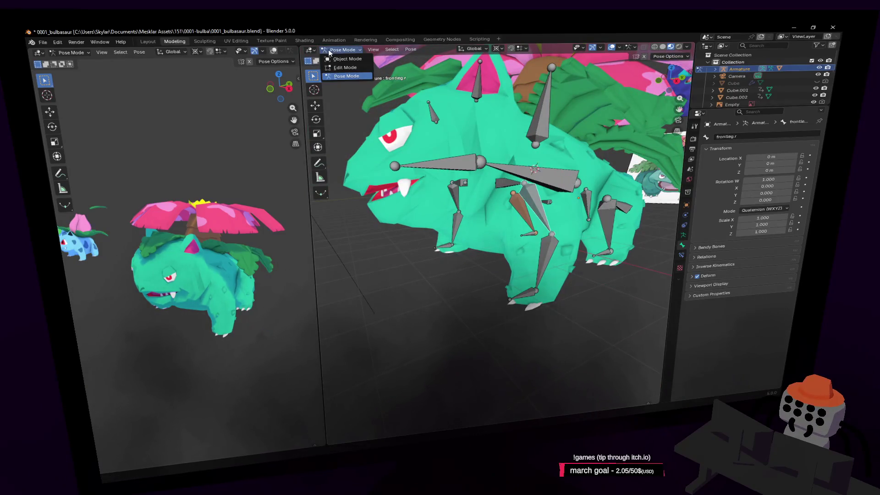
{"action": "left_click", "coordinate": [526, 297]}
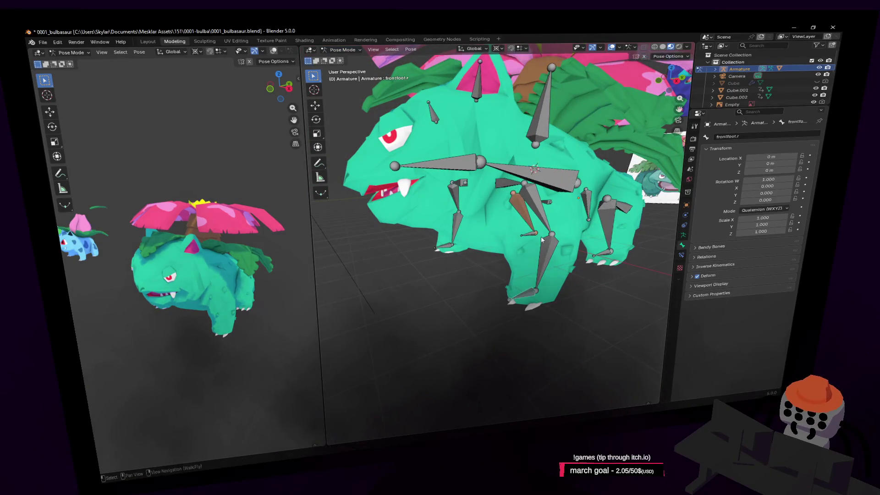
{"action": "middle_click_drag", "start_coordinate": [527, 297], "coordinate": [538, 236]}
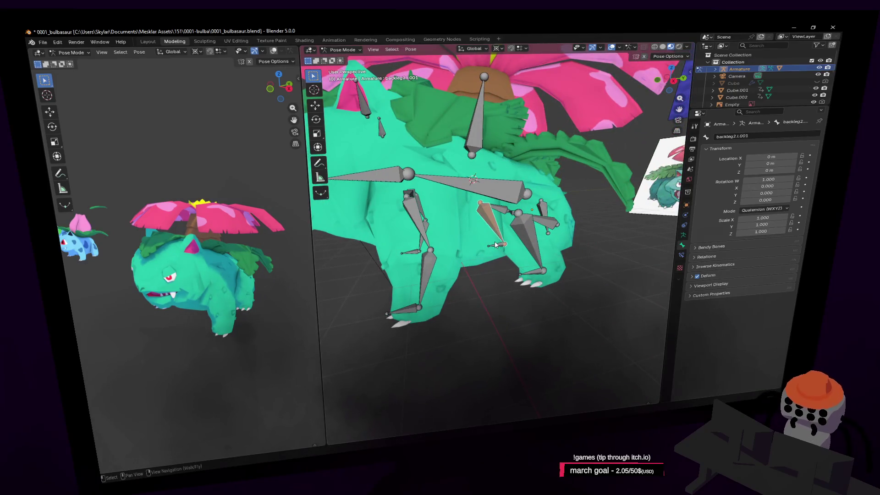
{"action": "left_click", "coordinate": [504, 219]}
{"action": "left_click", "coordinate": [494, 223]}
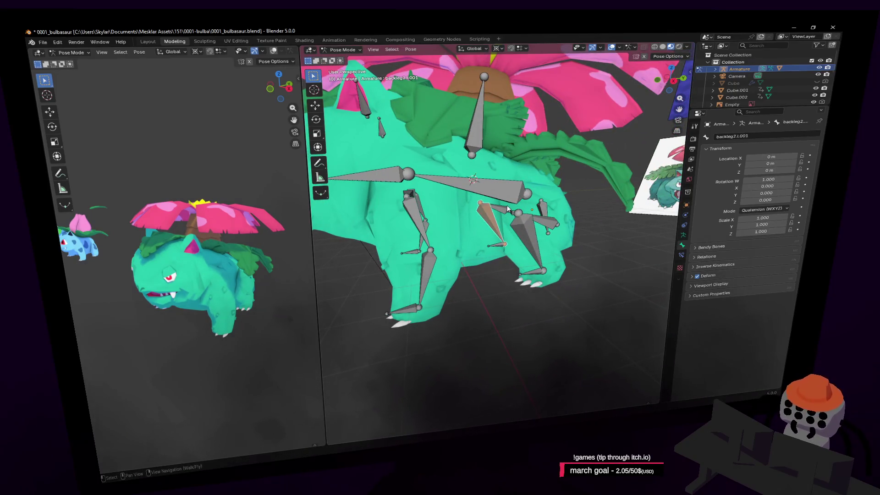
{"action": "key", "text": "shift+grave"}
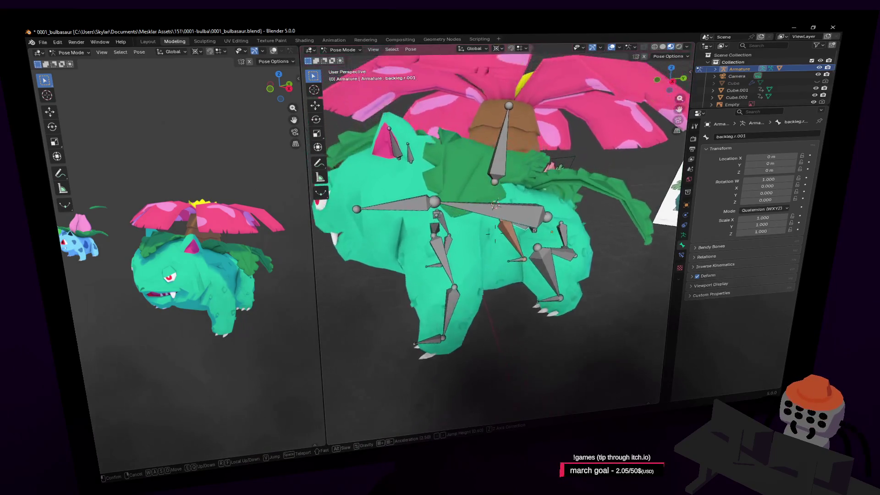
{"action": "key", "text": "Return"}
{"action": "left_click", "coordinate": [343, 49]}
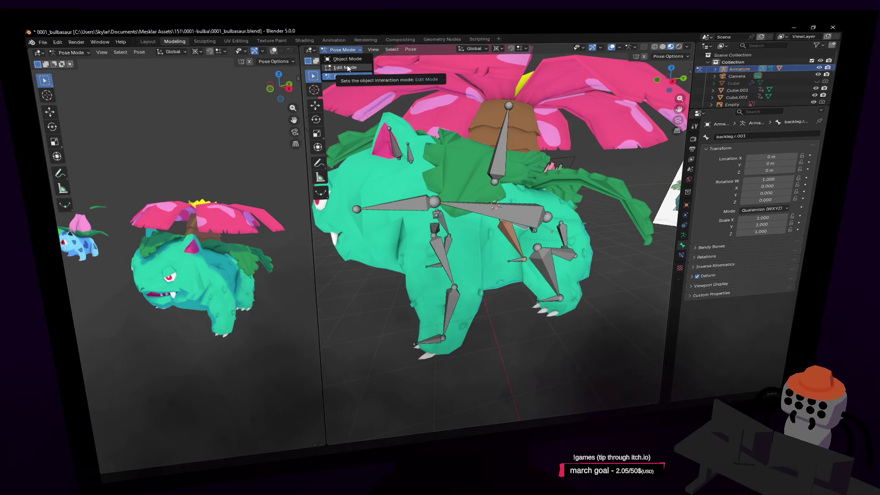
- In Edit Mode, select a leg joint and the front leg shank bone, test-moving it without change
{"action": "left_click", "coordinate": [348, 68]}
{"action": "middle_click_drag", "start_coordinate": [425, 315], "coordinate": [454, 317]}
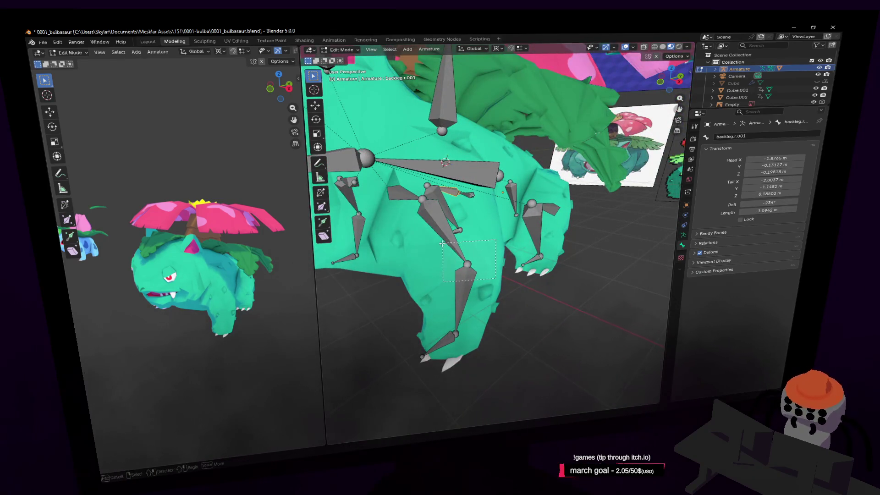
{"action": "left_click_drag", "start_coordinate": [442, 243], "coordinate": [442, 243]}
{"action": "middle_click_drag", "start_coordinate": [442, 244], "coordinate": [462, 258]}
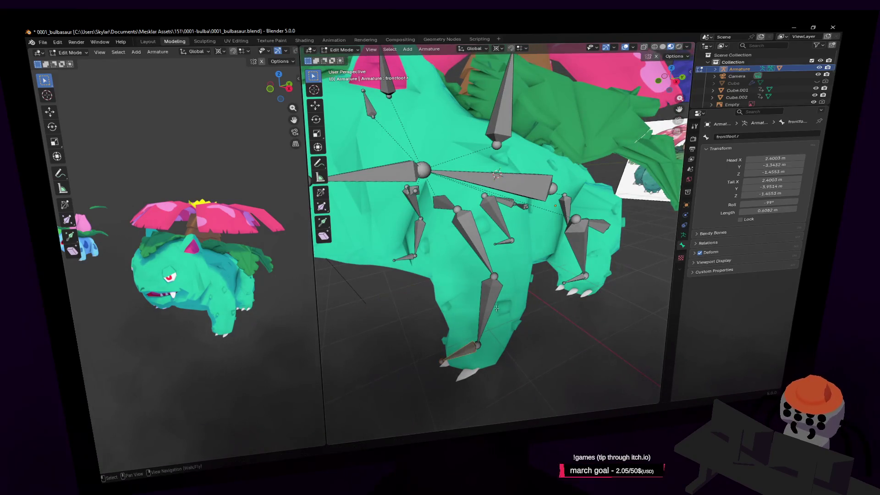
{"action": "left_click", "coordinate": [484, 316]}
{"action": "key", "text": "g"}
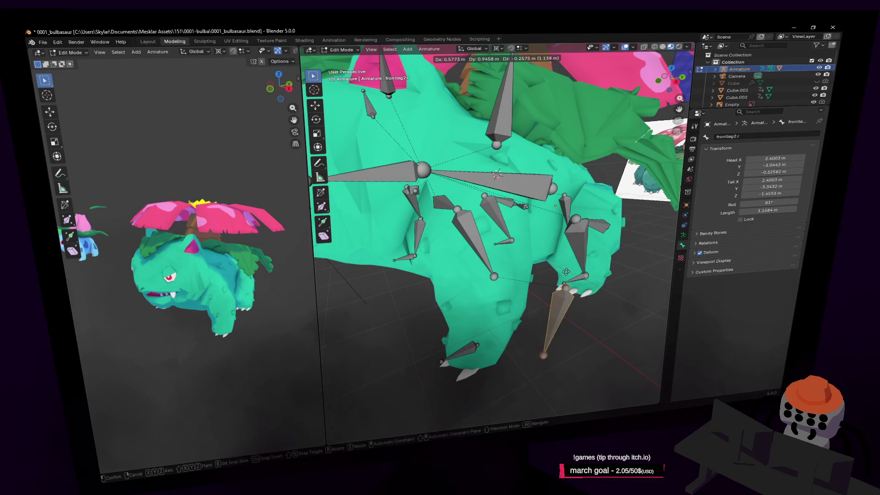
{"action": "key", "text": "Escape"}
- Select the back leg shank bone, then leave Edit Mode for Object Mode
{"action": "key", "text": "shift+grave"}
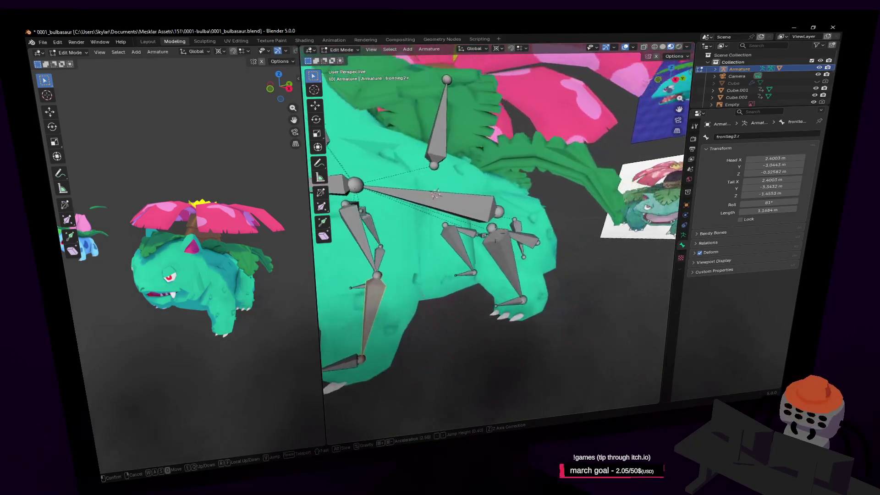
{"action": "key", "text": "Return"}
{"action": "left_click", "coordinate": [501, 266]}
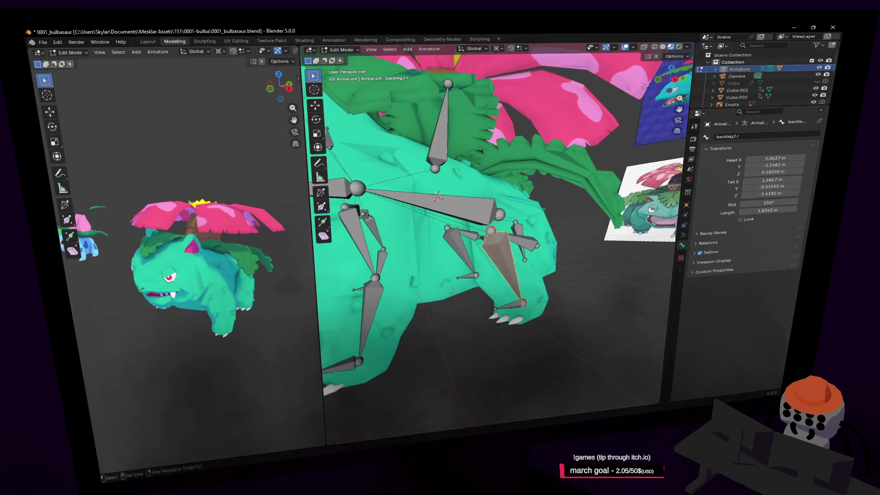
{"action": "middle_click_drag", "start_coordinate": [453, 290], "coordinate": [457, 282]}
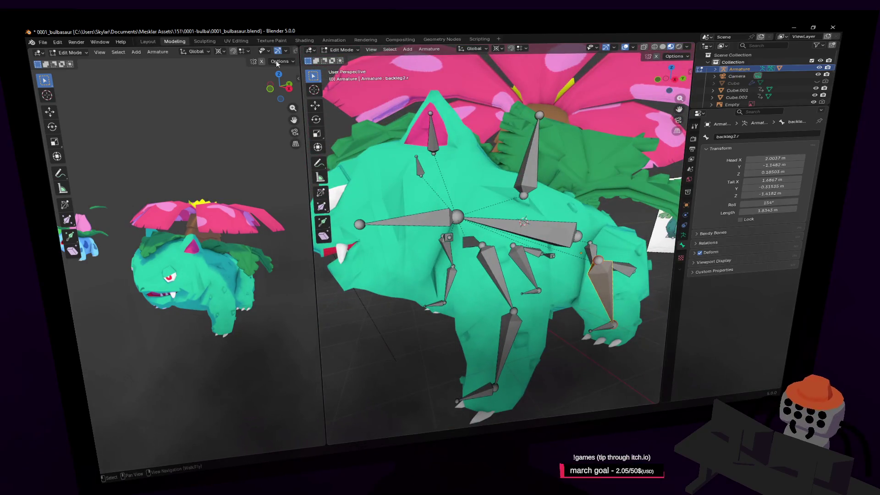
{"action": "key", "text": "Tab"}
{"action": "middle_click_drag", "start_coordinate": [580, 293], "coordinate": [578, 320]}
{"action": "left_click", "coordinate": [343, 50]}
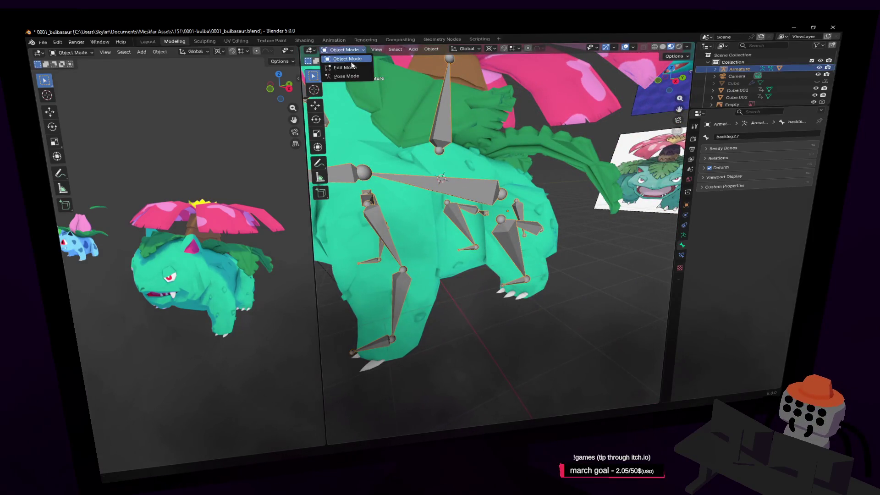
- Switch to Pose Mode and select the right front leg shank bone frontleg2.r
{"action": "left_click", "coordinate": [346, 76]}
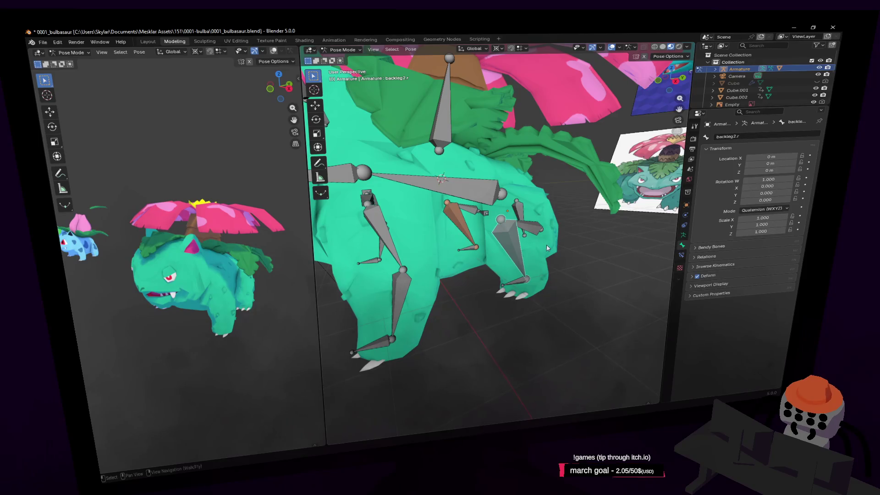
{"action": "left_click", "coordinate": [545, 248], "text": "alt"}
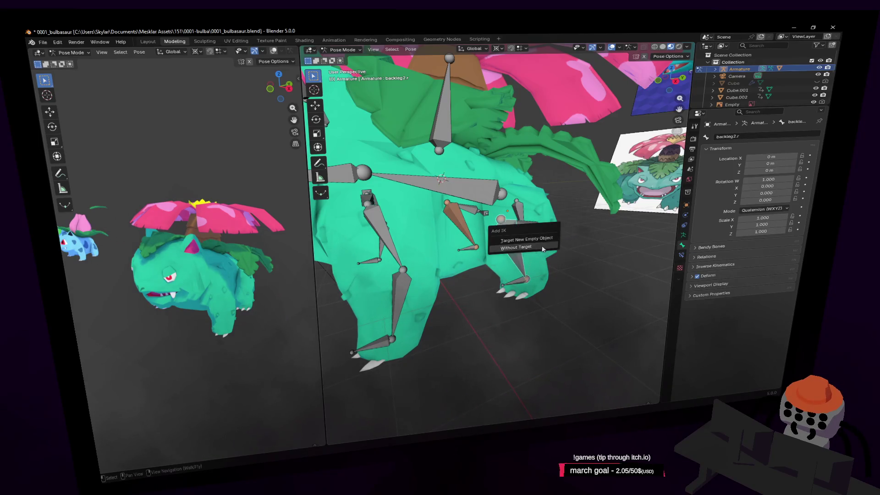
- Add a targetless IK constraint to the front leg bone and reselect the right front shank
{"action": "left_click", "coordinate": [527, 250]}
{"action": "key", "text": "shift+i"}
{"action": "left_click", "coordinate": [403, 298]}
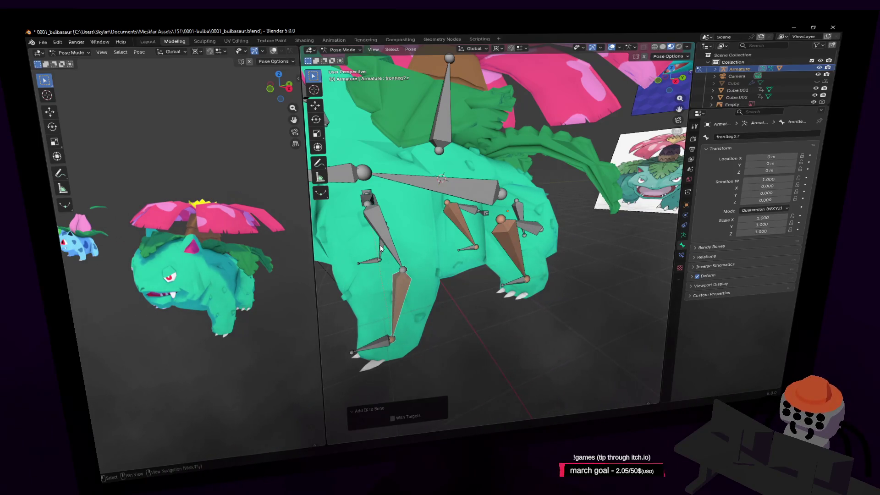
{"action": "left_click", "coordinate": [380, 248], "text": "alt"}
{"action": "left_click", "coordinate": [380, 240]}
{"action": "left_click", "coordinate": [386, 349]}
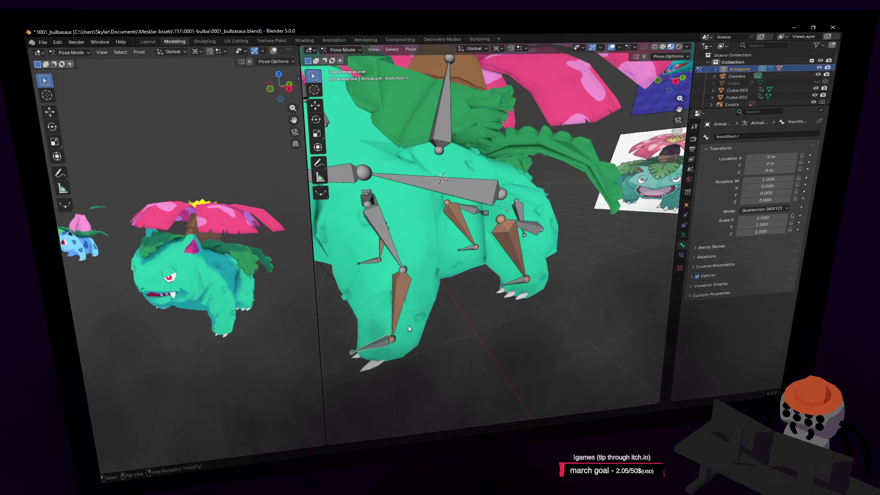
{"action": "middle_click_drag", "start_coordinate": [407, 325], "coordinate": [413, 326]}
{"action": "left_click", "coordinate": [478, 282]}
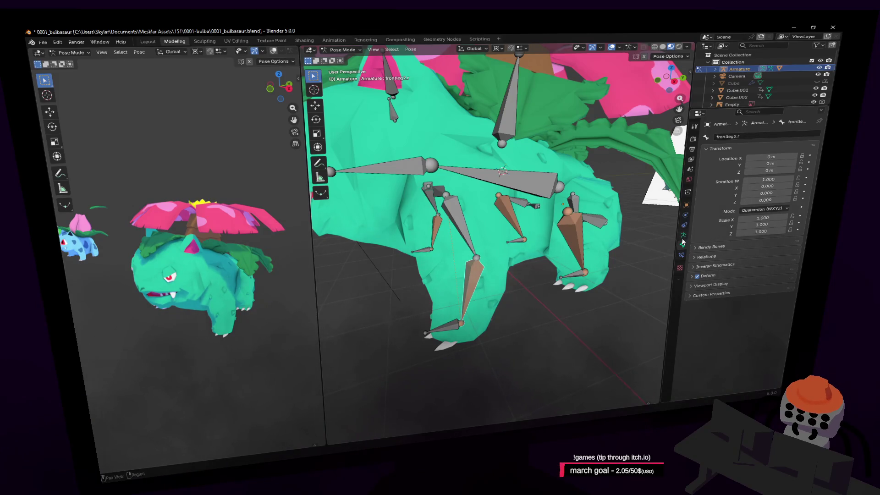
- Set the front leg IK target to Armature bone frontfoot.r and move that foot bone into place
{"action": "left_click", "coordinate": [683, 238]}
{"action": "left_click", "coordinate": [682, 246]}
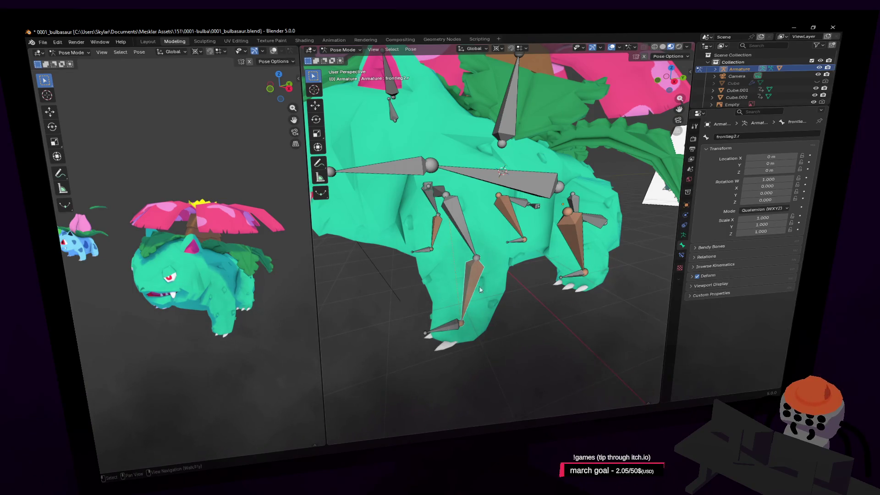
{"action": "left_click", "coordinate": [681, 255]}
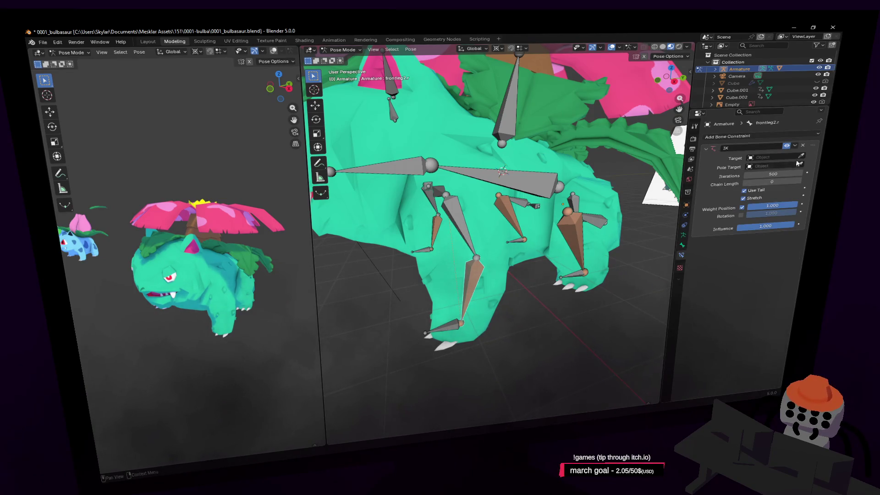
{"action": "left_click", "coordinate": [456, 315]}
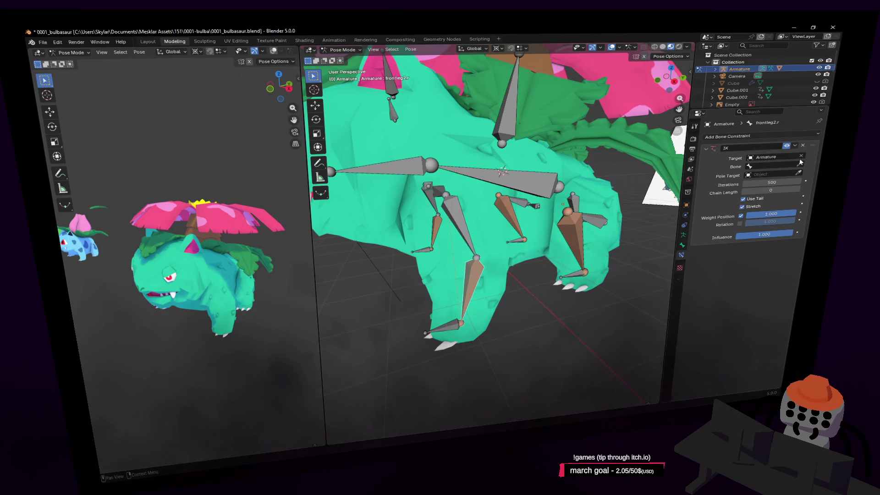
{"action": "left_click", "coordinate": [456, 323]}
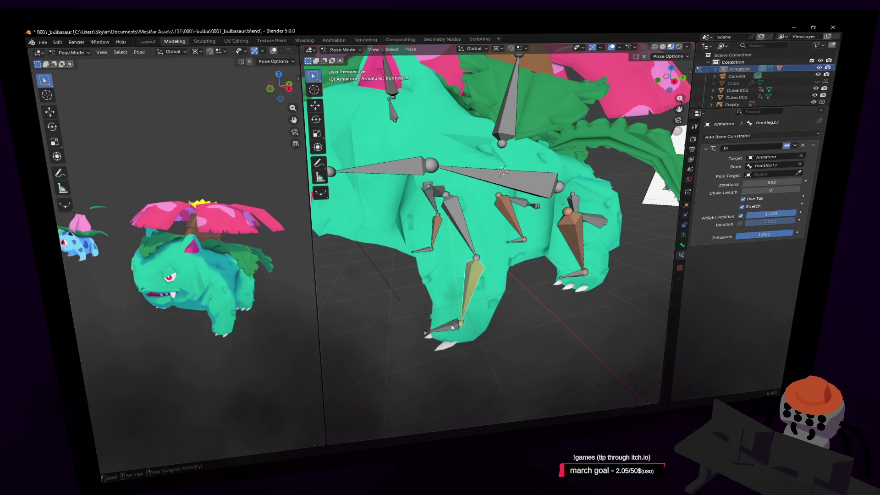
{"action": "left_click", "coordinate": [451, 326]}
{"action": "key", "text": "g"}
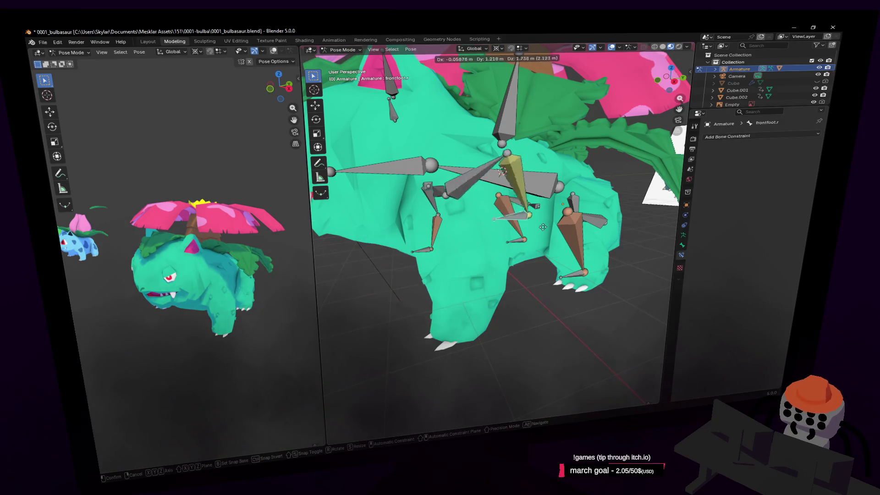
{"action": "left_click", "coordinate": [500, 295]}
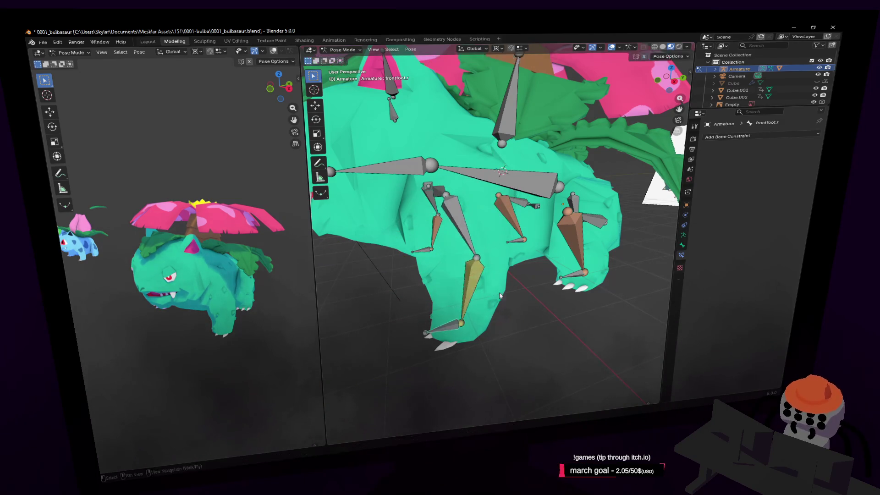
{"action": "middle_click_drag", "start_coordinate": [500, 296], "coordinate": [577, 277]}
- Aim the back leg shank bones' IK at Armature bones backfoot.r and backfoot.r.001
{"action": "left_click", "coordinate": [576, 278]}
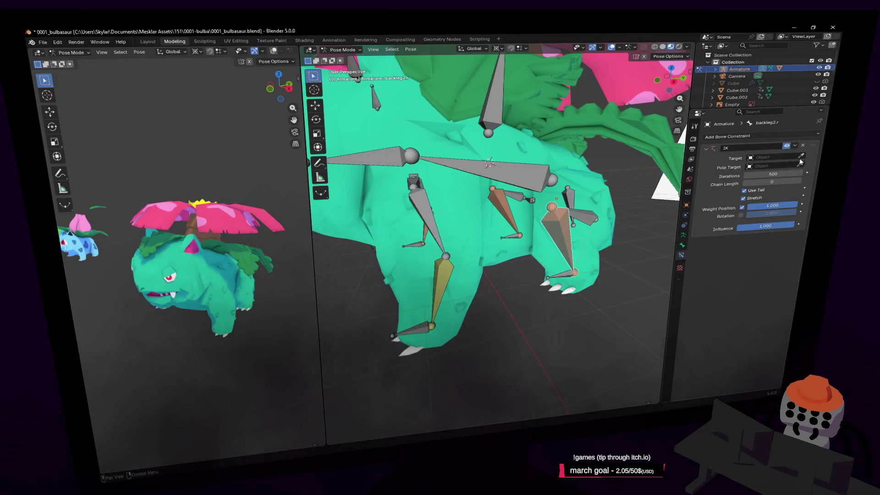
{"action": "left_click", "coordinate": [564, 273]}
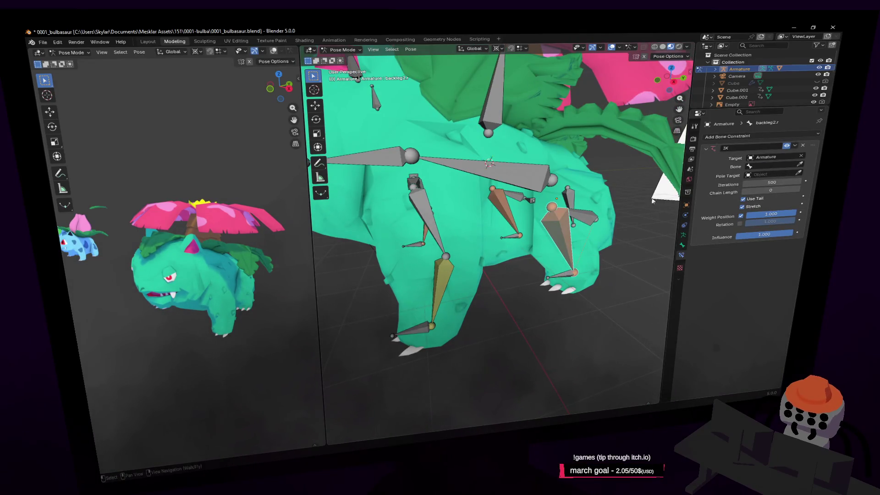
{"action": "left_click", "coordinate": [561, 271]}
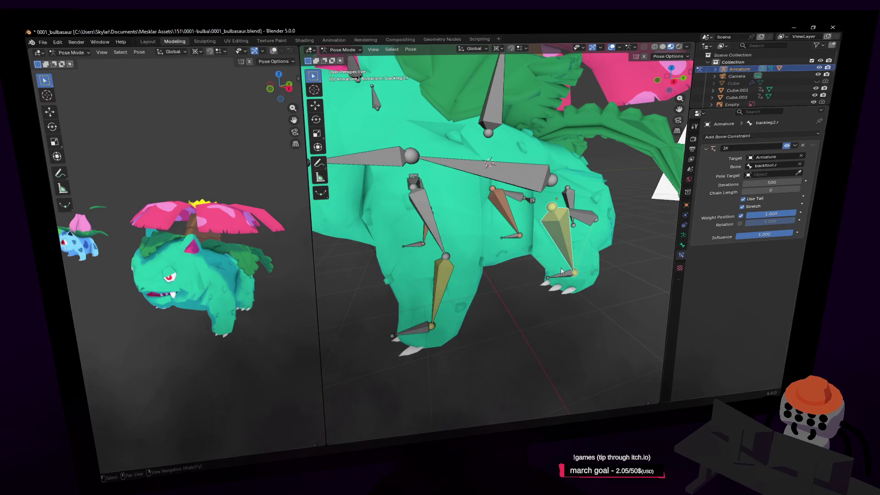
{"action": "left_click", "coordinate": [512, 221]}
{"action": "left_click", "coordinate": [799, 165]}
{"action": "left_click", "coordinate": [506, 221]}
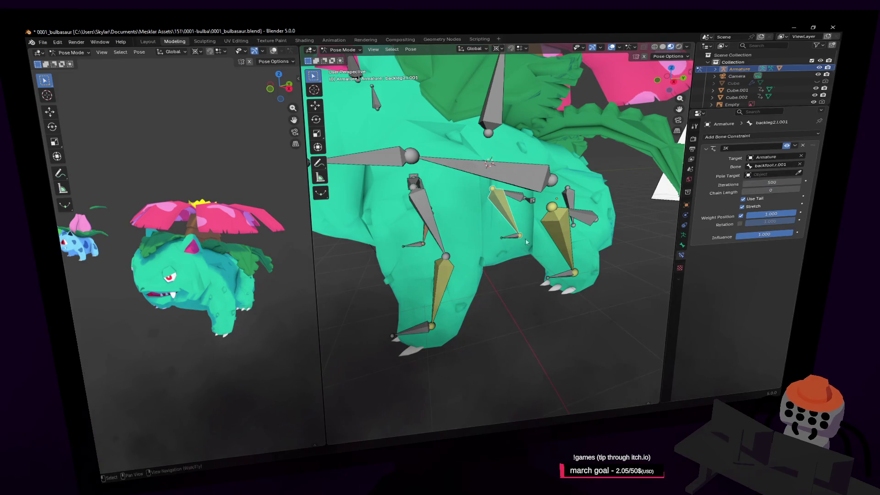
- Set frontleg2.r.001's IK target to the Armature and a foot bone
{"action": "middle_click_drag", "start_coordinate": [526, 241], "coordinate": [456, 257]}
{"action": "left_click", "coordinate": [463, 222]}
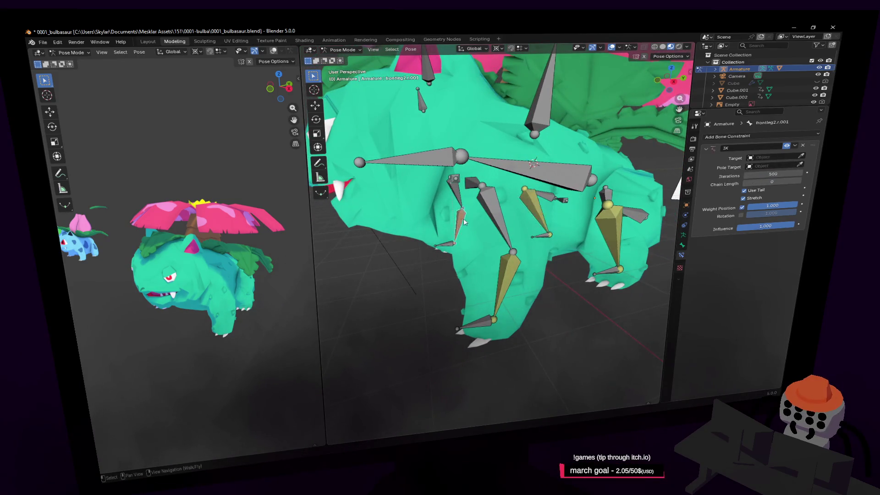
{"action": "left_click", "coordinate": [802, 157]}
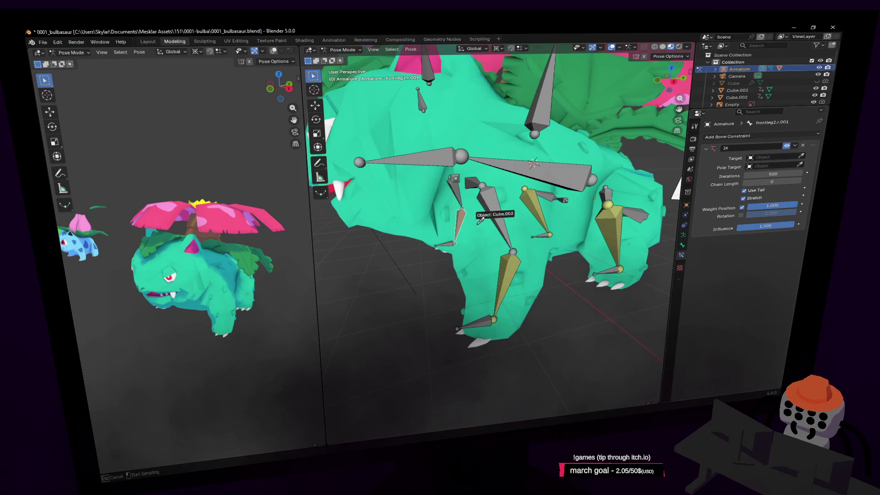
{"action": "left_click", "coordinate": [454, 229]}
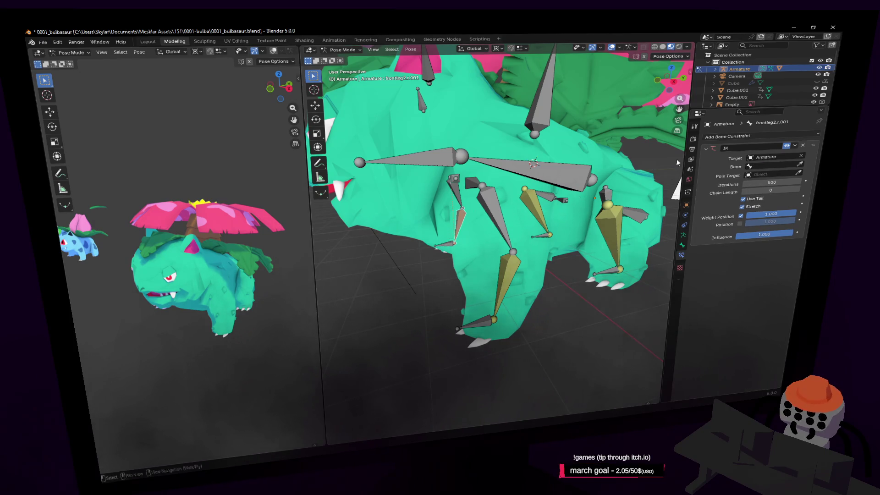
{"action": "left_click", "coordinate": [443, 240]}
{"action": "left_click", "coordinate": [537, 216]}
{"action": "key", "text": "shift+grave"}
- Fly to the hind leg, select backleg.r, and open its Add Bone Constraint list
{"action": "key", "text": "s"}
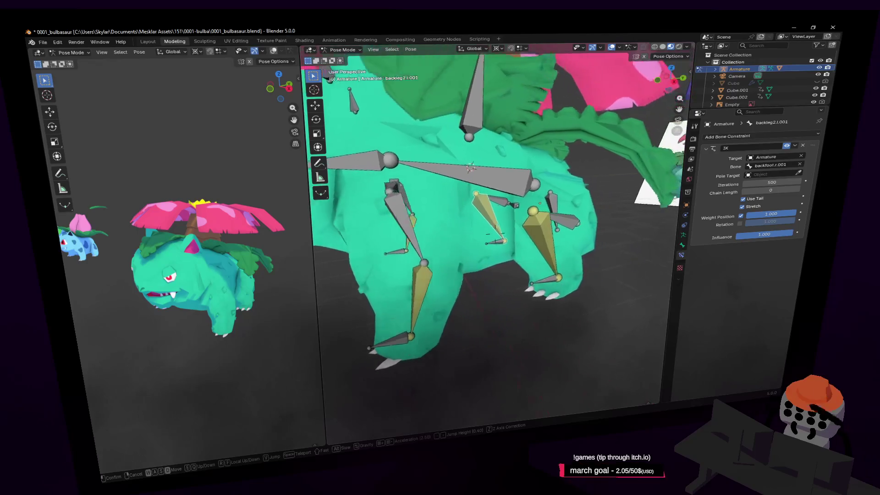
{"action": "key", "text": "w"}
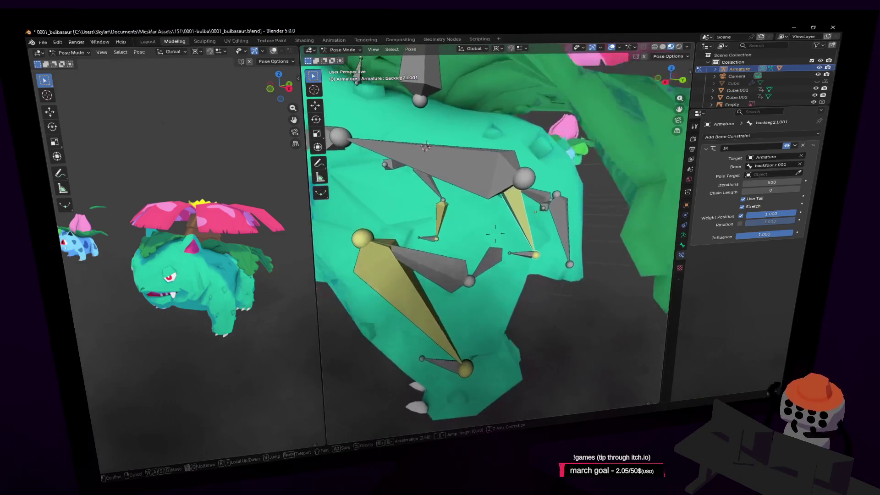
{"action": "key", "text": "Return"}
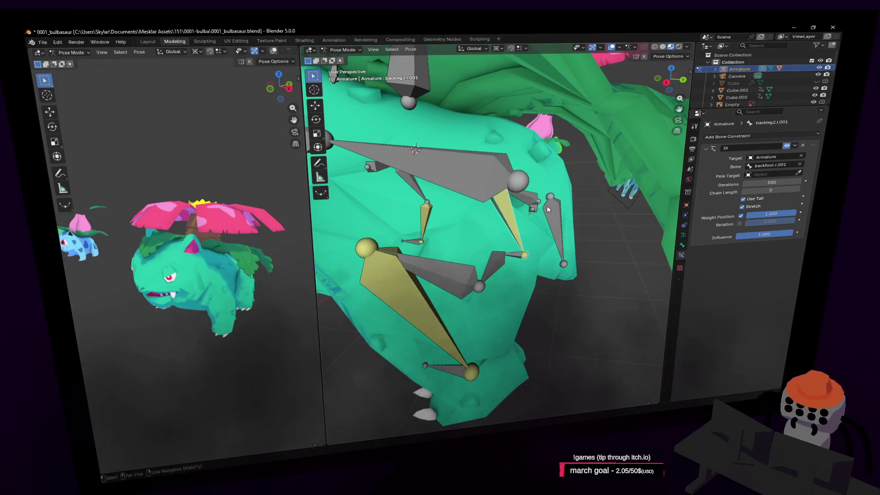
{"action": "left_click", "coordinate": [489, 263]}
{"action": "middle_click_drag", "start_coordinate": [489, 262], "coordinate": [486, 353]}
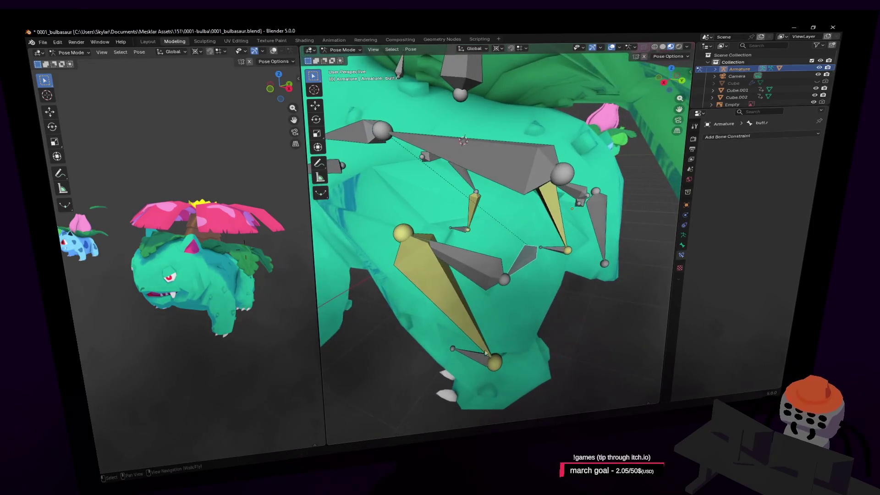
{"action": "left_click", "coordinate": [493, 280]}
{"action": "middle_click_drag", "start_coordinate": [493, 281], "coordinate": [552, 258], "text": "shift"}
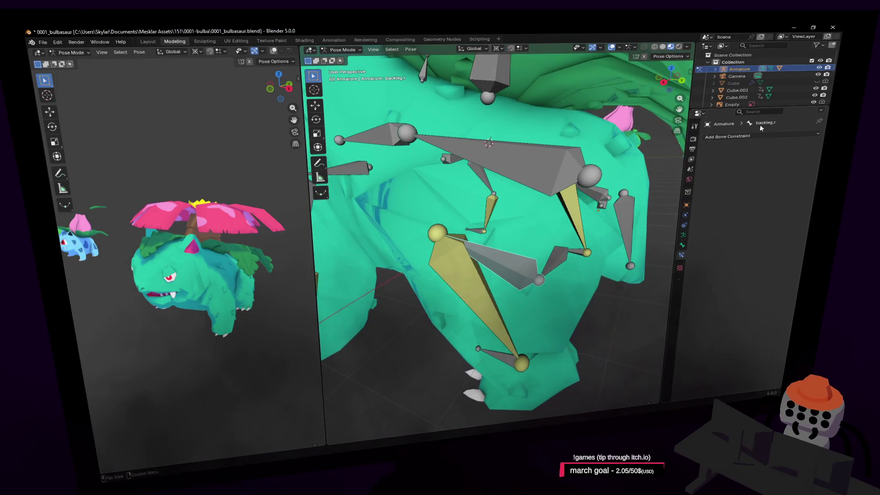
{"action": "left_click", "coordinate": [771, 136]}
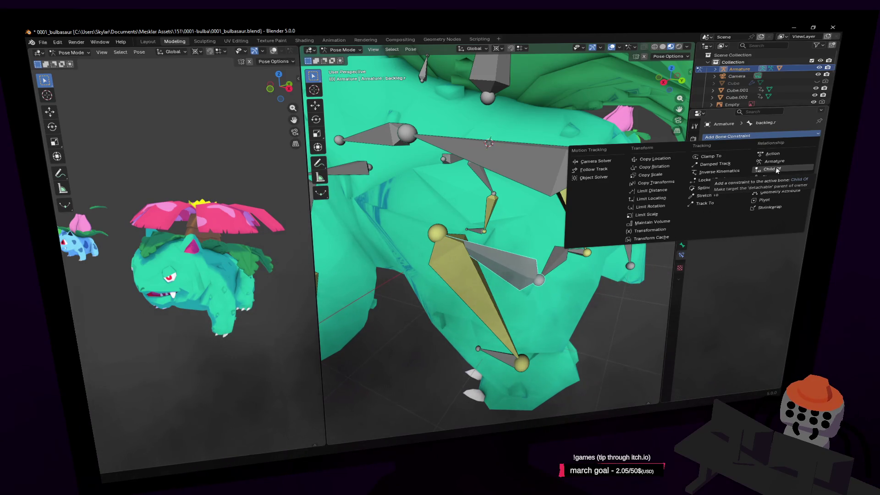
- Add a Child Of constraint to backleg.r targeting the armature with Bone.001 as parent bone
{"action": "left_click", "coordinate": [777, 170]}
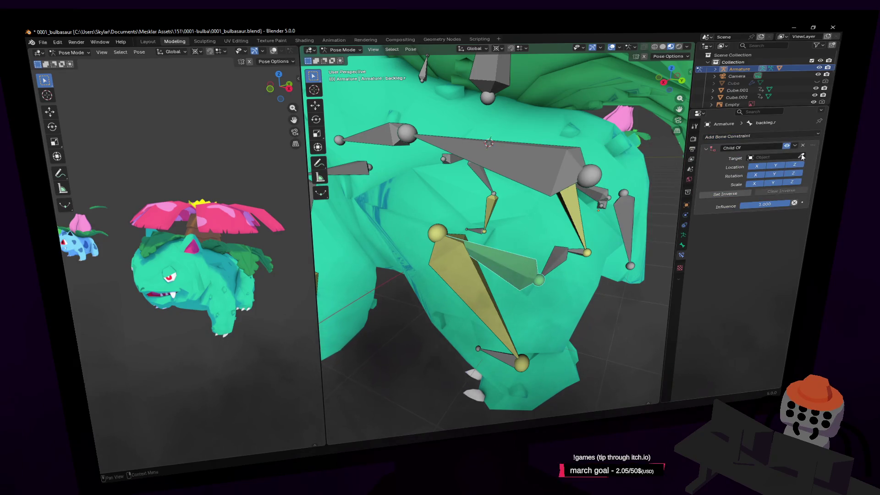
{"action": "left_click", "coordinate": [801, 156]}
{"action": "left_click", "coordinate": [522, 161]}
{"action": "left_click", "coordinate": [578, 182]}
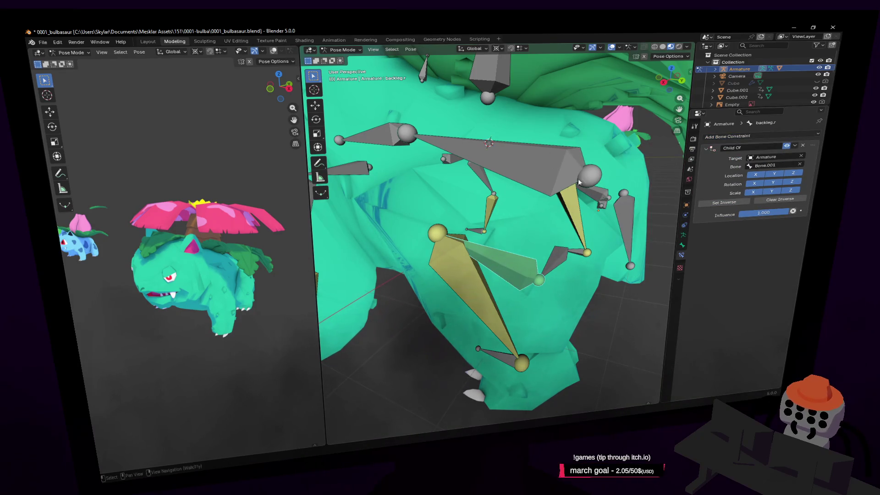
{"action": "left_click", "coordinate": [603, 208]}
- Change the backleg.r Child Of parent bone to butt.r
{"action": "right_click_drag", "start_coordinate": [603, 208], "coordinate": [581, 195]}
{"action": "left_click", "coordinate": [475, 231]}
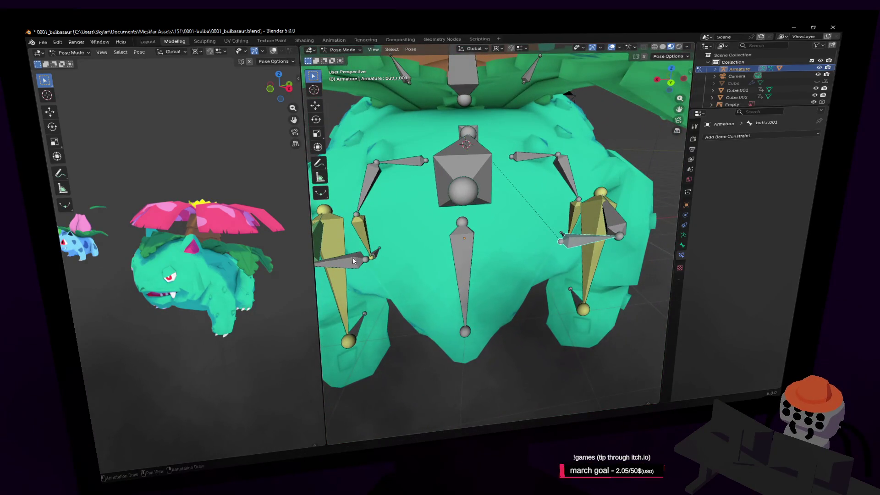
{"action": "left_click", "coordinate": [353, 262]}
{"action": "key", "text": "shift+grave"}
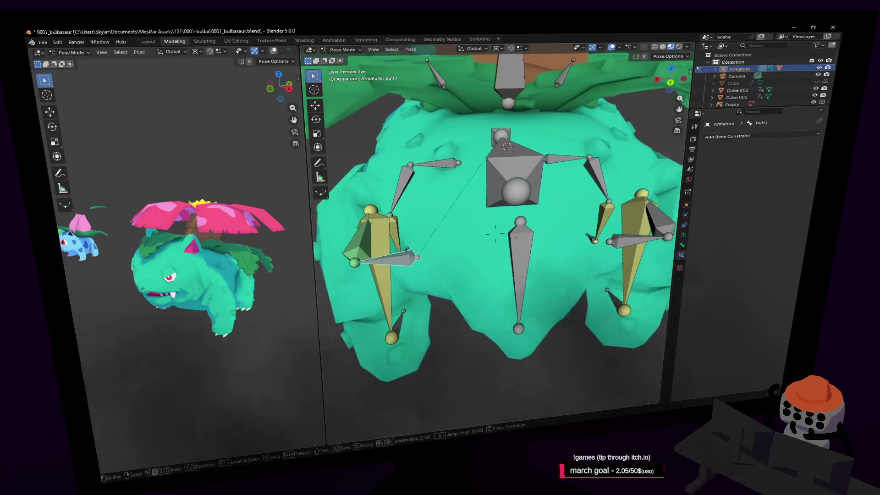
{"action": "left_click", "coordinate": [348, 259]}
{"action": "left_click", "coordinate": [382, 250]}
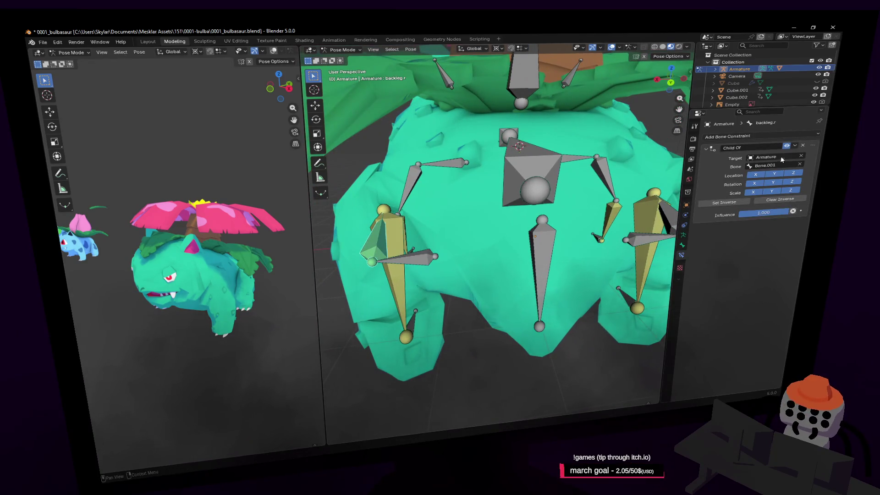
{"action": "left_click", "coordinate": [430, 260]}
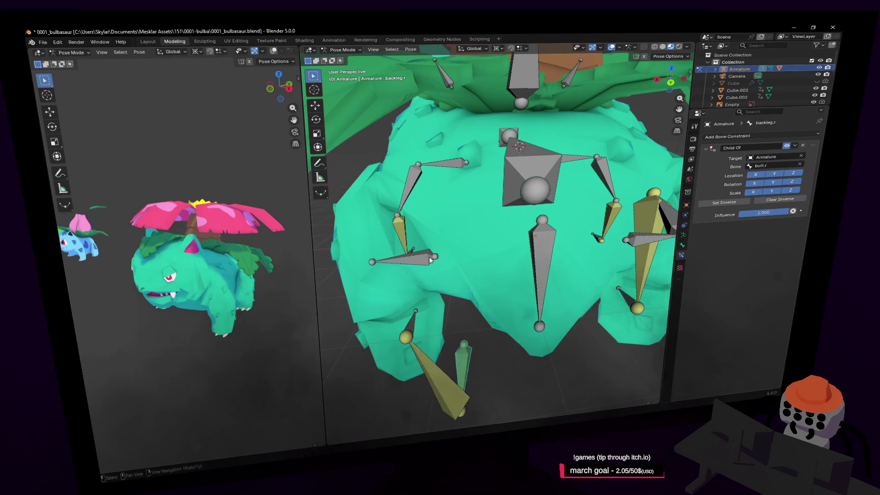
{"action": "key", "text": "ctrl+z"}
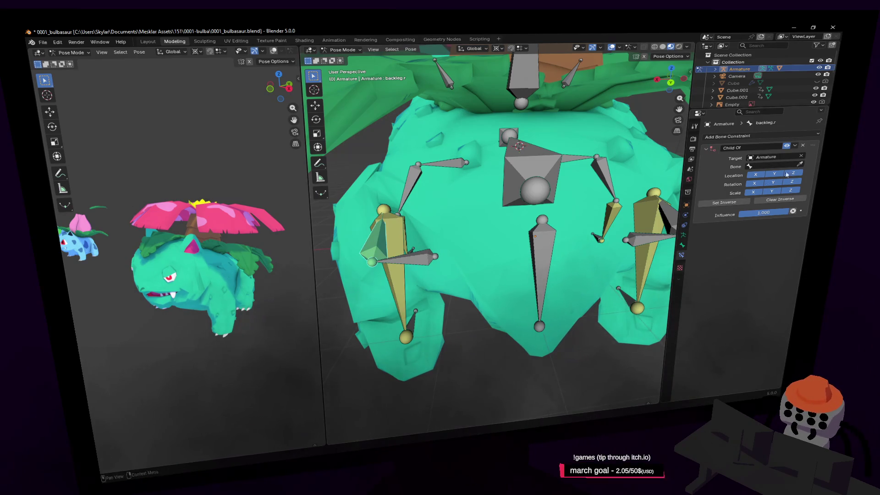
{"action": "left_click", "coordinate": [421, 260]}
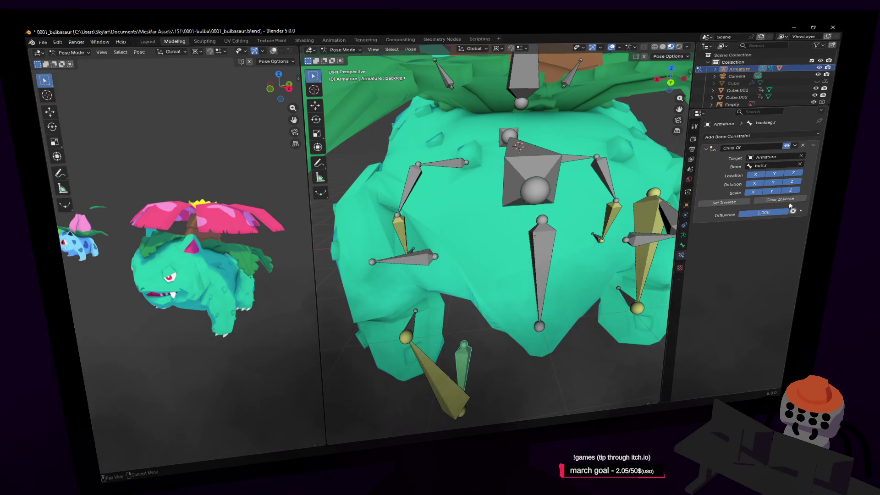
- Add a Child Of constraint targeting the armature to backleg.r.001
{"action": "key", "text": "shift+grave"}
{"action": "left_click", "coordinate": [516, 228]}
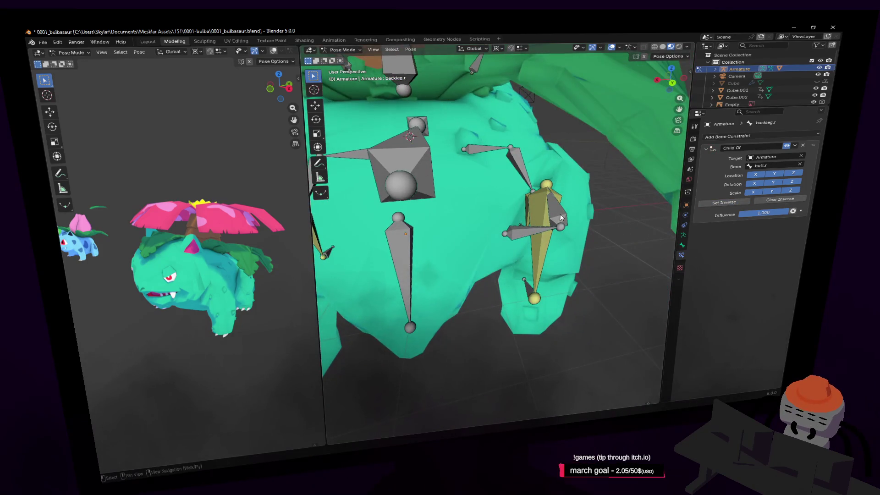
{"action": "left_click", "coordinate": [560, 214]}
{"action": "left_click", "coordinate": [733, 136]}
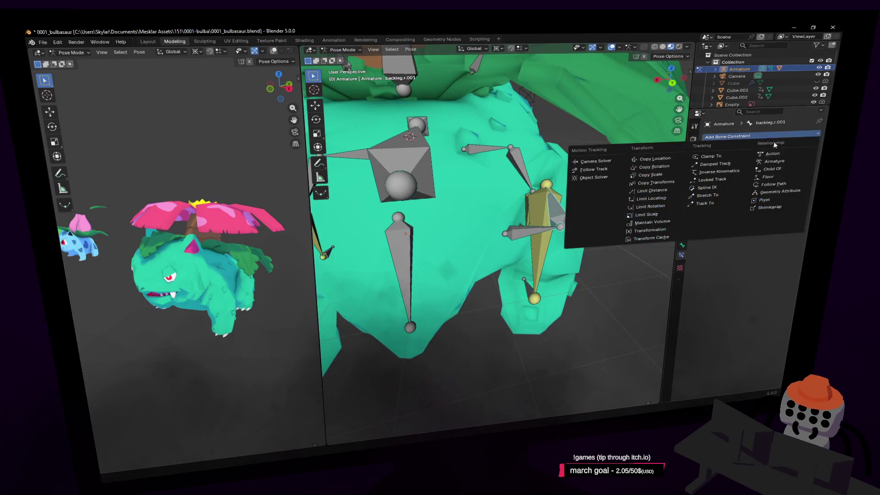
{"action": "left_click", "coordinate": [780, 170]}
{"action": "key", "text": "shift+grave"}
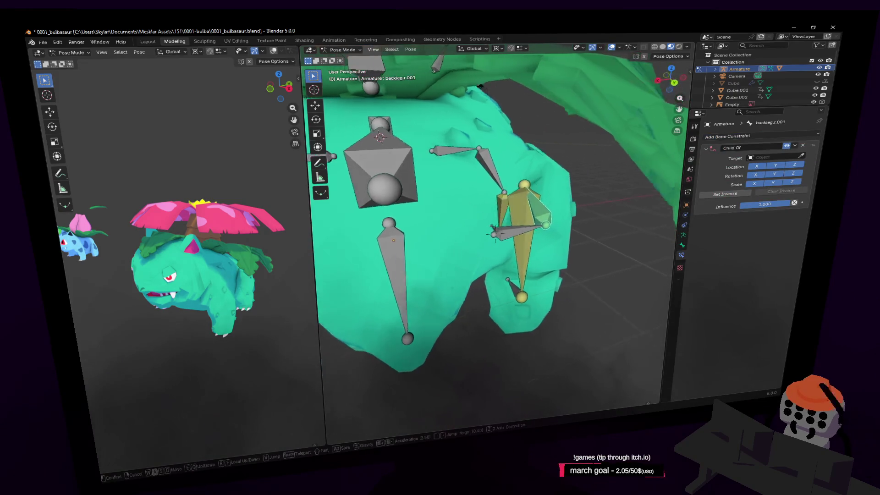
{"action": "left_click", "coordinate": [498, 190]}
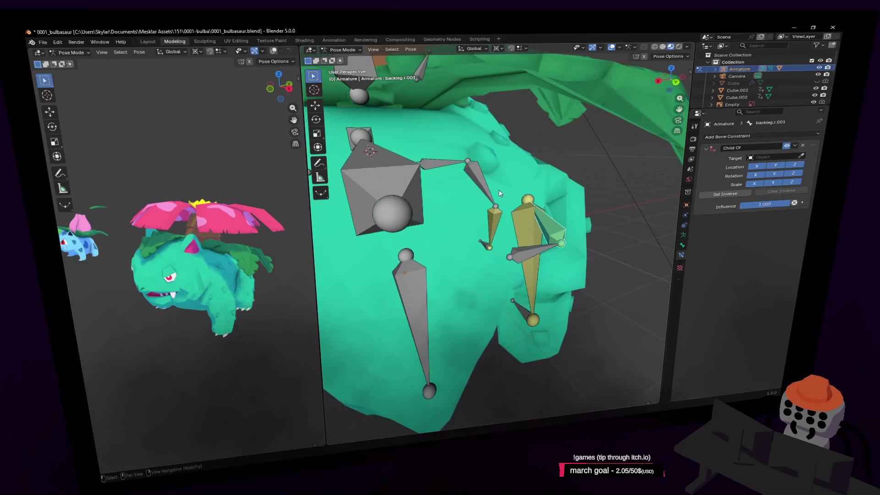
{"action": "left_click", "coordinate": [533, 246]}
- Select the butt.r bone and bring the far-side legs into view
{"action": "middle_click_drag", "start_coordinate": [533, 246], "coordinate": [523, 245]}
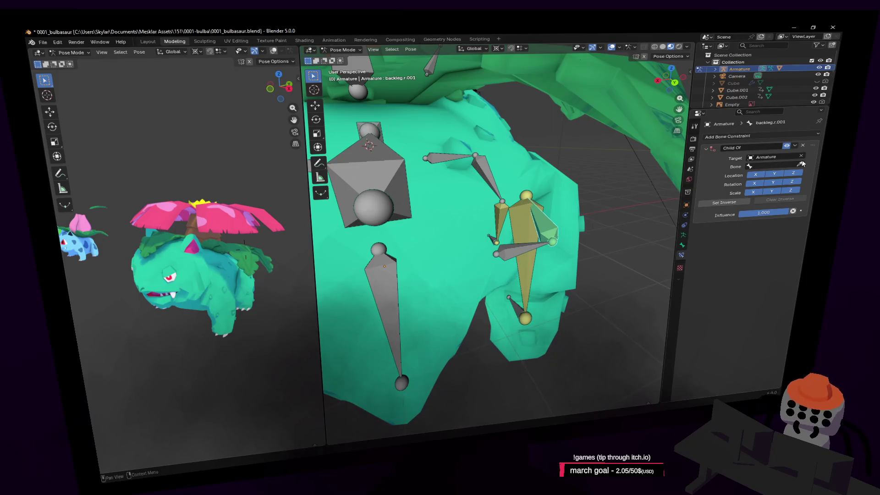
{"action": "key", "text": "a"}
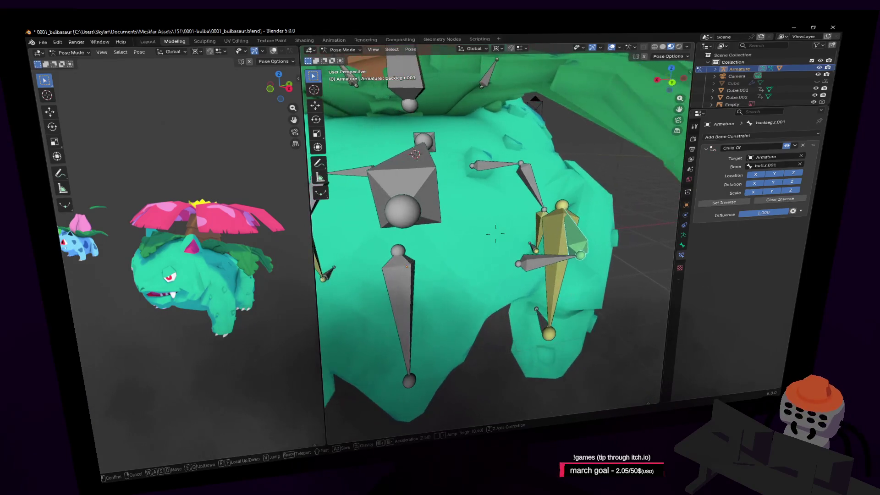
{"action": "key", "text": "a"}
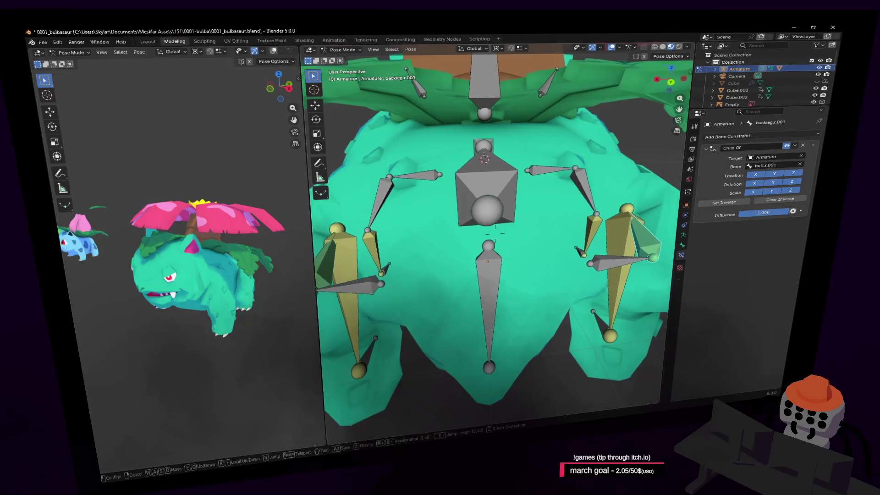
{"action": "key", "text": "a"}
{"action": "left_click", "coordinate": [446, 282]}
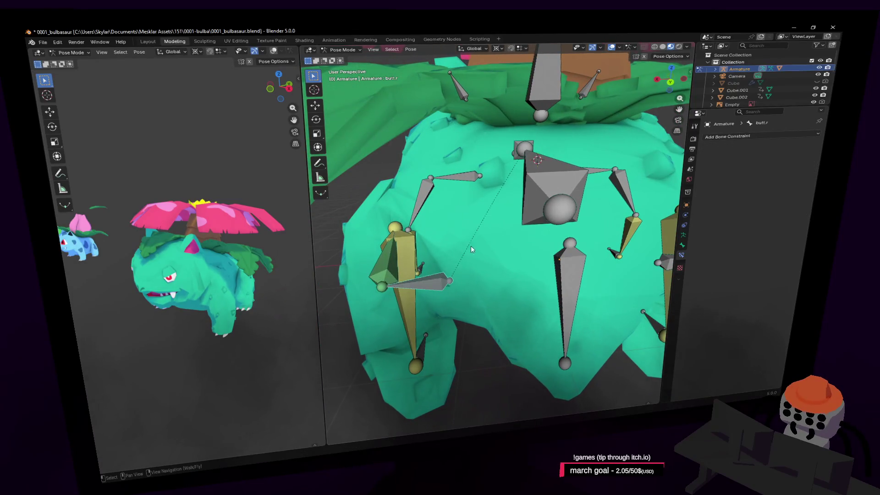
{"action": "middle_click_drag", "start_coordinate": [521, 248], "coordinate": [572, 267], "text": "shift"}
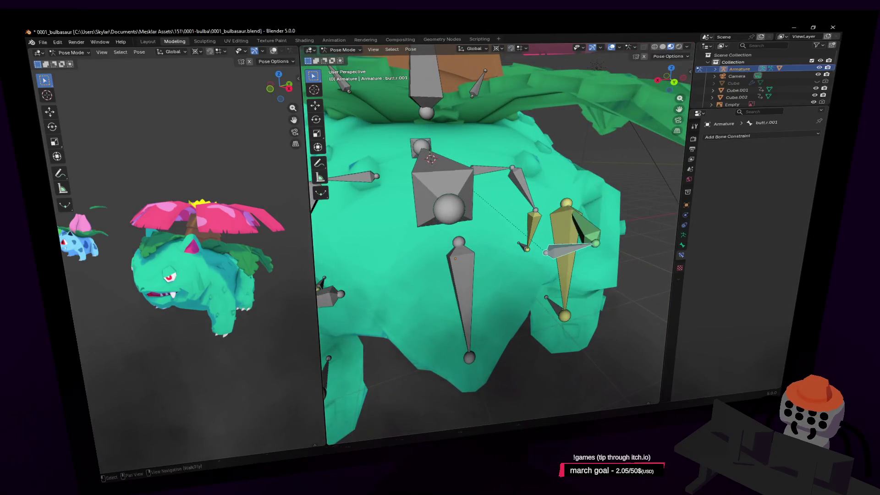
{"action": "key", "text": "shift+grave"}
{"action": "left_click", "coordinate": [584, 220]}
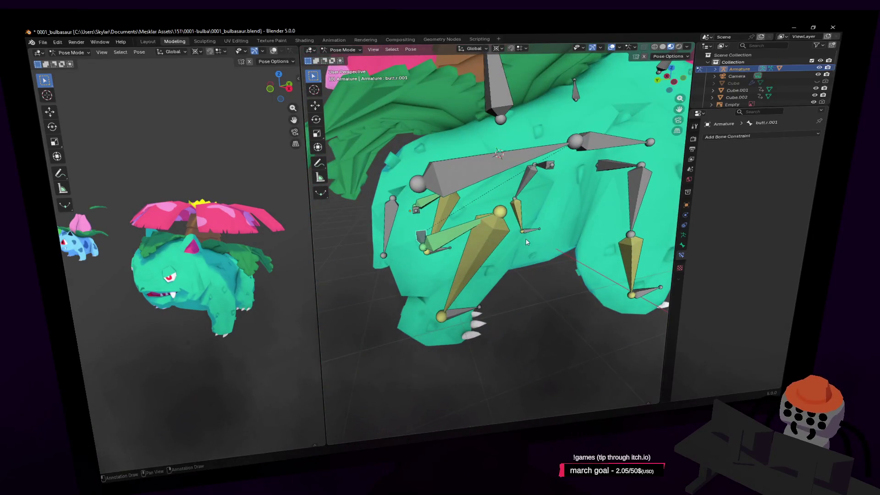
{"action": "scroll", "coordinate": [527, 242], "scroll_direction": "up", "scroll_amount": 3}
- Move the IK back leg bone into a new pose to check the leg bends, then enter Edit Mode
{"action": "left_click", "coordinate": [494, 258]}
{"action": "key", "text": "g"}
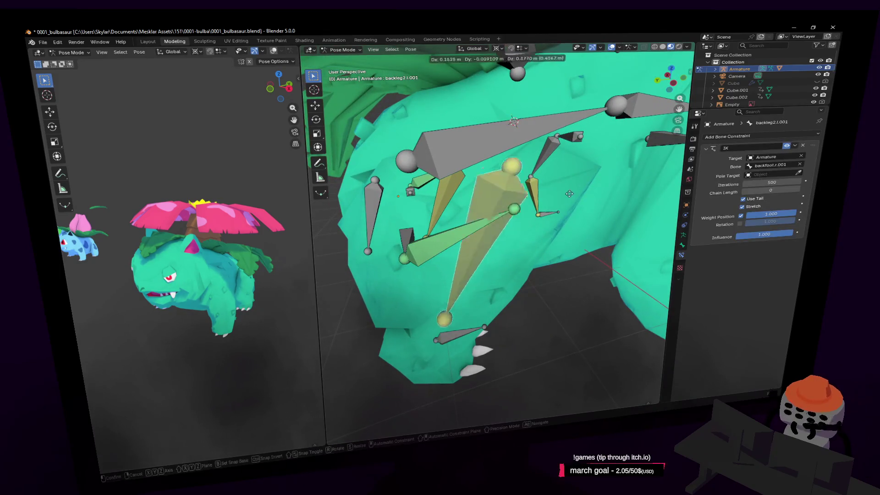
{"action": "left_click", "coordinate": [579, 241]}
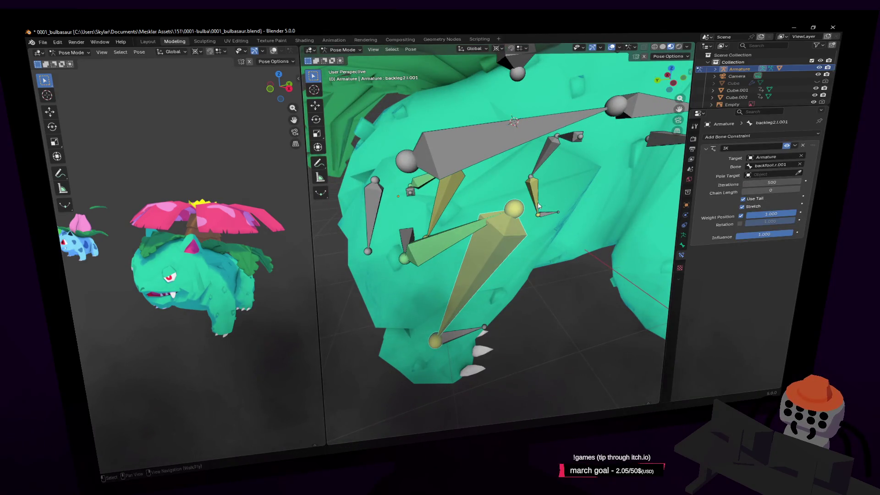
{"action": "middle_click_drag", "start_coordinate": [538, 206], "coordinate": [464, 178]}
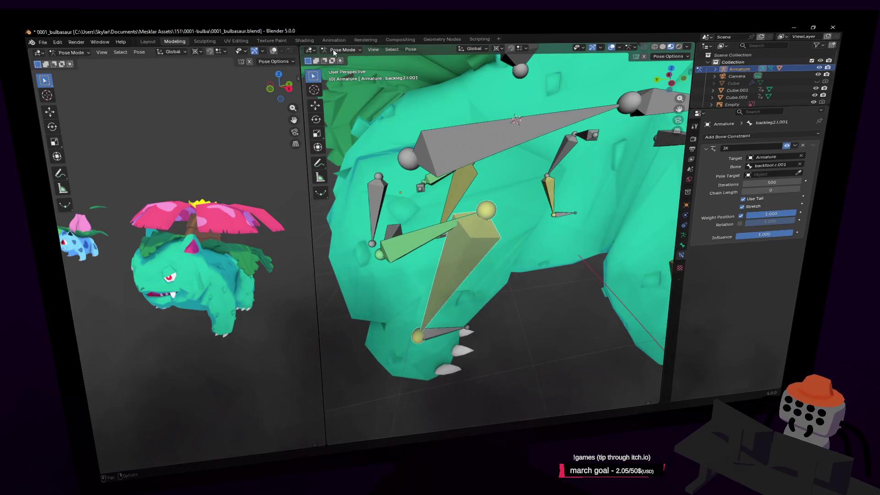
{"action": "left_click", "coordinate": [343, 68]}
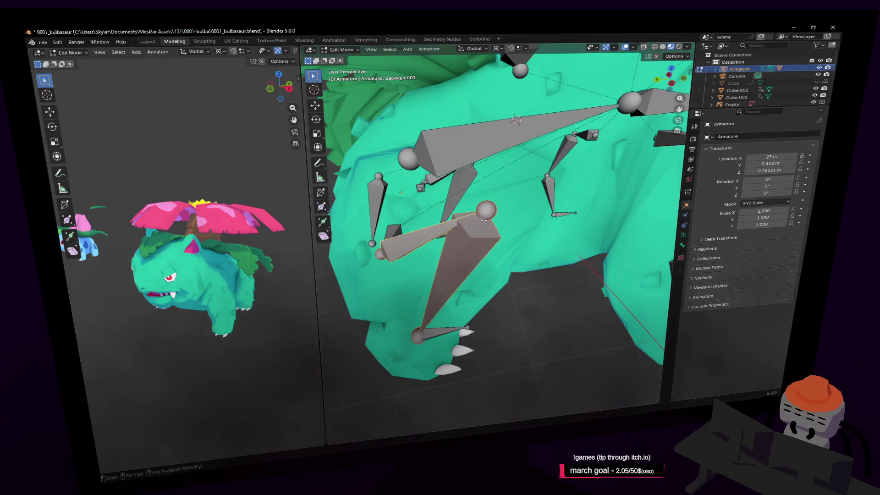
- Parent the back leg bone with Keep Offset and leave Edit Mode for Object Mode
{"action": "mouse_move", "coordinate": [472, 246]}
{"action": "middle_mouse_down"}
{"action": "mouse_move", "coordinate": [460, 247]}
{"action": "mouse_move", "coordinate": [488, 248]}
{"action": "middle_mouse_up"}
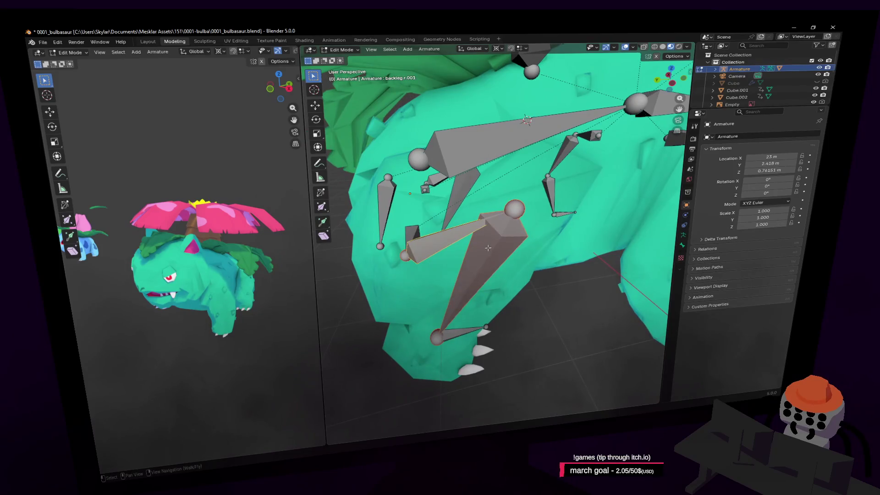
{"action": "left_click", "coordinate": [462, 239]}
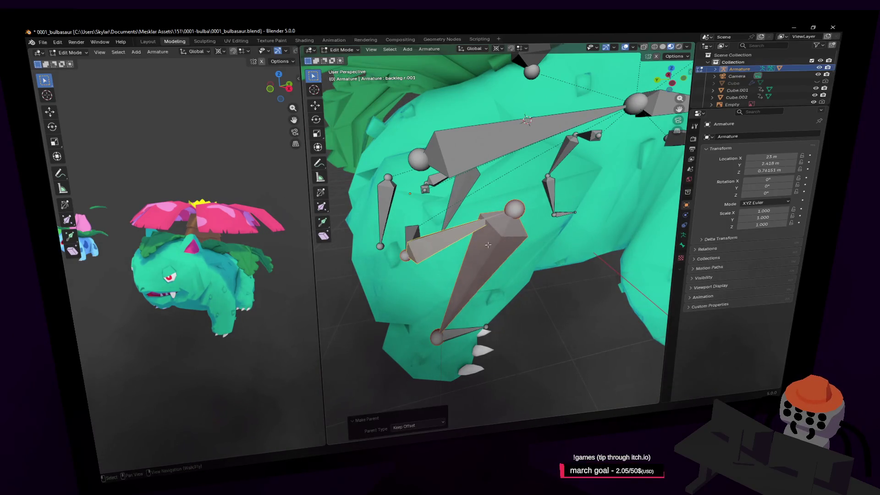
{"action": "key", "text": "Tab"}
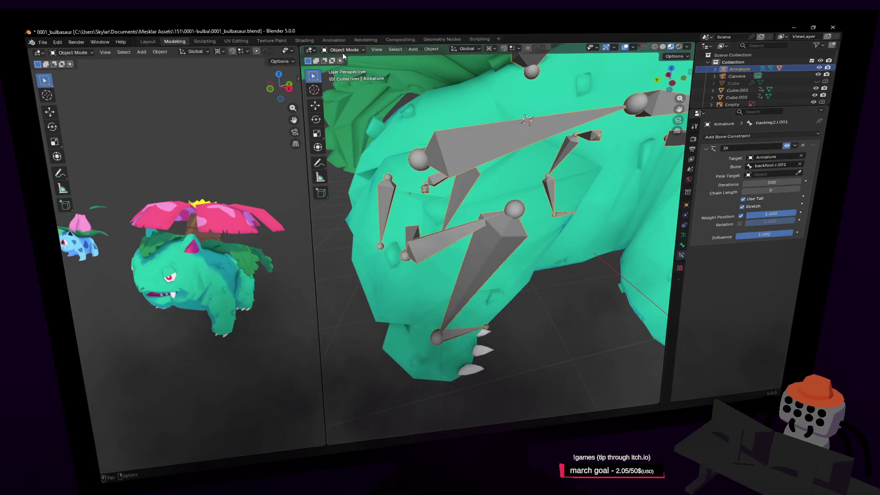
- In Pose Mode, move the back foot bone to a new position
{"action": "left_click", "coordinate": [344, 76]}
{"action": "left_click", "coordinate": [455, 334]}
{"action": "key", "text": "g"}
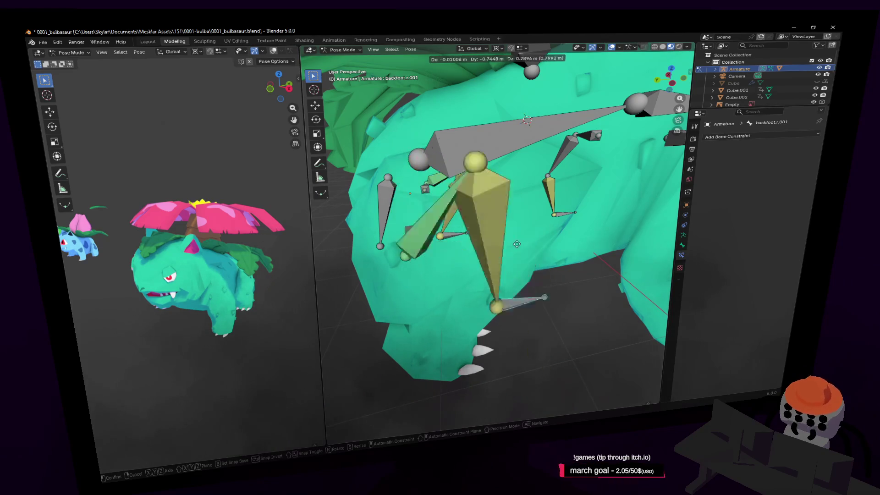
{"action": "left_click", "coordinate": [533, 253]}
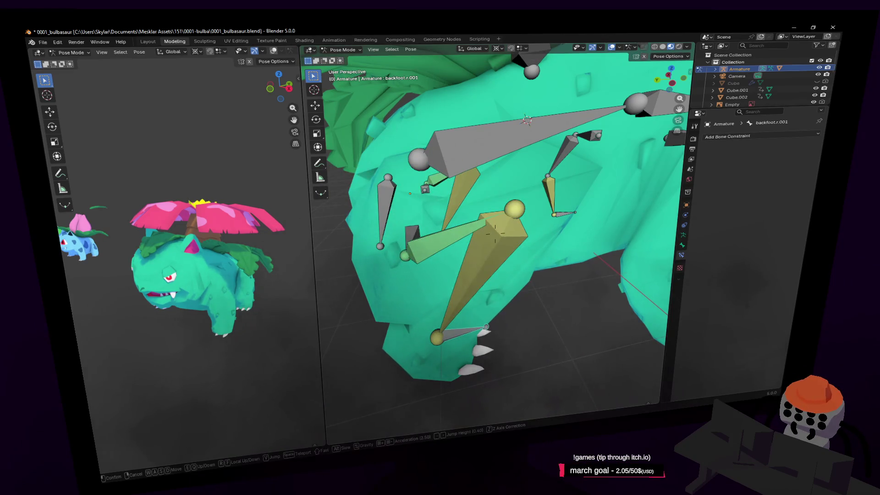
- Select the body bone Bone.001 and try rotating and moving it, cancelling each test
{"action": "key", "text": "a"}
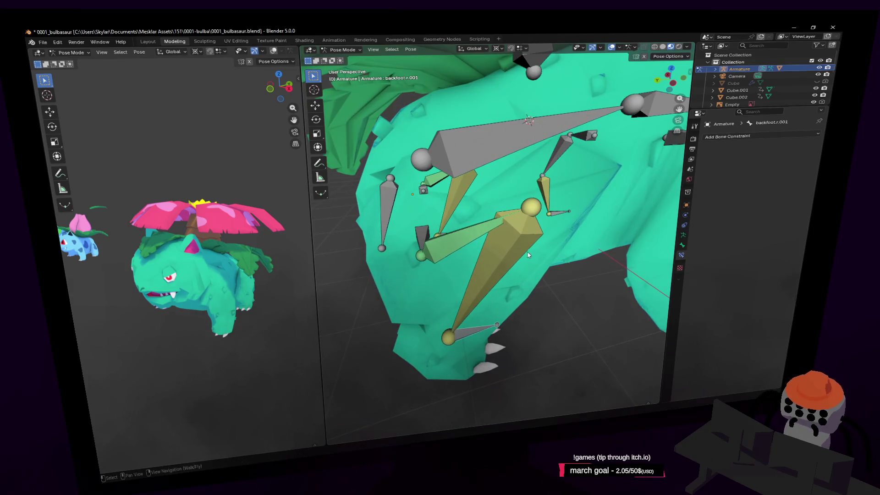
{"action": "key", "text": "shift+grave"}
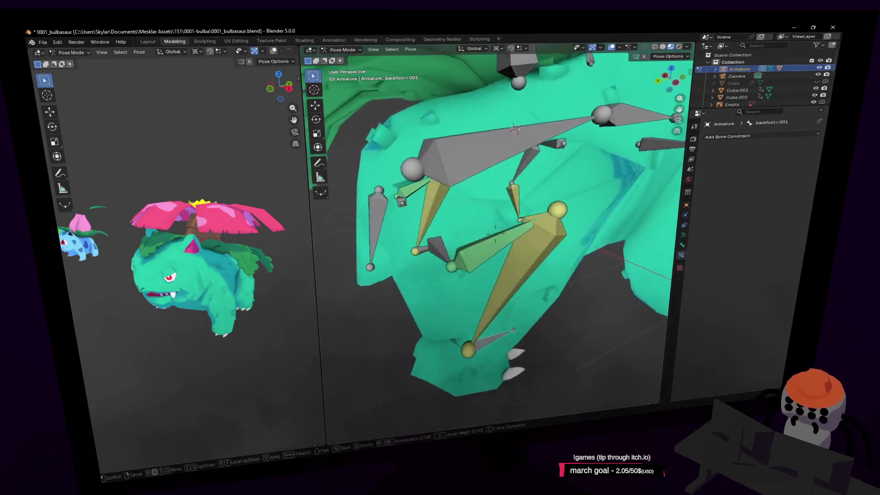
{"action": "key", "text": "w"}
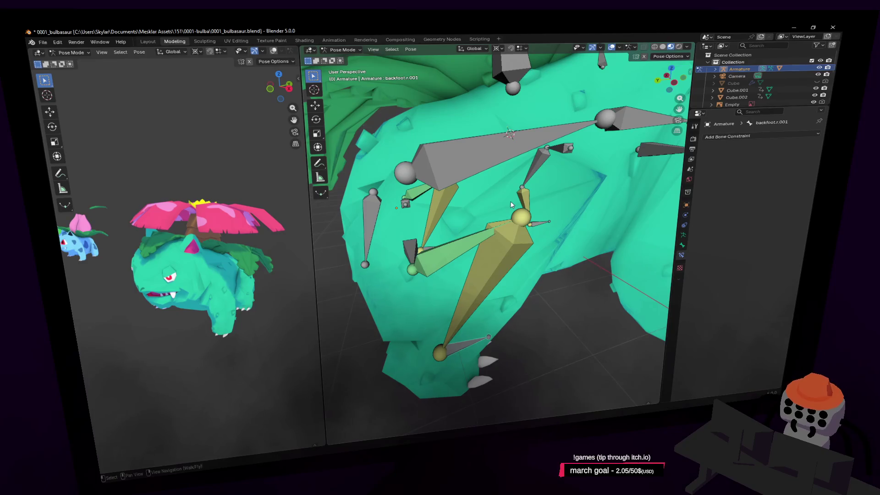
{"action": "middle_click_drag", "start_coordinate": [512, 204], "coordinate": [507, 222]}
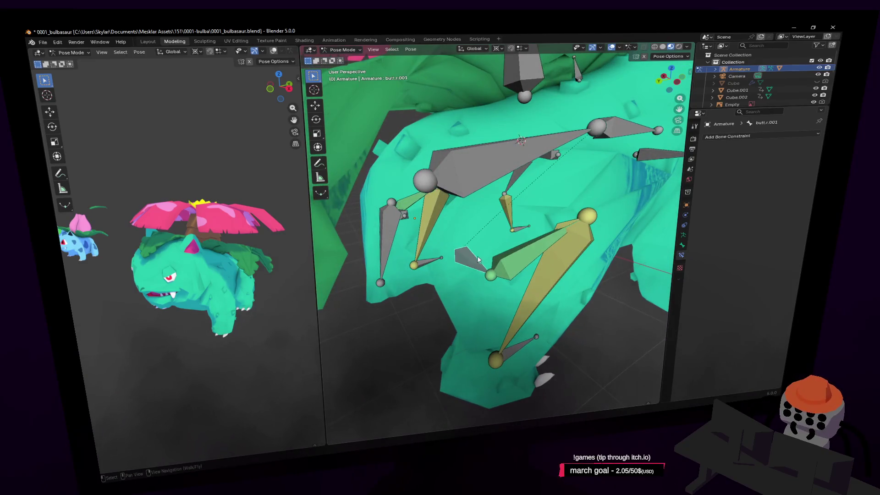
{"action": "left_click", "coordinate": [477, 156]}
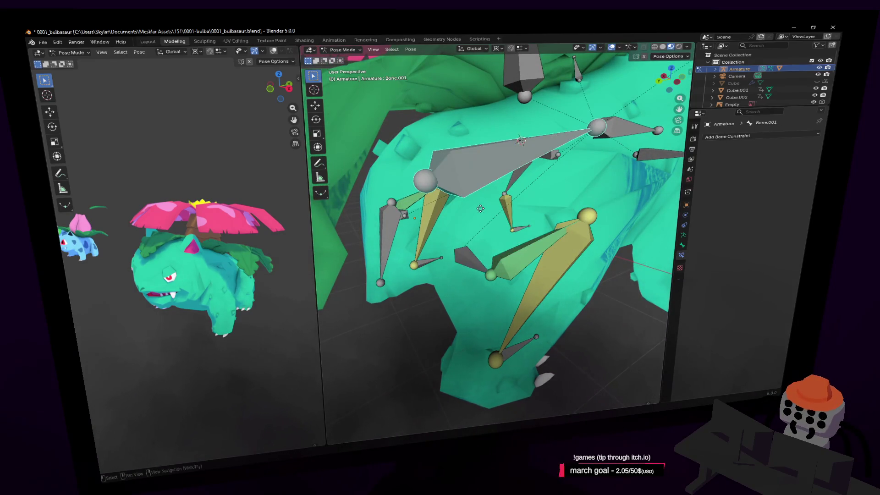
{"action": "key", "text": "shift+grave"}
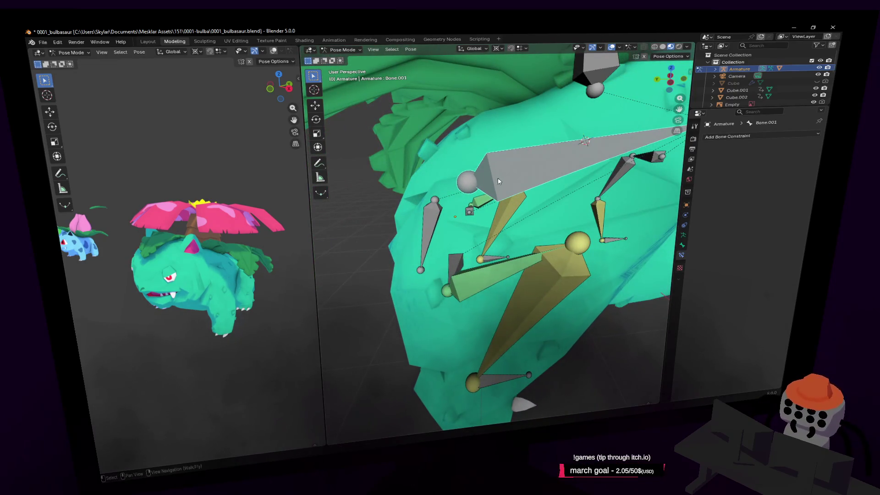
{"action": "key", "text": "r"}
{"action": "key", "text": "Escape"}
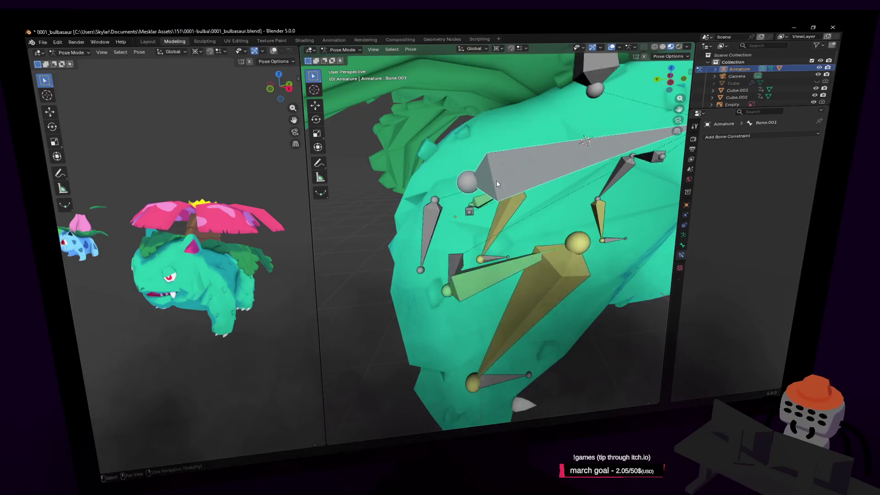
{"action": "scroll", "coordinate": [497, 183], "scroll_direction": "down", "scroll_amount": 5}
{"action": "key", "text": "g"}
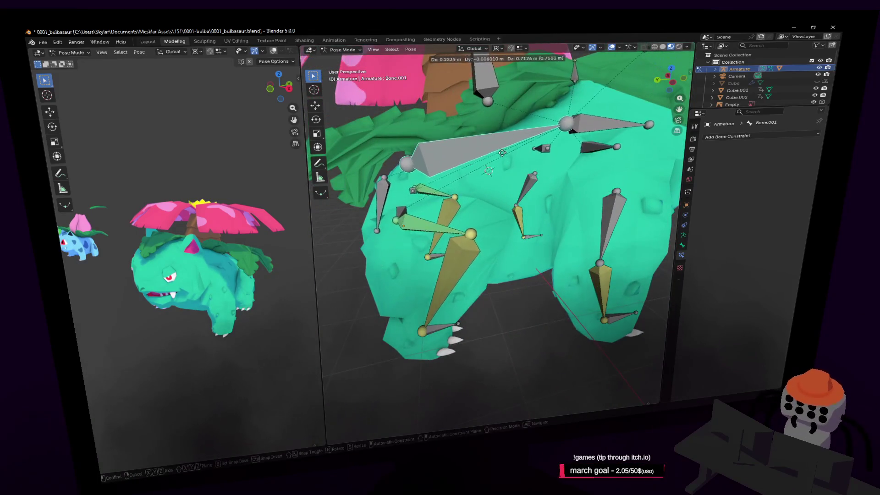
{"action": "key", "text": "Escape"}
- Reposition the view and test moving Bone.001 again, cancelling the move
{"action": "key", "text": "shift+grave"}
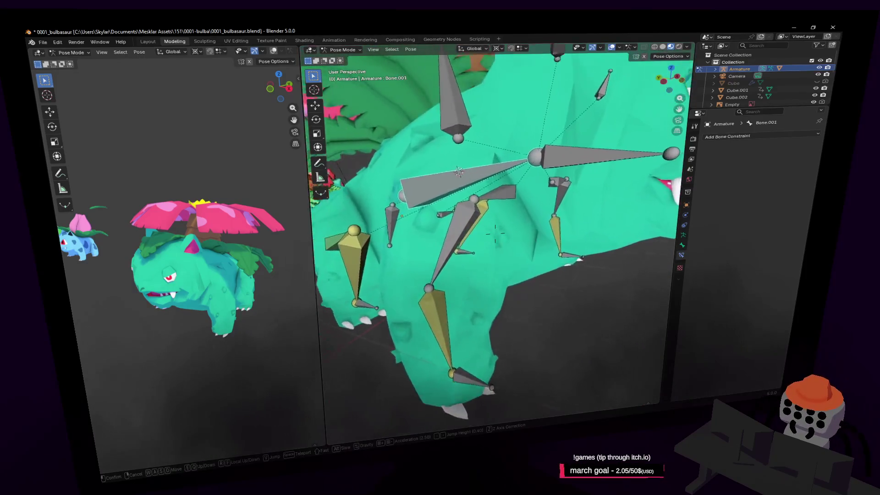
{"action": "key", "text": "s"}
{"action": "left_click", "coordinate": [420, 179]}
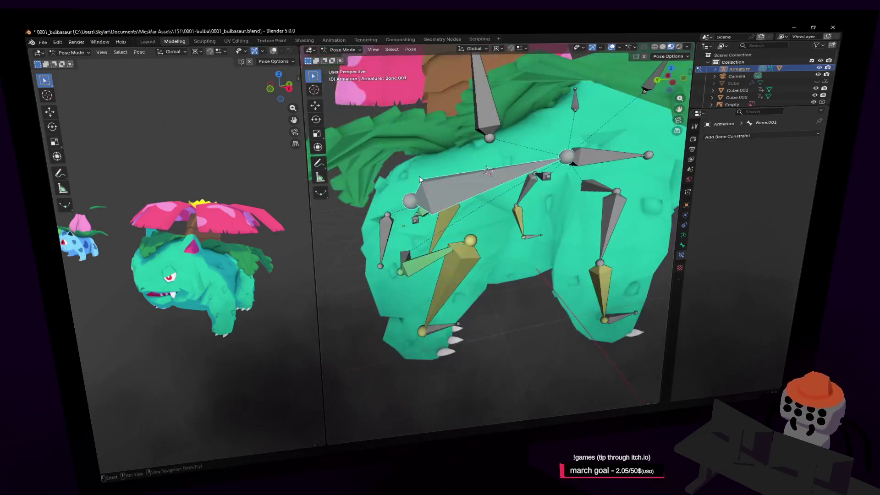
{"action": "key", "text": "shift+grave"}
{"action": "key", "text": "w"}
{"action": "left_click", "coordinate": [539, 202]}
{"action": "key", "text": "g"}
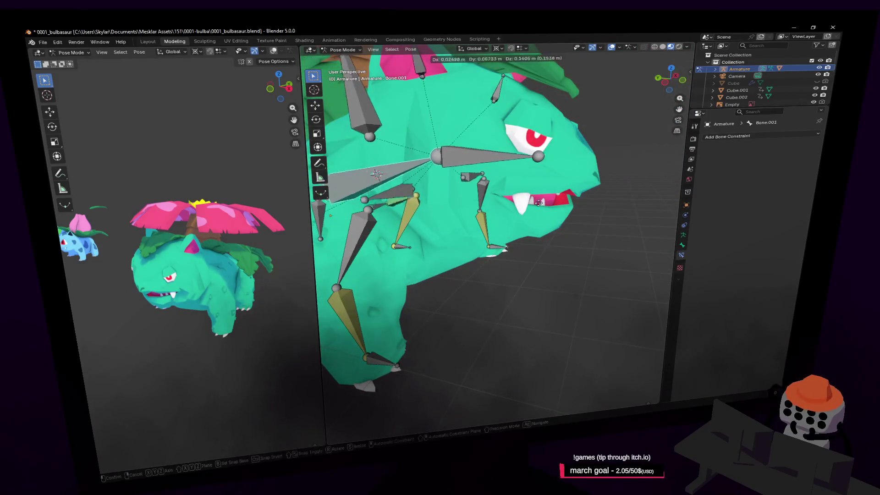
{"action": "key", "text": "Escape"}
{"action": "key", "text": "shift+grave"}
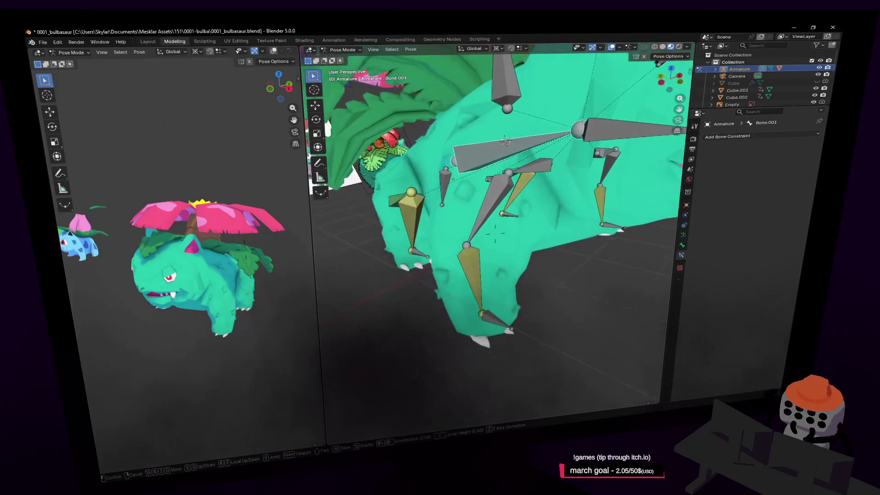
{"action": "left_click", "coordinate": [504, 323]}
- Add a Child Of constraint targeting the Armature to the upper front leg bone frontleg.r.001
{"action": "left_click", "coordinate": [484, 300], "text": "shift"}
{"action": "key", "text": "shift+i"}
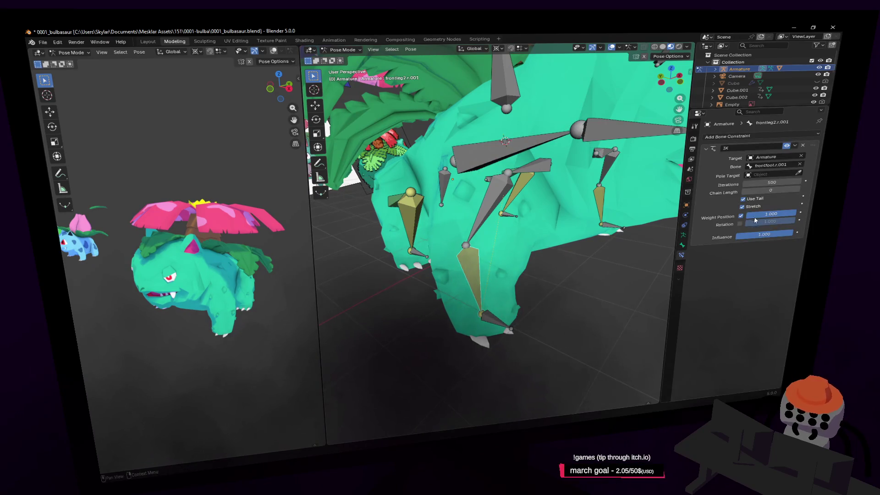
{"action": "left_click", "coordinate": [513, 199]}
{"action": "key", "text": "shift+grave"}
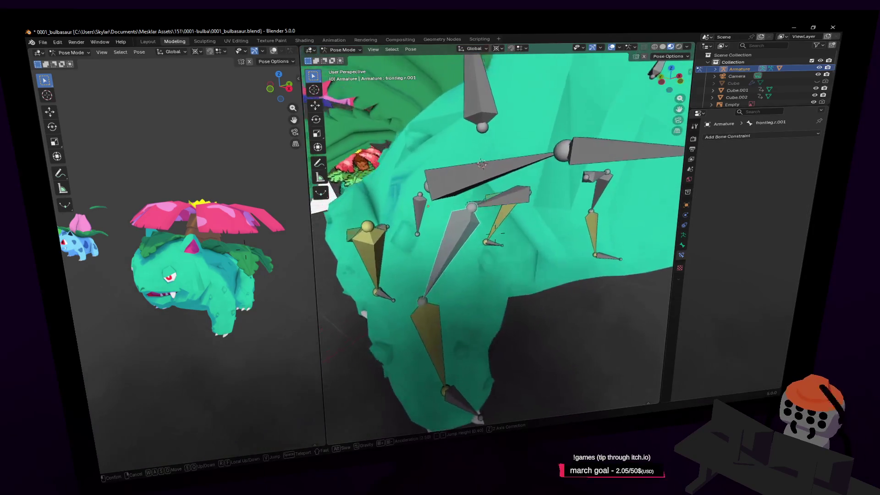
{"action": "left_click", "coordinate": [748, 137]}
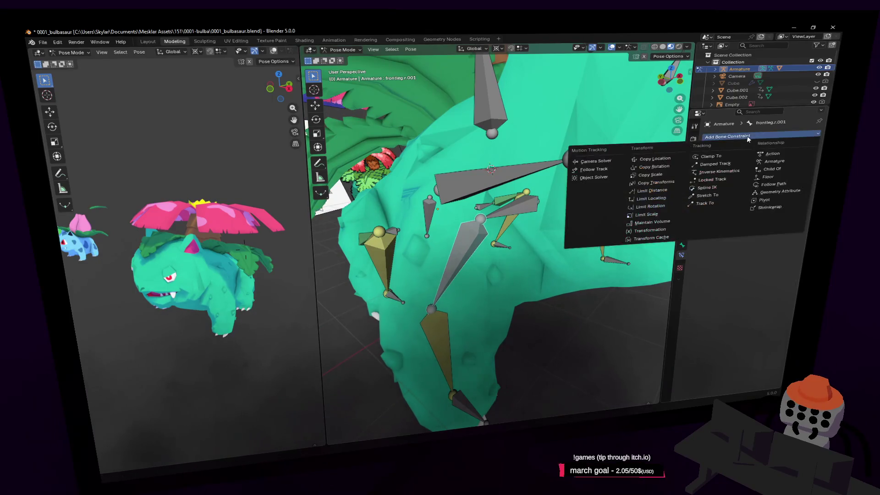
{"action": "left_click", "coordinate": [773, 169]}
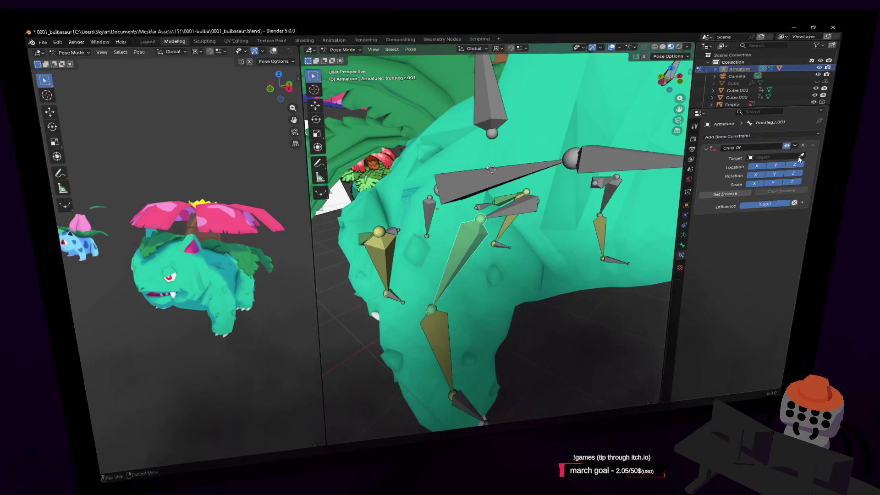
{"action": "left_click", "coordinate": [523, 199]}
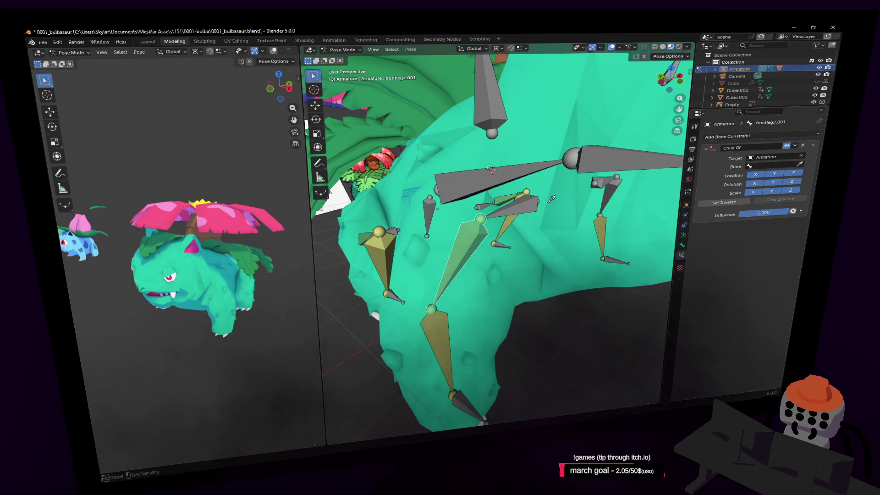
- Give frontleg.r a Child Of constraint on the Armature with clav.l as bone, then select clav.l
{"action": "left_click", "coordinate": [615, 187]}
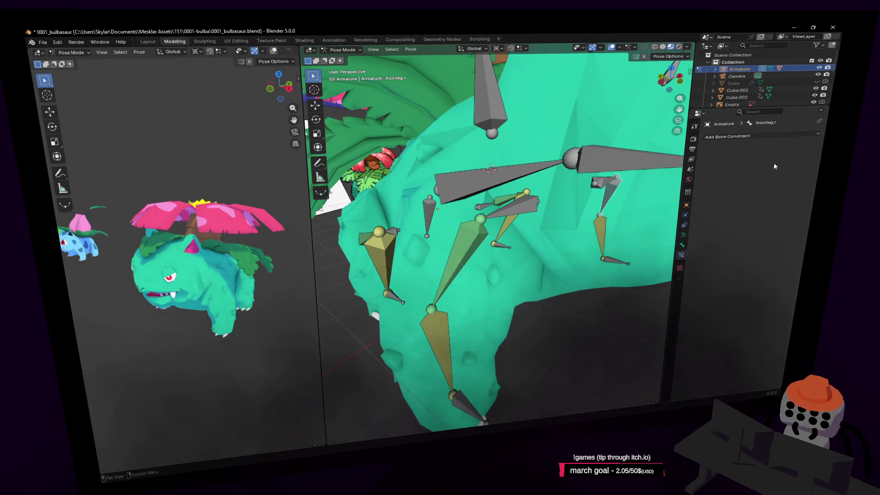
{"action": "left_click", "coordinate": [763, 136]}
{"action": "left_click", "coordinate": [773, 169]}
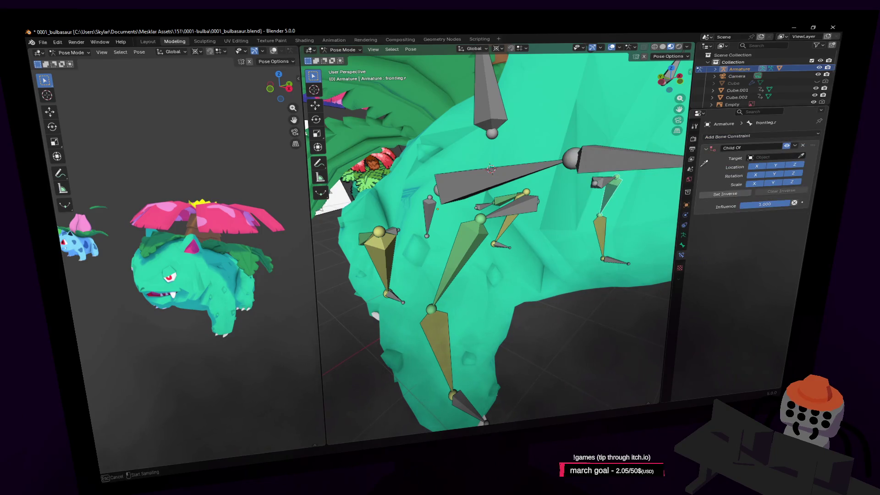
{"action": "left_click", "coordinate": [599, 180]}
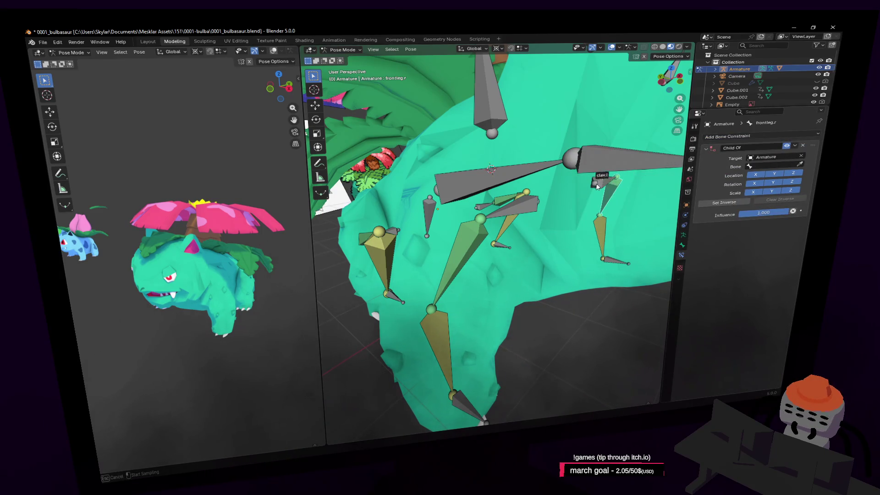
{"action": "left_click", "coordinate": [596, 185]}
{"action": "key", "text": "shift+grave"}
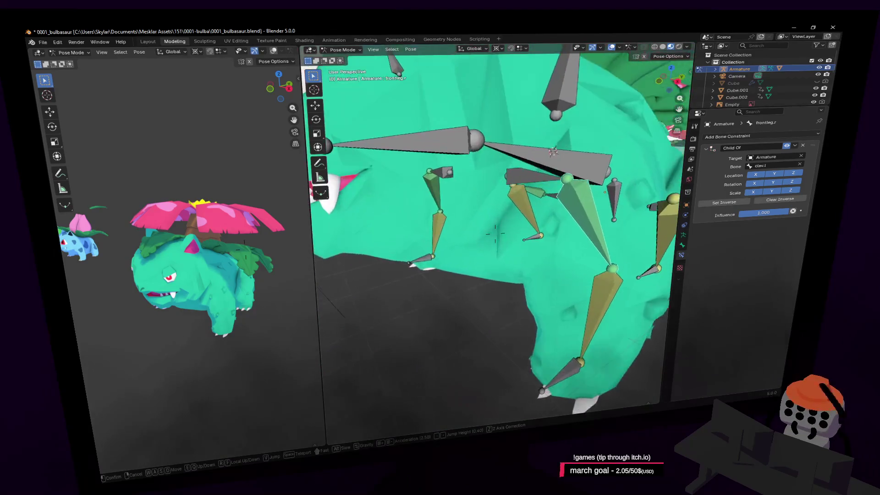
{"action": "left_click", "coordinate": [538, 216]}
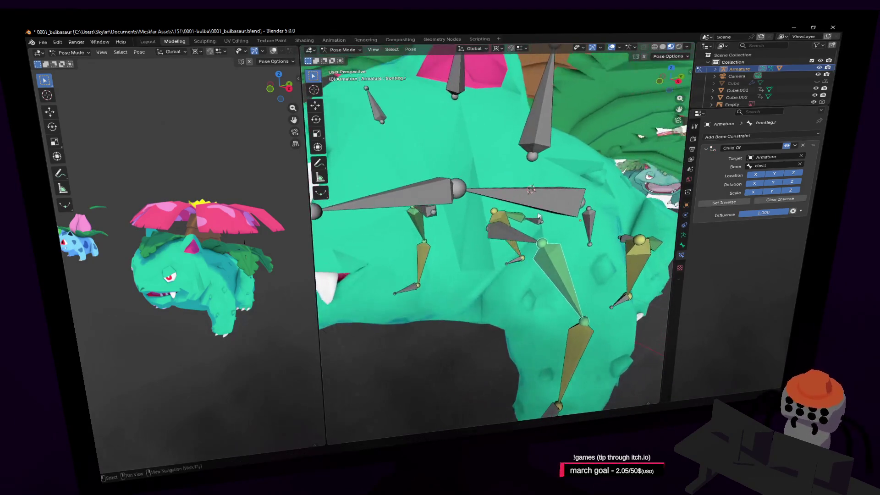
{"action": "left_click", "coordinate": [501, 235]}
{"action": "middle_click_drag", "start_coordinate": [501, 235], "coordinate": [605, 229]}
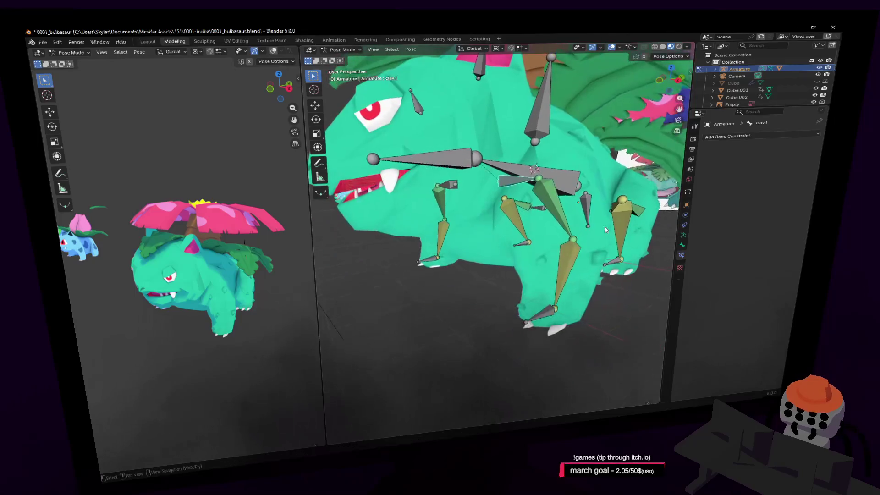
- Test moving clav.r.001 and another bone along Z, cancelling so the legs return
{"action": "key", "text": "g"}
{"action": "key", "text": "z"}
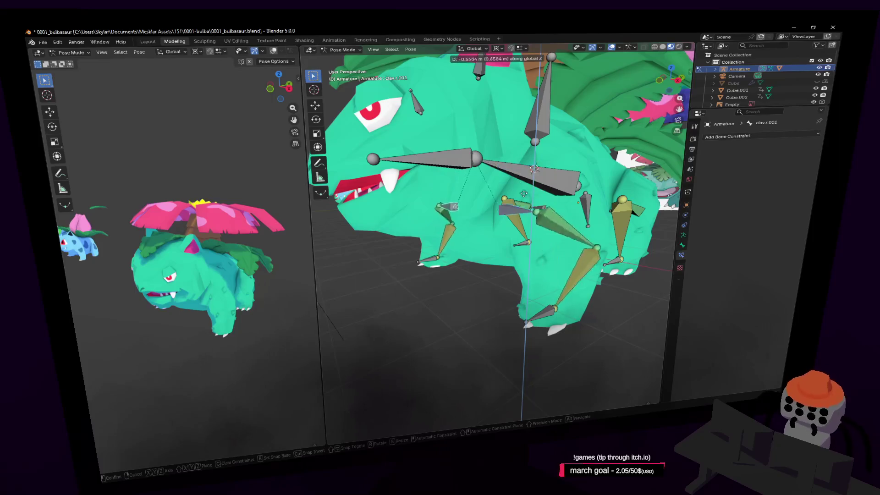
{"action": "key", "text": "Escape"}
{"action": "key", "text": "shift+grave"}
{"action": "left_click", "coordinate": [537, 204]}
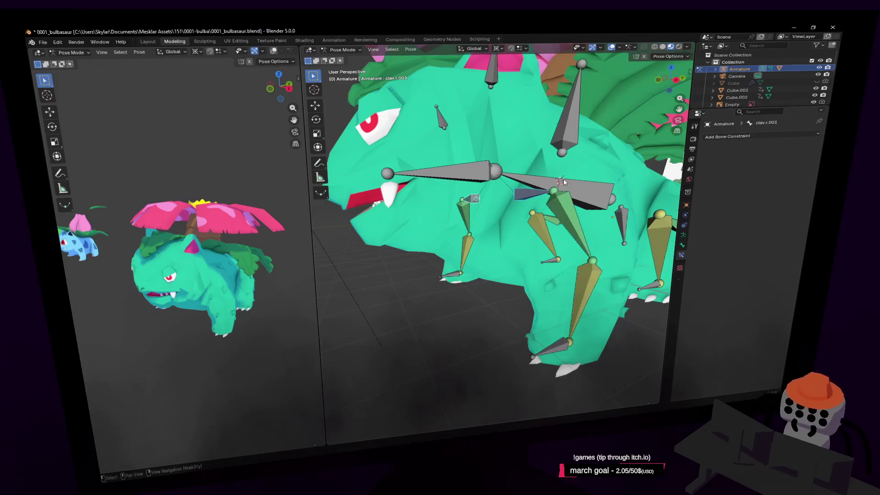
{"action": "key", "text": "g"}
{"action": "key", "text": "z"}
{"action": "key", "text": "Escape"}
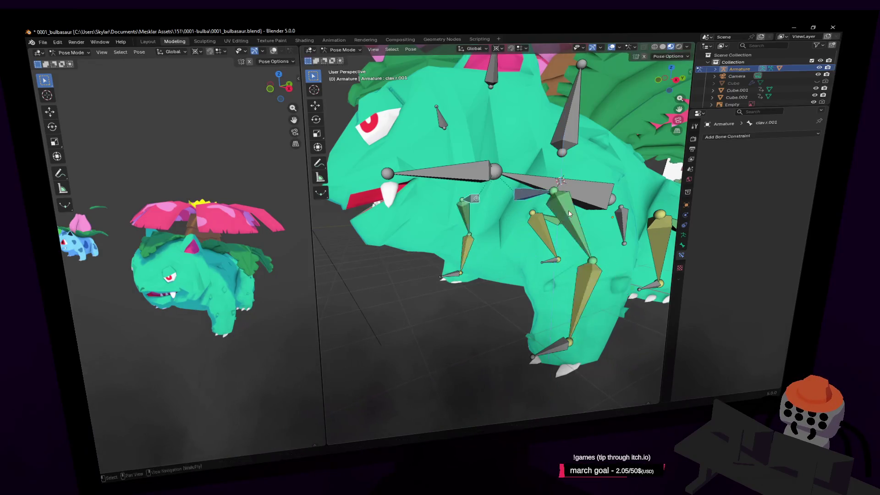
- Turn the view toward the head and rotate Bone.001 constrained to the Z axis
{"action": "key", "text": "shift+grave"}
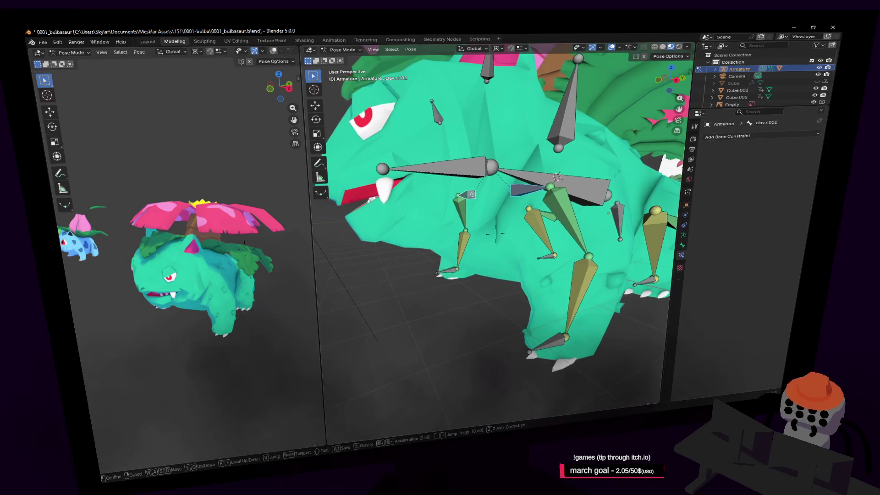
{"action": "left_click", "coordinate": [571, 216]}
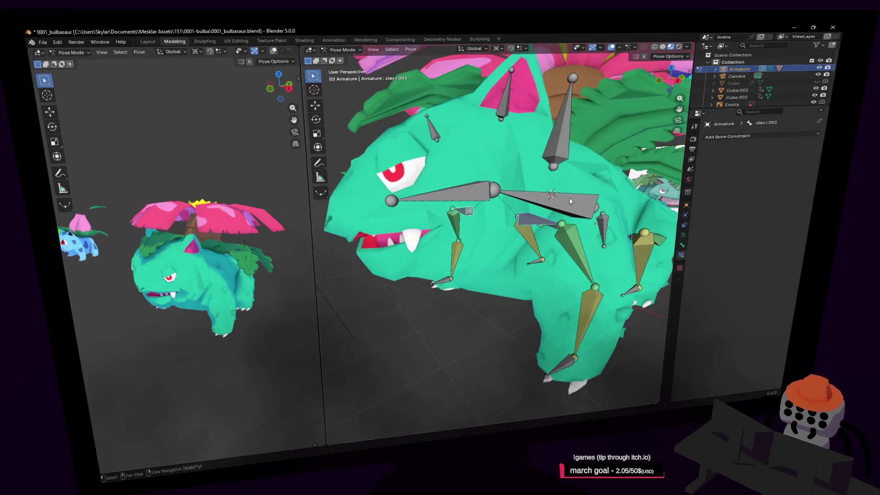
{"action": "key", "text": "shift+grave"}
{"action": "left_click", "coordinate": [571, 195]}
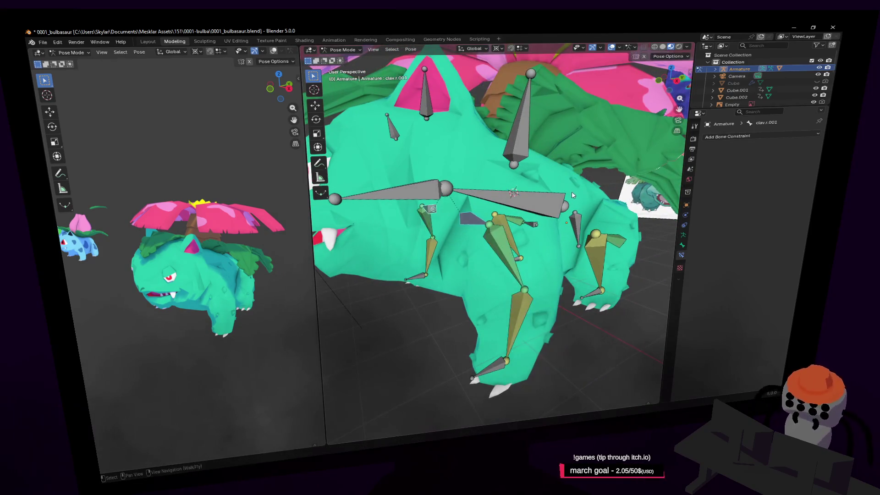
{"action": "key", "text": "shift+grave"}
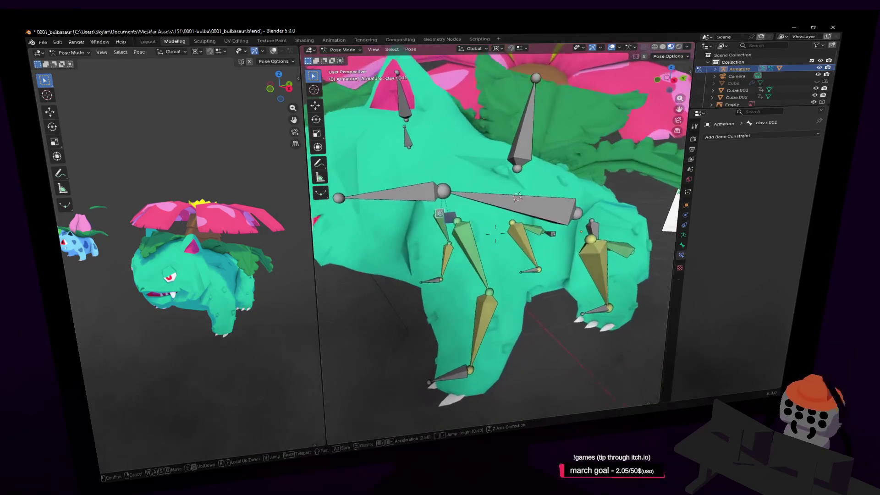
{"action": "left_click", "coordinate": [566, 196]}
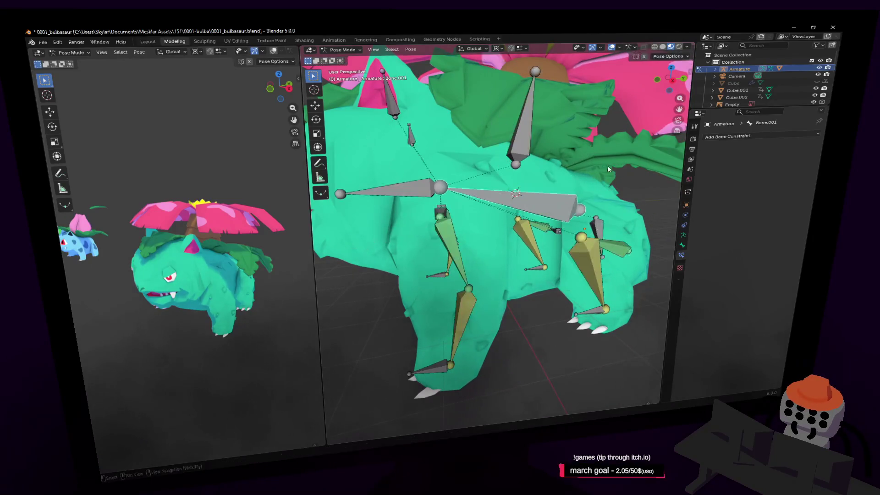
{"action": "key", "text": "r"}
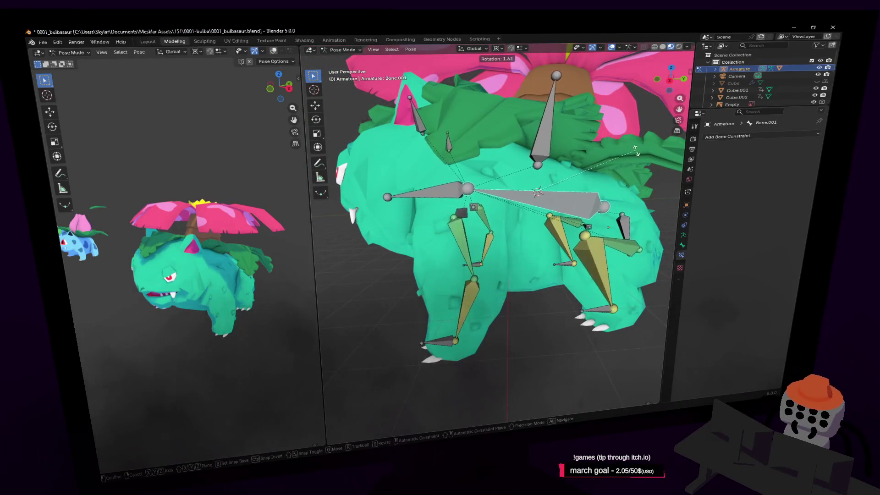
{"action": "key", "text": "x"}
{"action": "key", "text": "x"}
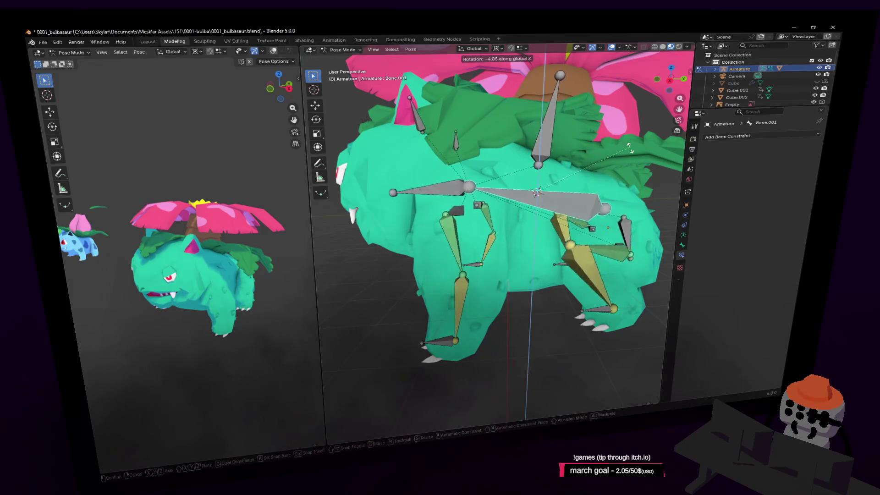
{"action": "key", "text": "z"}
{"action": "left_click", "coordinate": [595, 130]}
- Rotate the body bone once more, confirm it, and view the creature from the front
{"action": "key", "text": "shift+grave"}
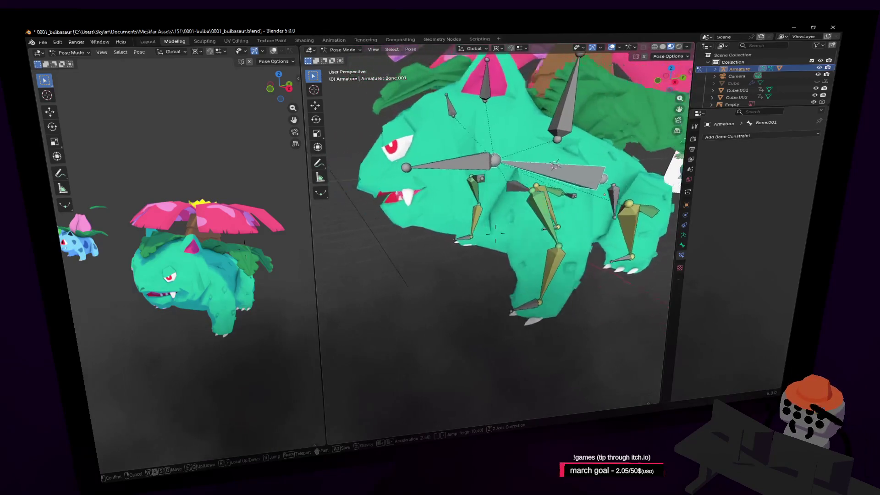
{"action": "left_click", "coordinate": [595, 133]}
{"action": "key", "text": "r"}
{"action": "mouse_move", "coordinate": [597, 135]}
{"action": "middle_mouse_down", "text": "alt"}
{"action": "mouse_move", "coordinate": [566, 123]}
{"action": "mouse_move", "coordinate": [575, 143]}
{"action": "middle_mouse_up", "text": "alt"}
{"action": "left_click", "coordinate": [563, 120]}
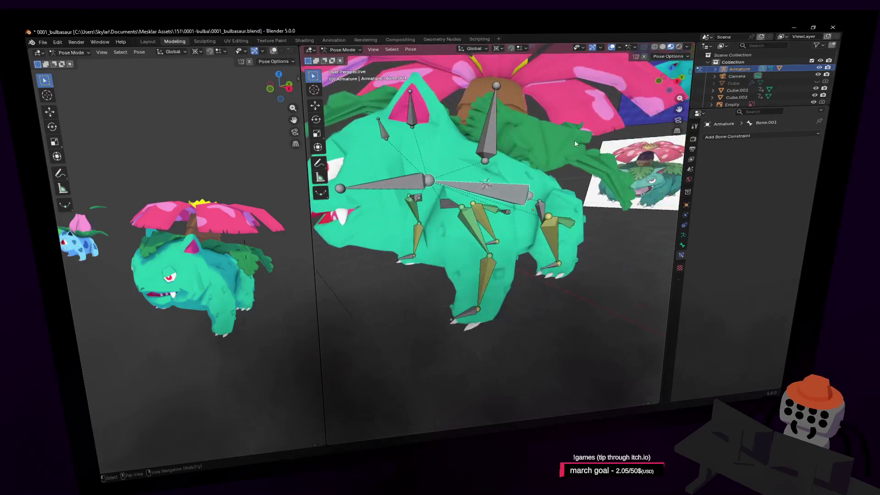
{"action": "middle_click_drag", "start_coordinate": [556, 174], "coordinate": [541, 157]}
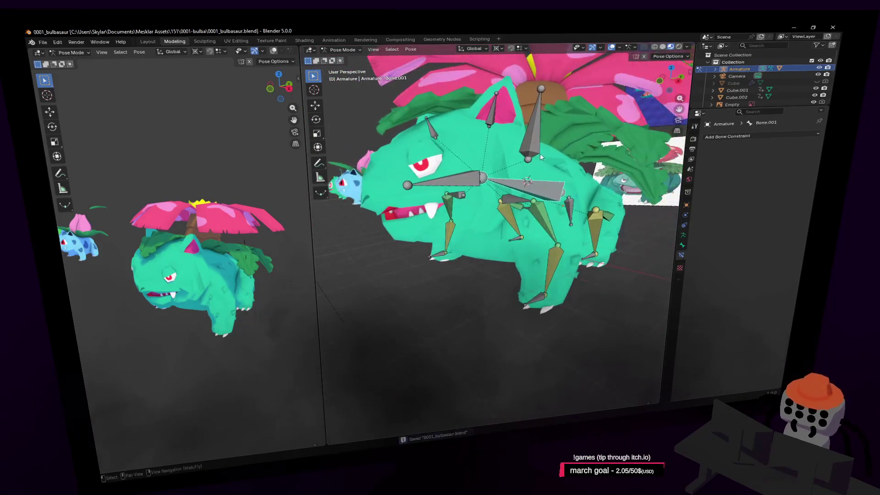
- Parent the Cube.003 body mesh to the armature With Automatic Weights in Object Mode
{"action": "left_click", "coordinate": [346, 58]}
{"action": "left_click", "coordinate": [495, 164]}
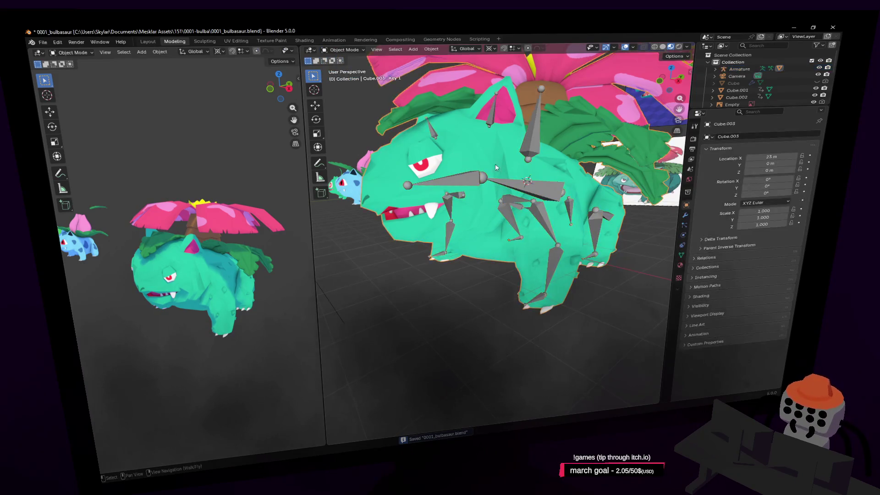
{"action": "key", "text": "shift+grave"}
{"action": "left_click", "coordinate": [505, 159]}
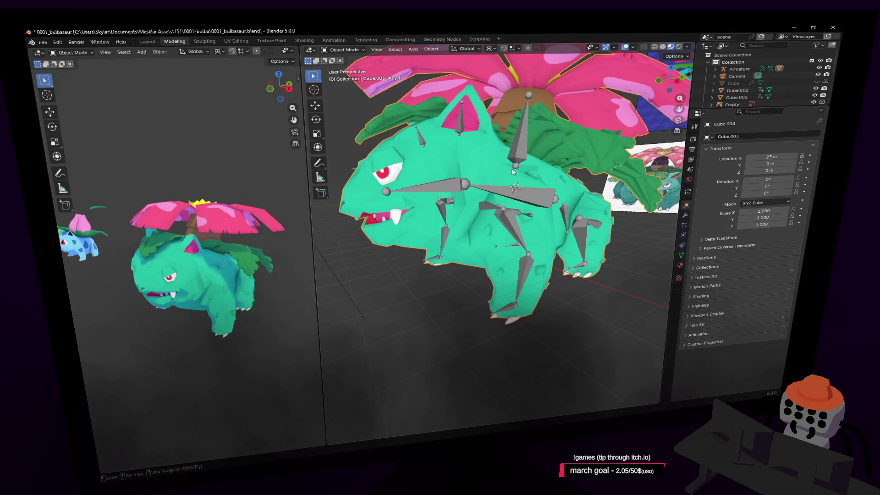
{"action": "left_click", "coordinate": [538, 197]}
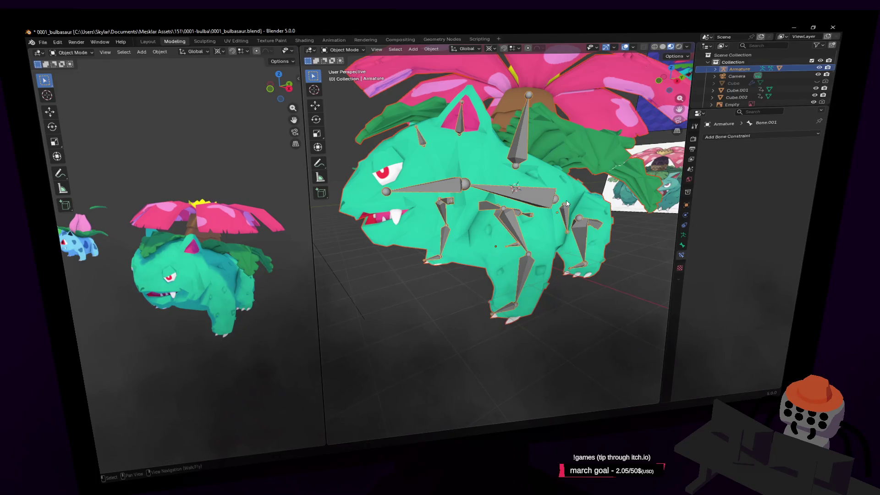
{"action": "key", "text": "ctrl+p"}
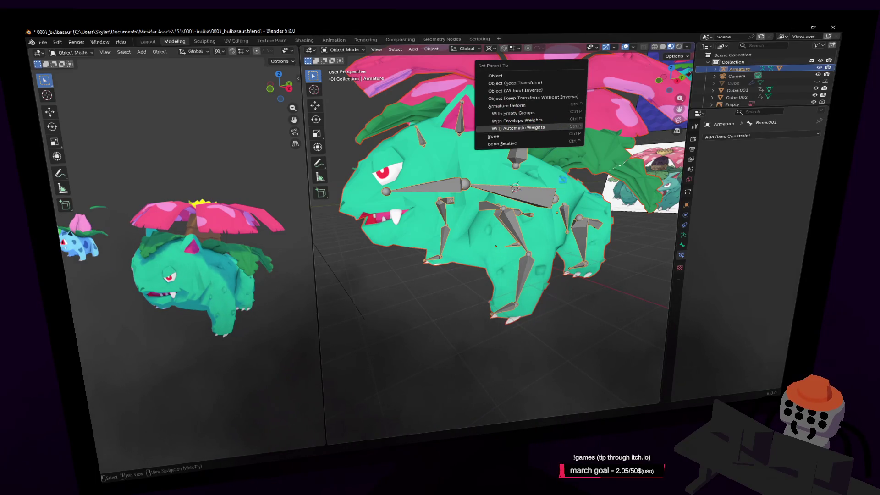
{"action": "left_click", "coordinate": [518, 127]}
{"action": "middle_click_drag", "start_coordinate": [563, 150], "coordinate": [546, 180]}
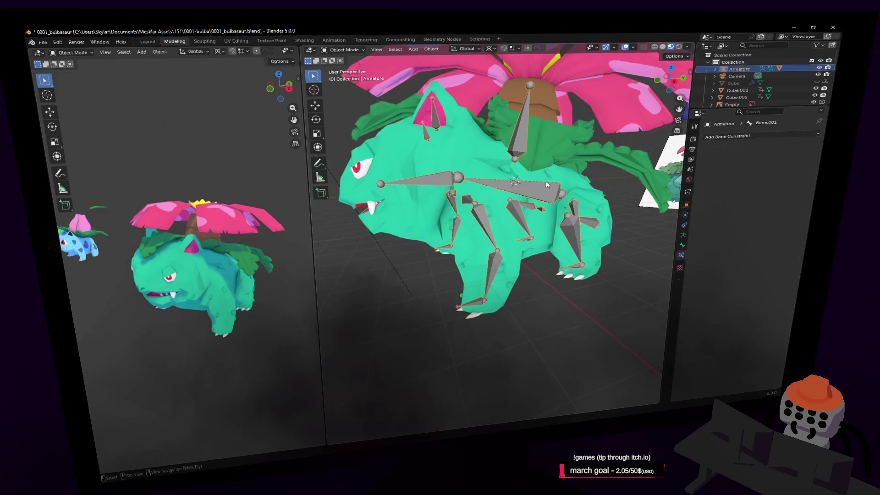
- In Pose Mode, rotate Bone.001 to see the mesh deform, then cancel a second rotation
{"action": "left_click", "coordinate": [350, 79]}
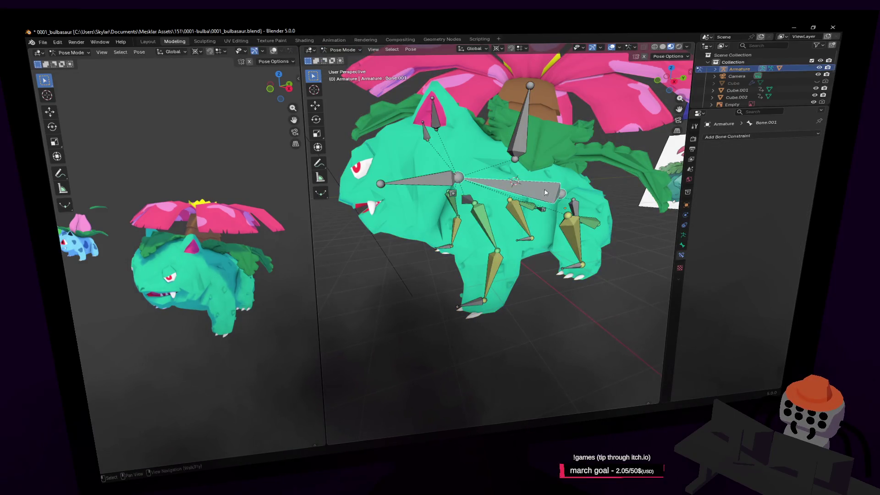
{"action": "key", "text": "shift+grave"}
{"action": "key", "text": "s"}
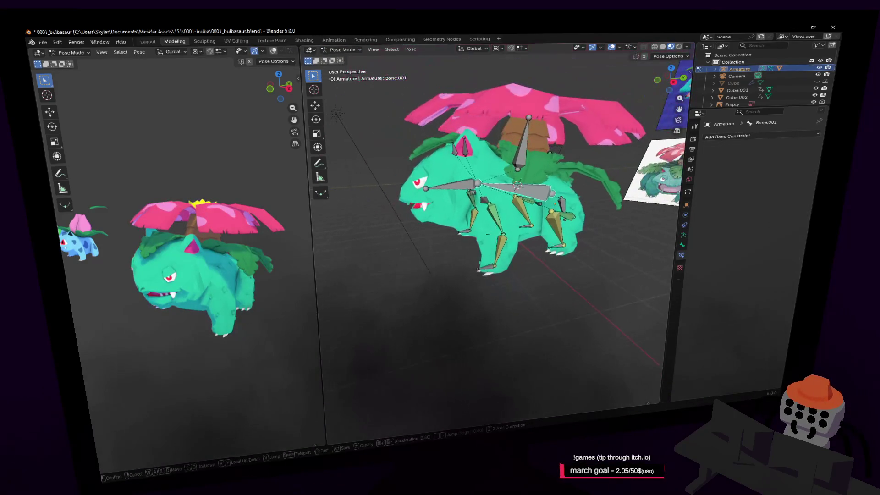
{"action": "key", "text": "Return"}
{"action": "key", "text": "r"}
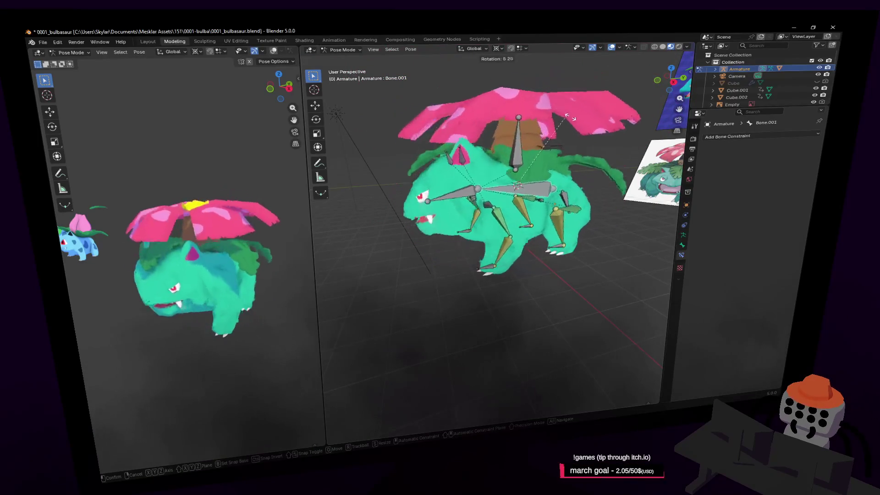
{"action": "left_click", "coordinate": [591, 164]}
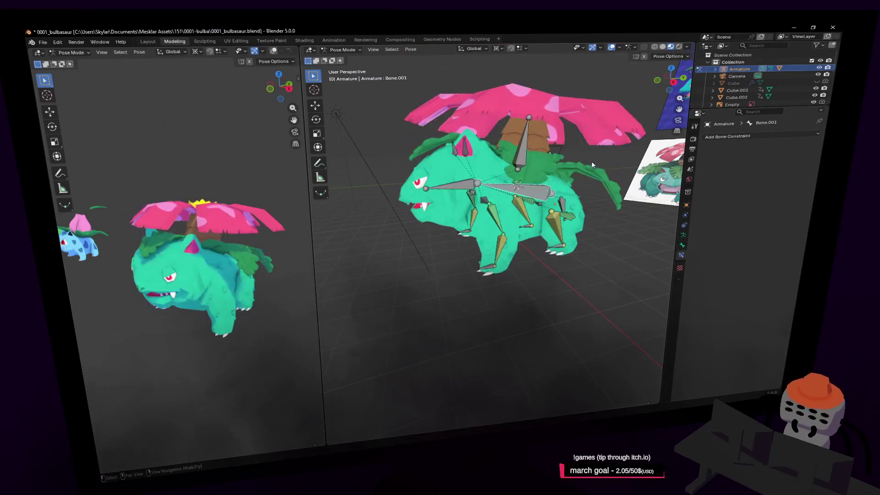
{"action": "key", "text": "r"}
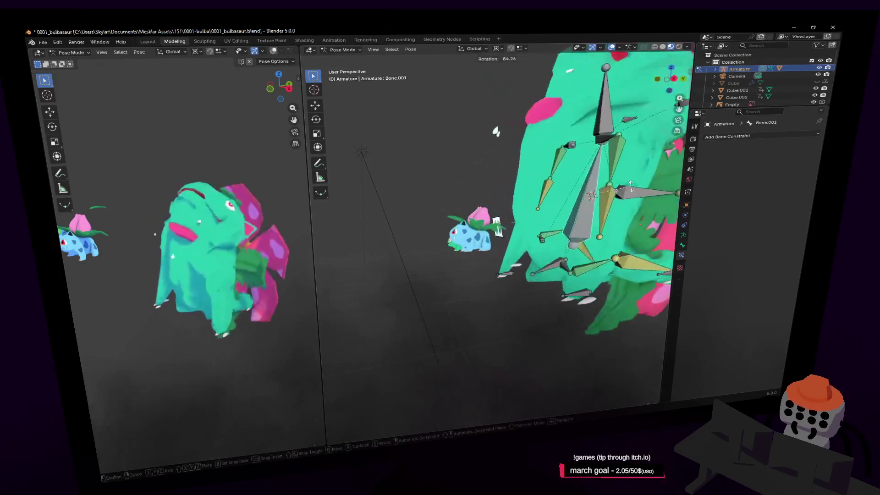
{"action": "key", "text": "Escape"}
- Save the file, rotate the body bone again, and move the view closer
{"action": "key", "text": "shift+grave"}
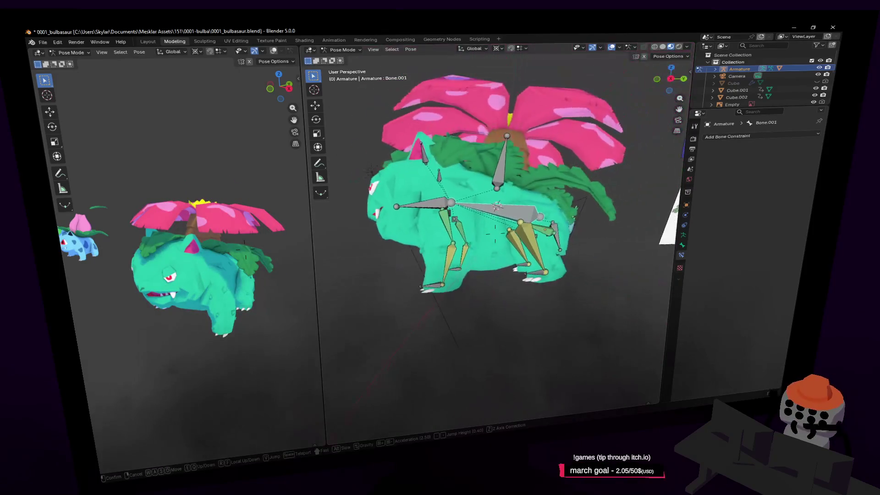
{"action": "left_click", "coordinate": [609, 144]}
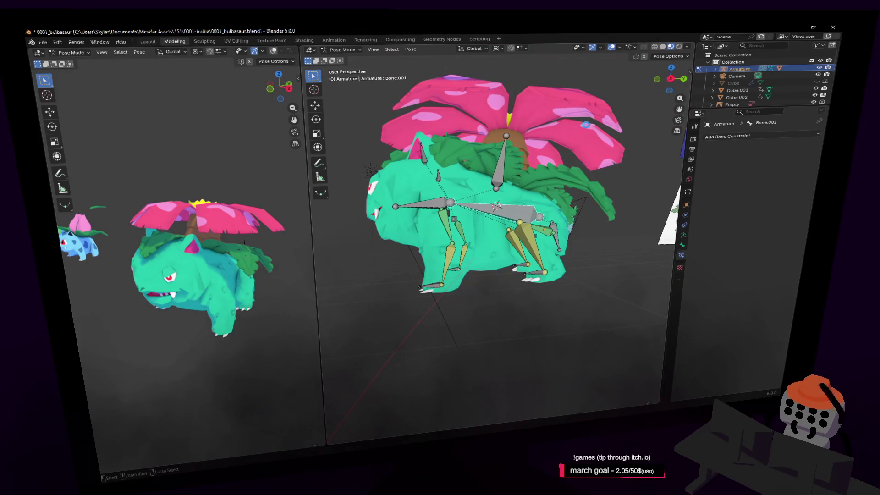
{"action": "key", "text": "ctrl+s"}
{"action": "key", "text": "r"}
{"action": "left_click", "coordinate": [595, 142]}
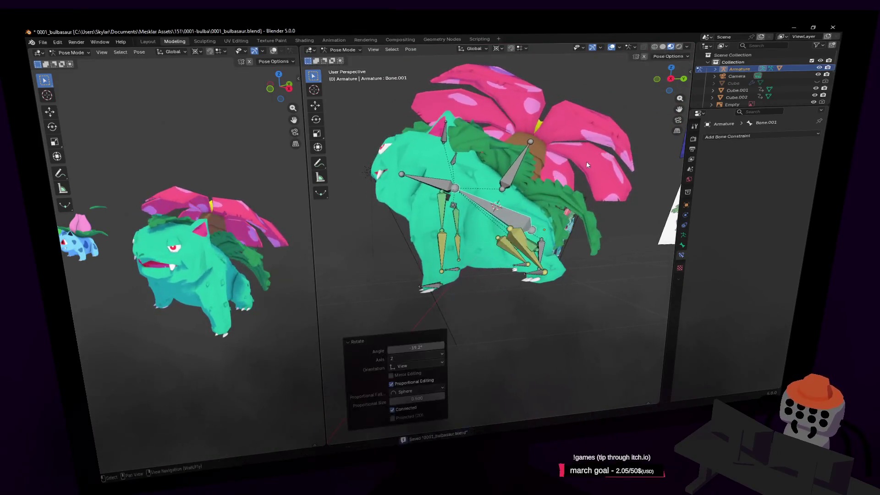
{"action": "key", "text": "shift+grave"}
{"action": "key", "text": "w"}
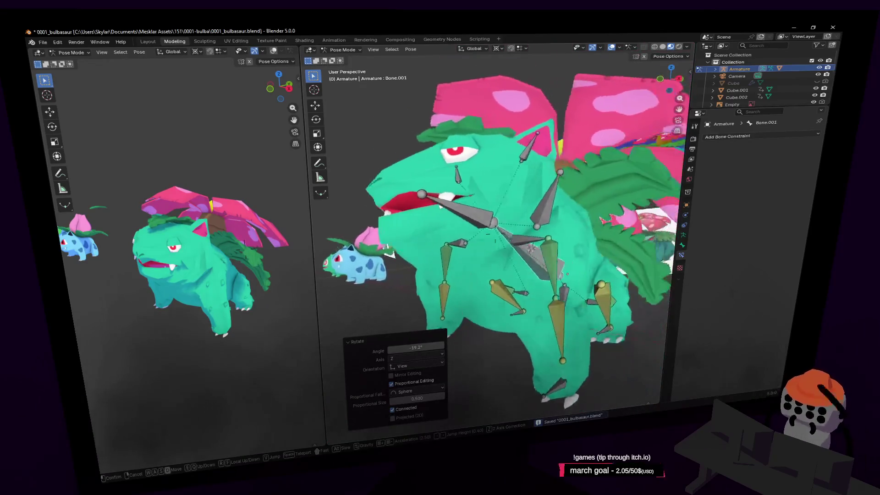
{"action": "left_click", "coordinate": [529, 163]}
{"action": "left_click", "coordinate": [529, 163]}
- Rotate the head bone to tilt Venusaur's head up, checking the open mouth
{"action": "key", "text": "r"}
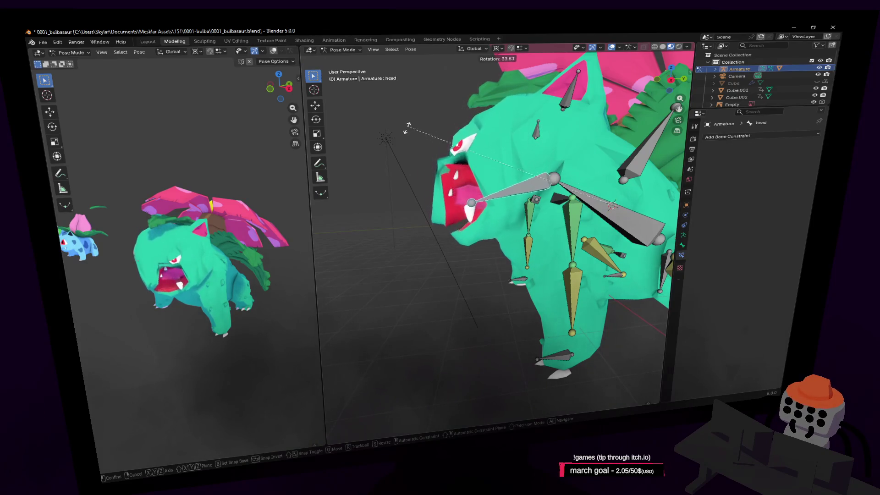
{"action": "left_click", "coordinate": [456, 119]}
{"action": "middle_click_drag", "start_coordinate": [456, 119], "coordinate": [448, 162], "text": "shift"}
{"action": "key", "text": "r"}
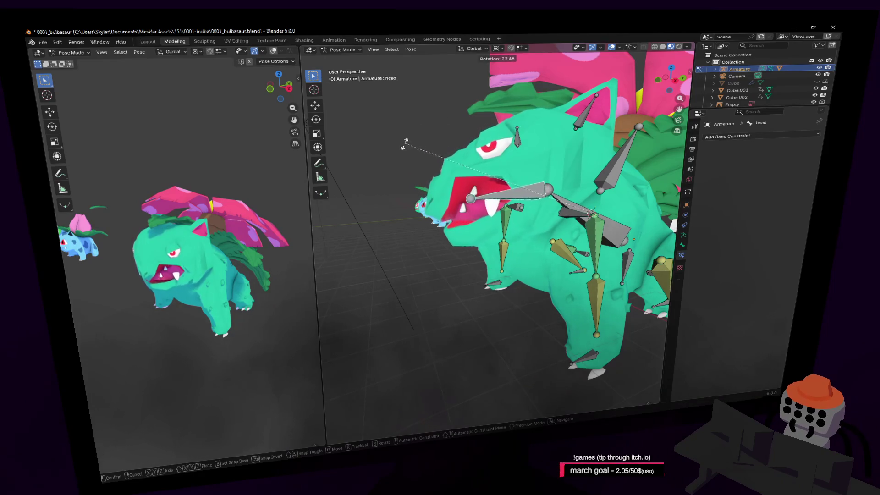
{"action": "left_click", "coordinate": [585, 146]}
{"action": "mouse_move", "coordinate": [585, 146]}
{"action": "middle_mouse_down"}
{"action": "mouse_move", "coordinate": [550, 148]}
{"action": "mouse_move", "coordinate": [621, 154]}
{"action": "middle_mouse_up"}
- Undo the head tilt back to rest and select the right back leg bone
{"action": "key", "text": "ctrl+z"}
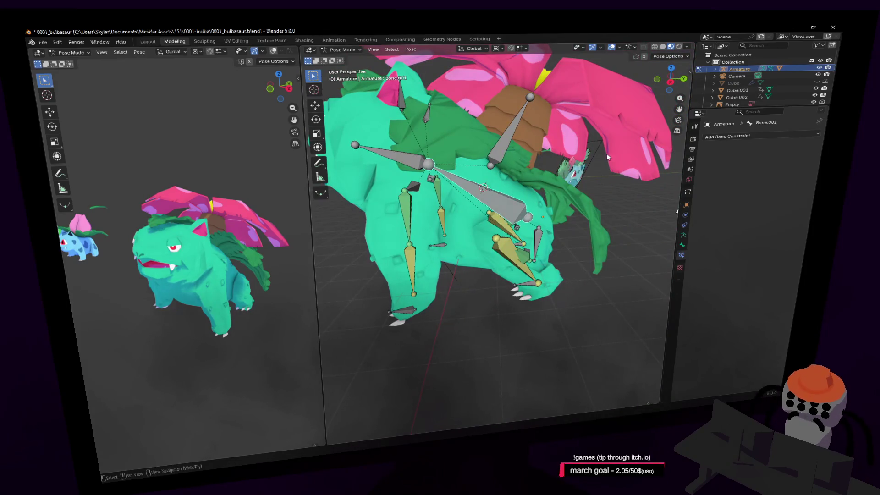
{"action": "key", "text": "ctrl+z"}
{"action": "key", "text": "shift+grave"}
{"action": "left_click", "coordinate": [494, 234]}
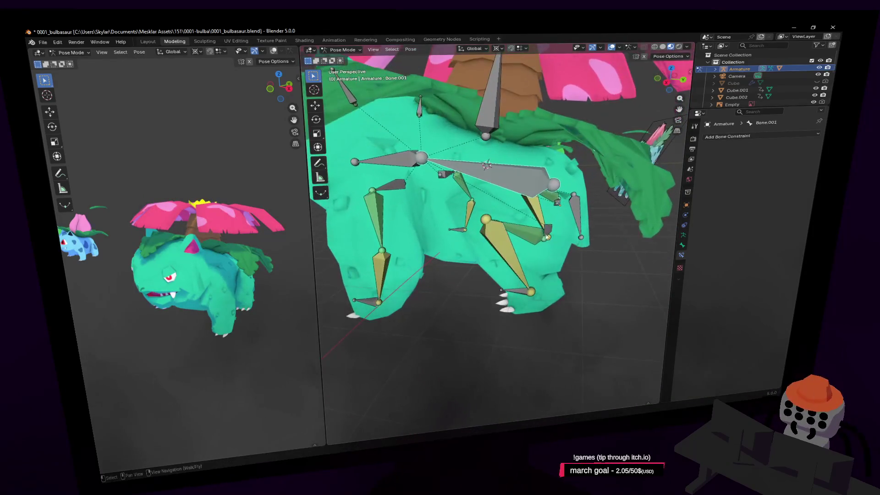
{"action": "left_click", "coordinate": [527, 224]}
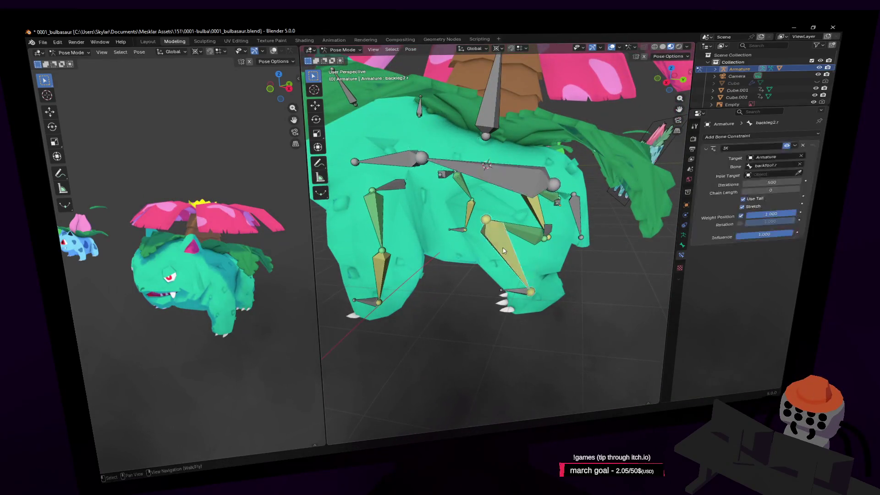
- Test-move the right back foot bone and cancel it, then drag the front leg to check its deformation
{"action": "left_click", "coordinate": [513, 296]}
{"action": "key", "text": "g"}
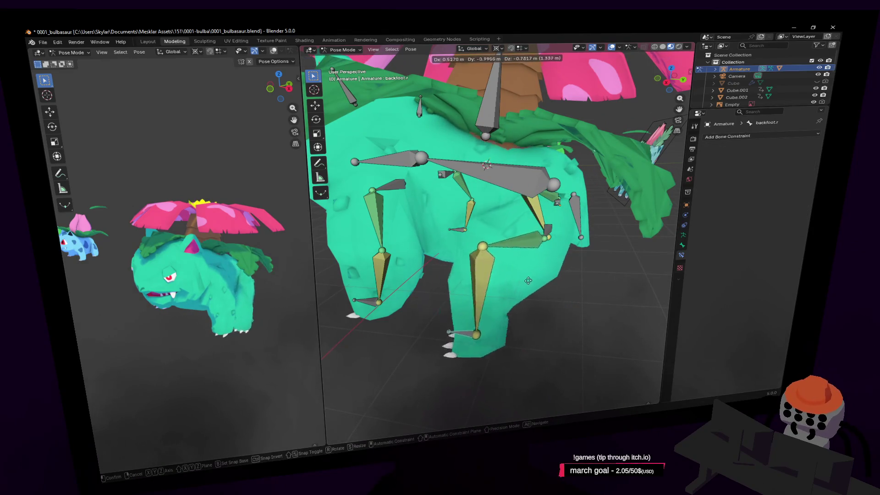
{"action": "key", "text": "Escape"}
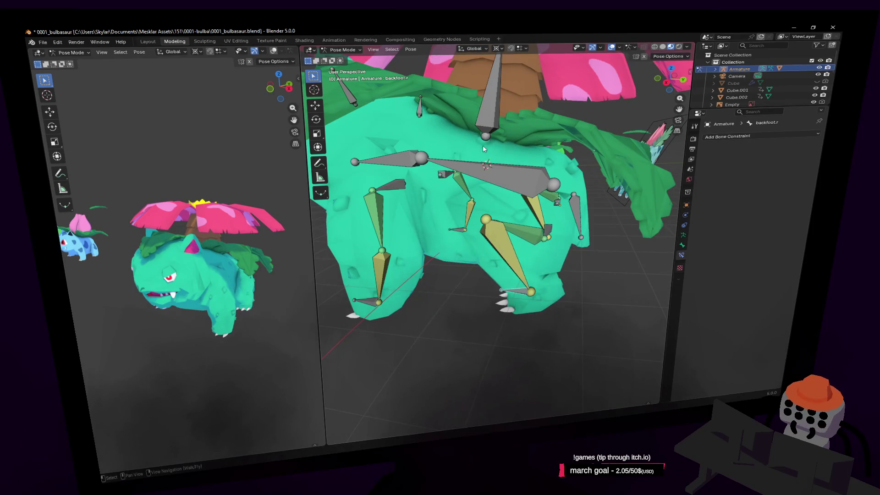
{"action": "key", "text": "shift+grave"}
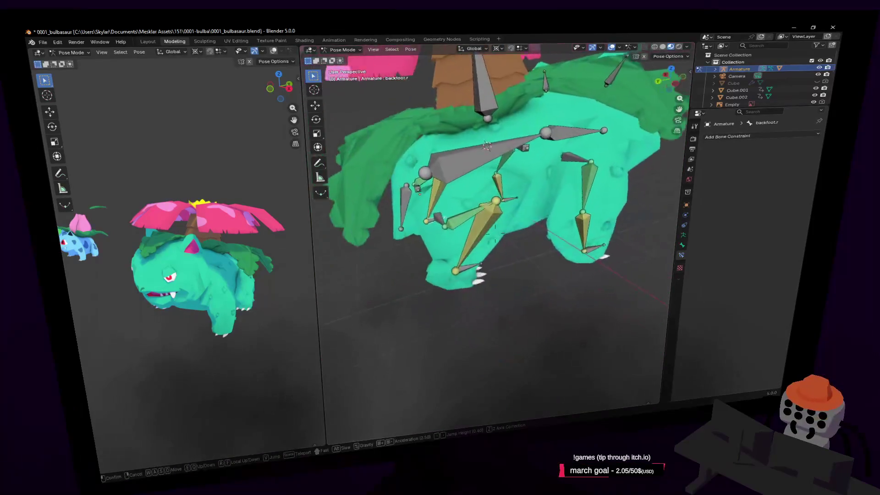
{"action": "left_click", "coordinate": [513, 237]}
{"action": "mouse_move", "coordinate": [512, 170]}
{"action": "left_mouse_down"}
{"action": "mouse_move", "coordinate": [520, 247]}
{"action": "mouse_move", "coordinate": [522, 183]}
{"action": "mouse_move", "coordinate": [506, 165]}
{"action": "left_mouse_up"}
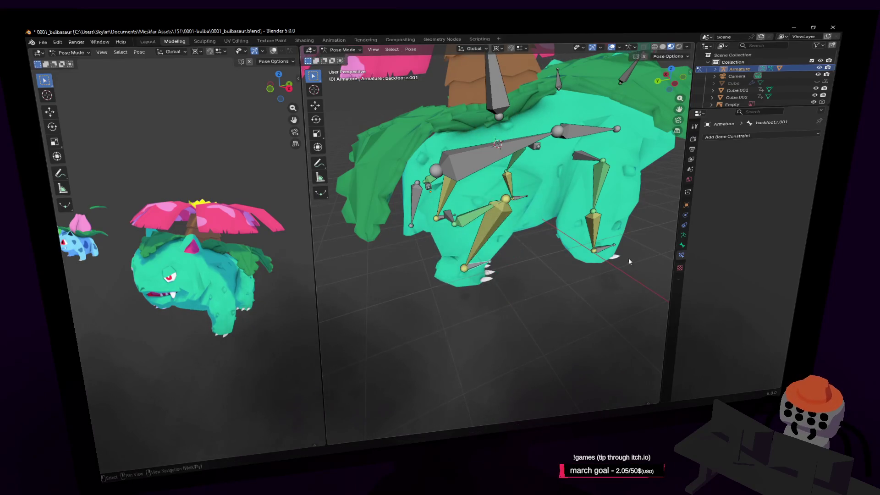
- Test-rotate the head bone and the Bone.001 body bone, cancelling both rotations
{"action": "key", "text": "shift+grave"}
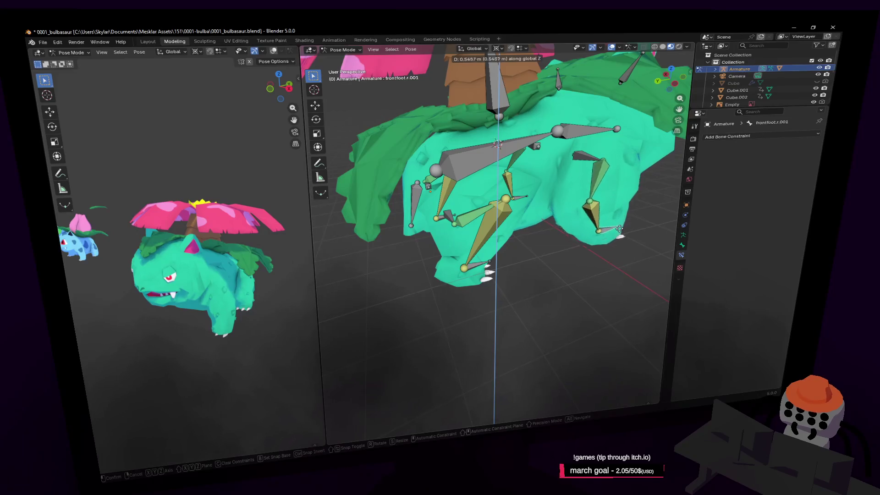
{"action": "left_click", "coordinate": [498, 188]}
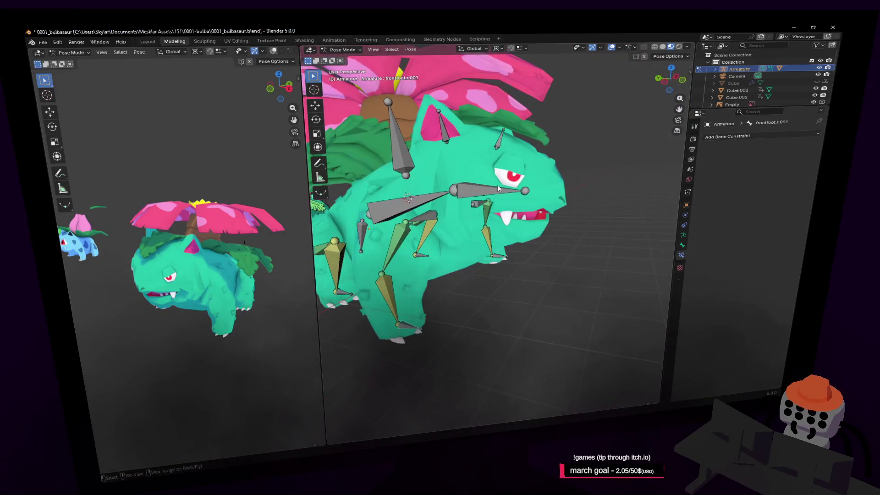
{"action": "left_click", "coordinate": [486, 188]}
{"action": "key", "text": "r"}
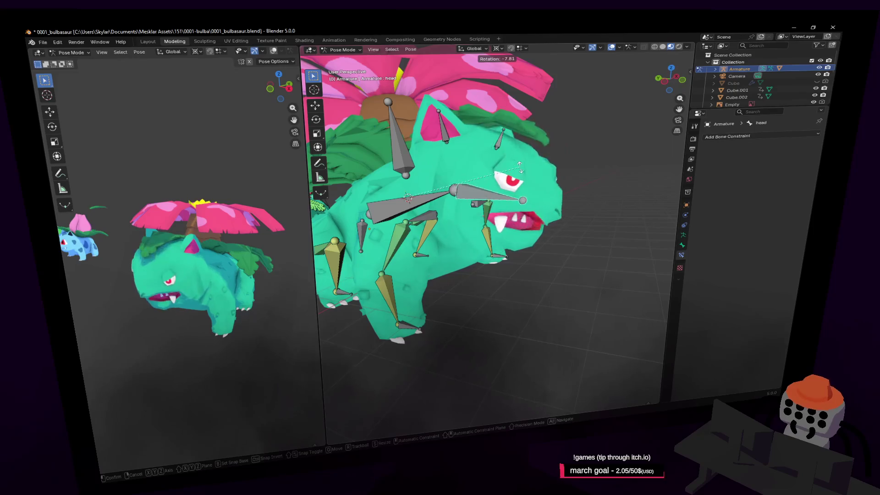
{"action": "right_click", "coordinate": [485, 79]}
{"action": "middle_click_drag", "start_coordinate": [485, 79], "coordinate": [485, 109]}
{"action": "left_click", "coordinate": [502, 183]}
{"action": "key", "text": "r"}
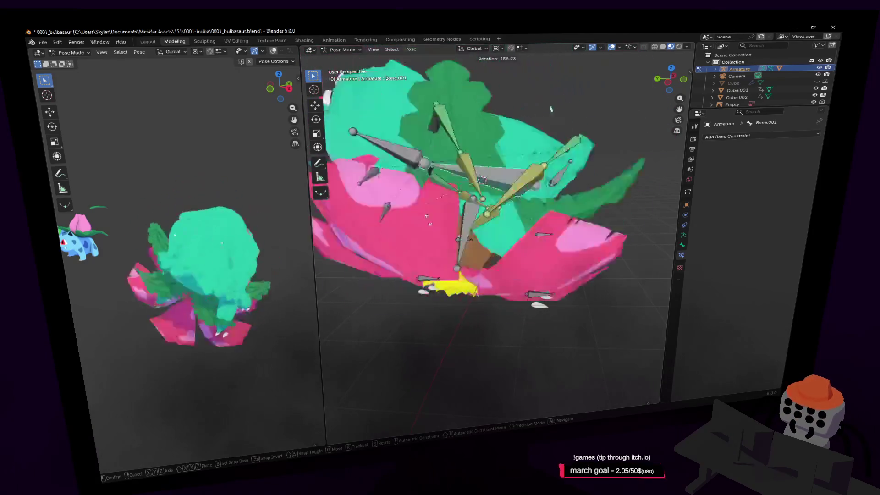
{"action": "key", "text": "Escape"}
- Fly the view in closer to Venusaur and switch back to Object Mode
{"action": "key", "text": "shift+grave"}
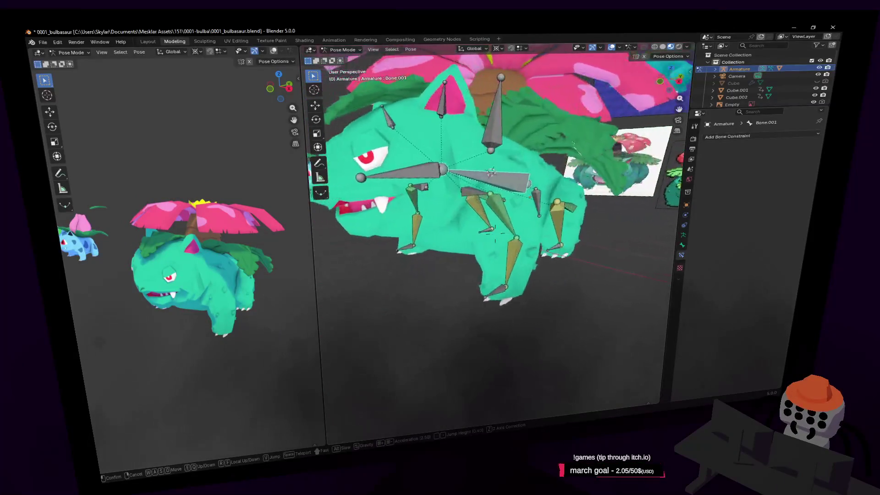
{"action": "left_click", "coordinate": [565, 208]}
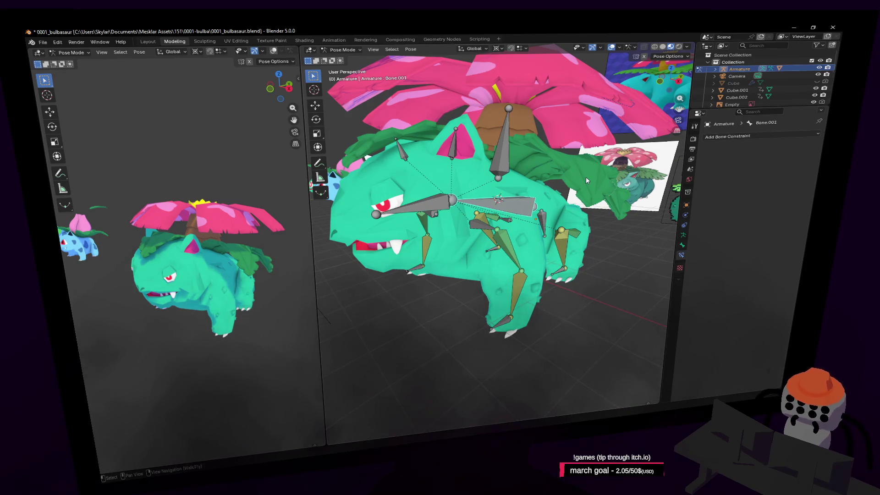
{"action": "key", "text": "shift+grave"}
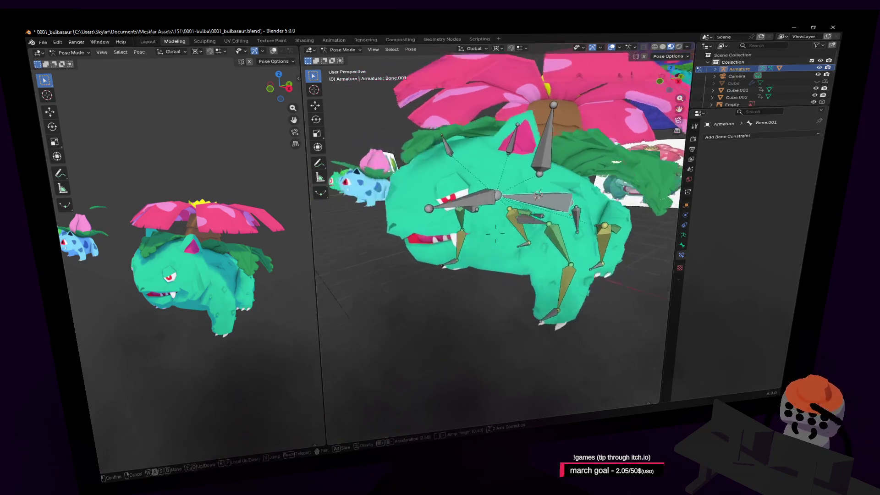
{"action": "key", "text": "w"}
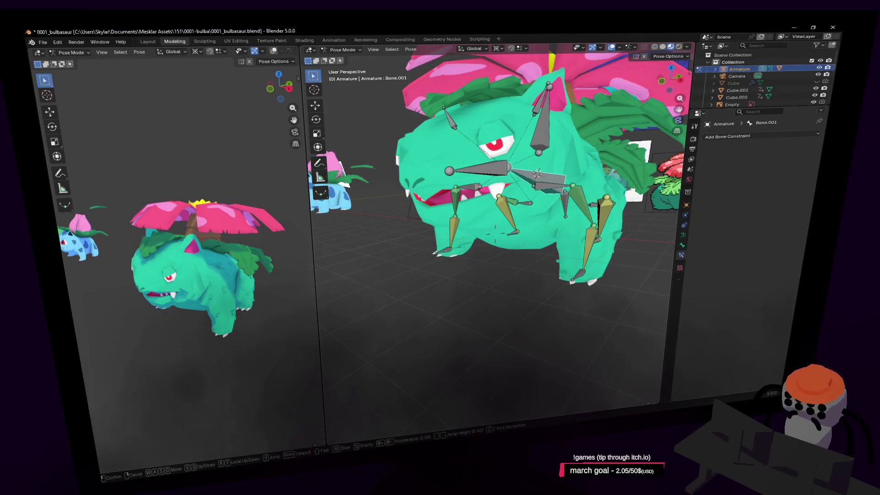
{"action": "left_click", "coordinate": [631, 250]}
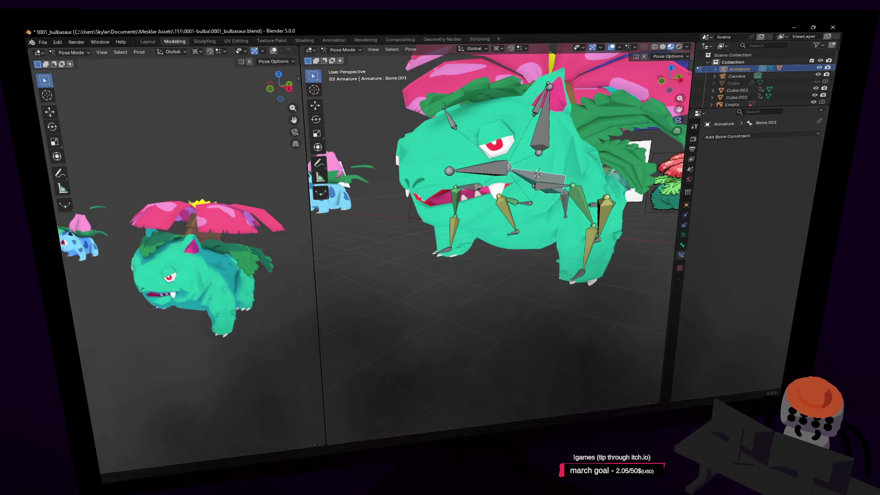
{"action": "key", "text": "shift+grave"}
{"action": "key", "text": "w"}
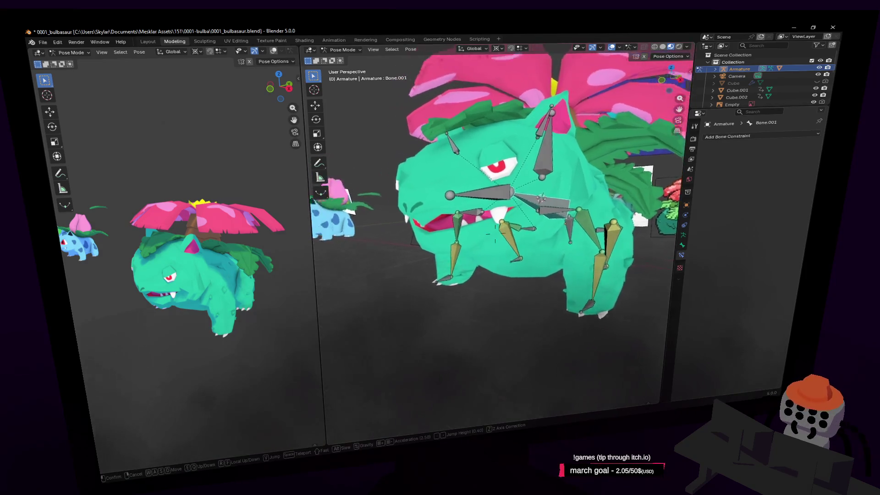
{"action": "left_click", "coordinate": [798, 237]}
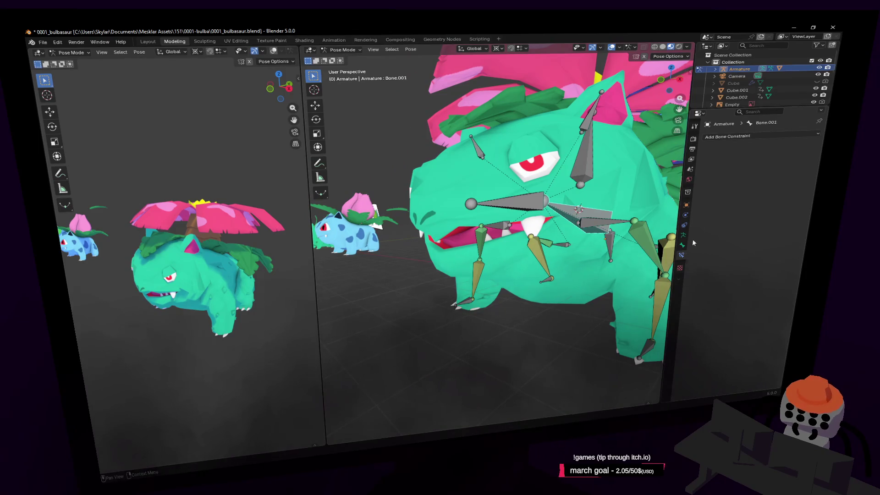
{"action": "left_click", "coordinate": [342, 49]}
{"action": "left_click", "coordinate": [339, 59]}
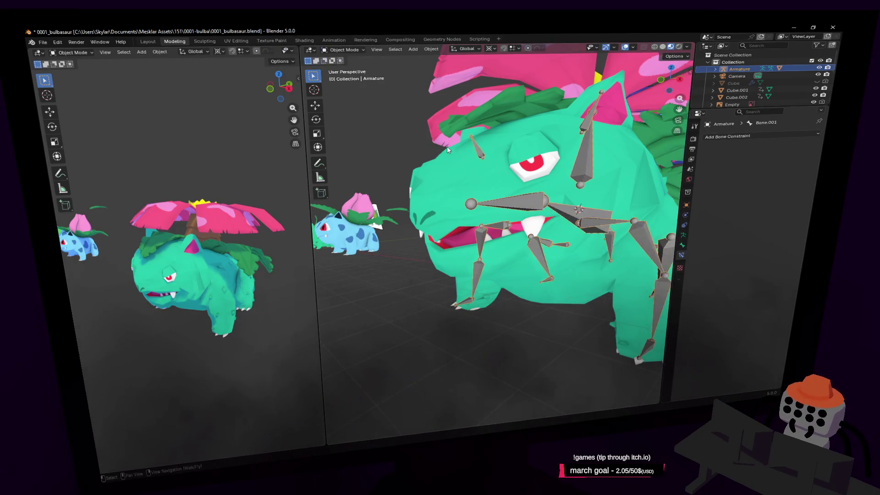
- Select the Venusaur mesh and raise its Key 1 shape key value to 1.000
{"action": "left_click", "coordinate": [468, 182]}
{"action": "key", "text": "shift+grave"}
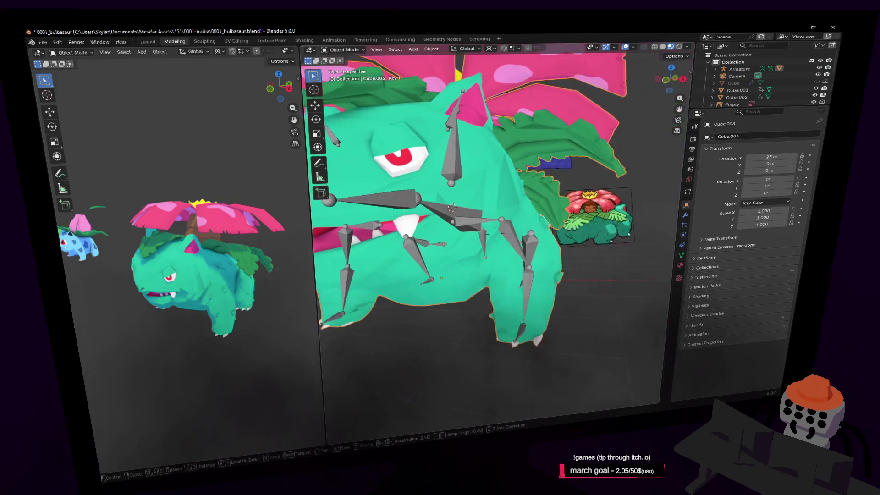
{"action": "left_click", "coordinate": [620, 209]}
{"action": "left_click", "coordinate": [681, 255]}
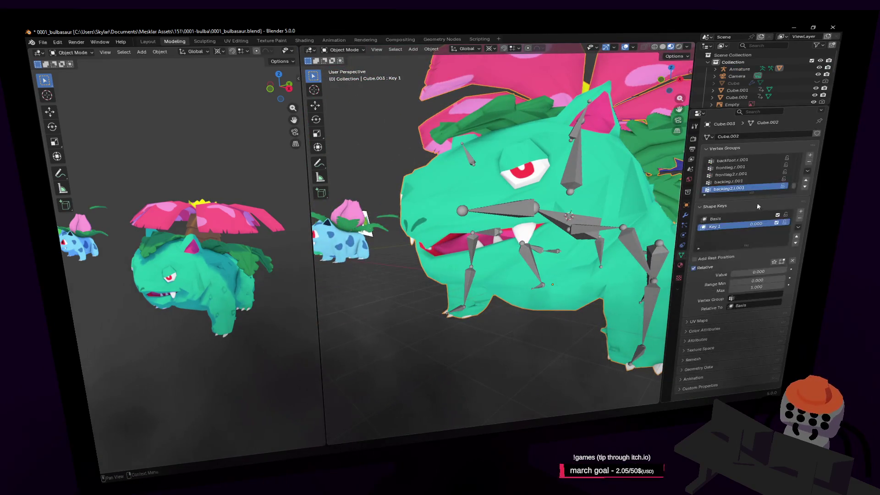
{"action": "left_click_drag", "start_coordinate": [754, 224], "coordinate": [774, 225]}
- Inspect the open mouth in Edit Mode, then leave it and select the armature
{"action": "key", "text": "Tab"}
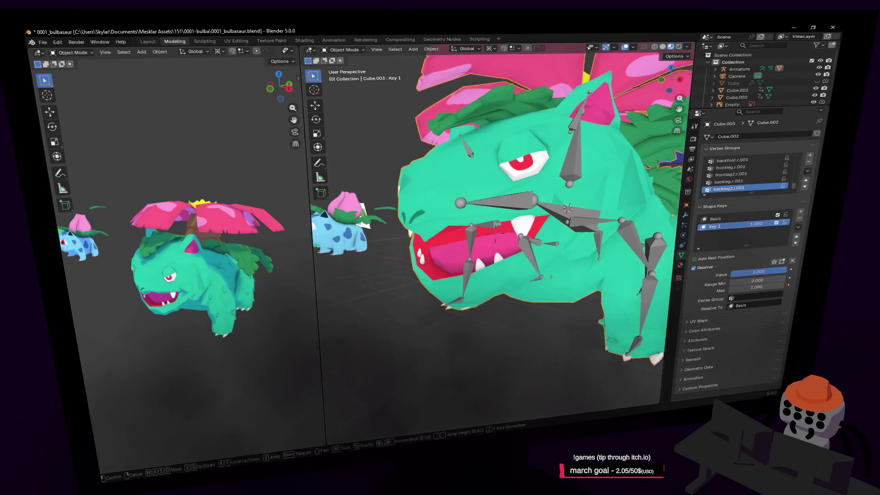
{"action": "middle_click_drag", "start_coordinate": [490, 220], "coordinate": [469, 229]}
{"action": "key", "text": "shift+grave"}
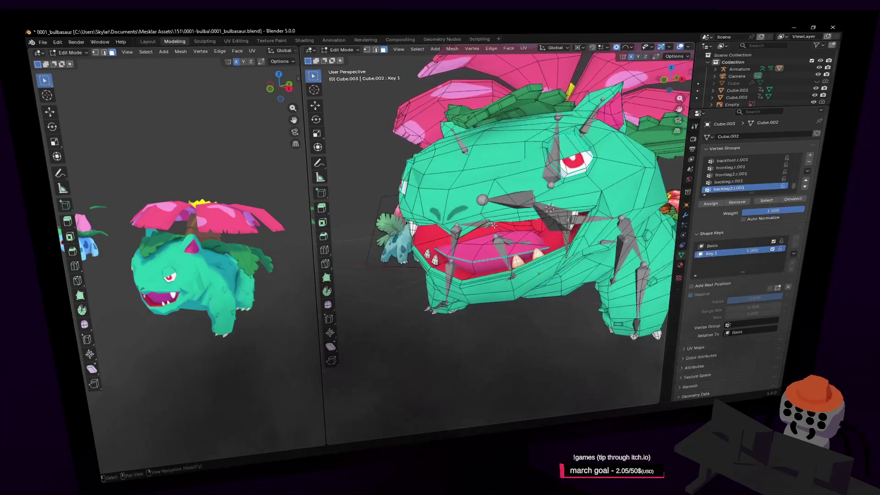
{"action": "key", "text": "Tab"}
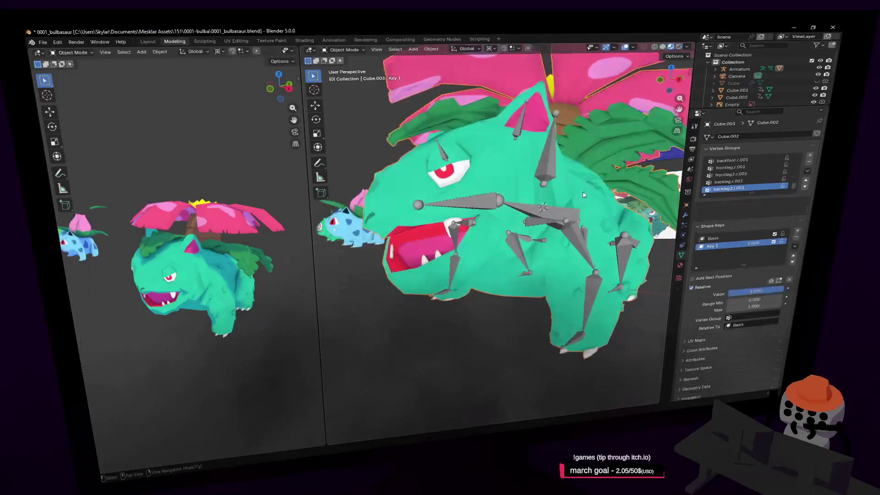
{"action": "left_click", "coordinate": [558, 205]}
{"action": "key", "text": "Escape"}
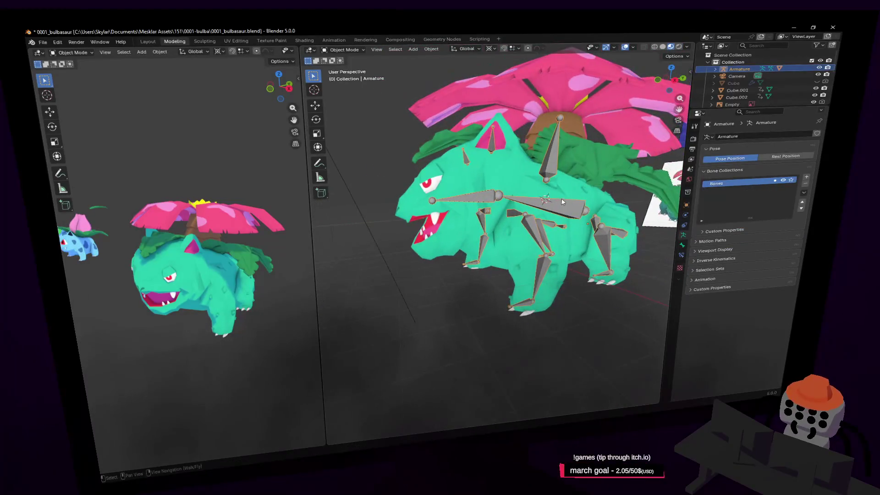
- Put the armature in Pose Mode and try a test rotation on the selected bone
{"action": "left_click", "coordinate": [344, 49]}
{"action": "left_click", "coordinate": [345, 81]}
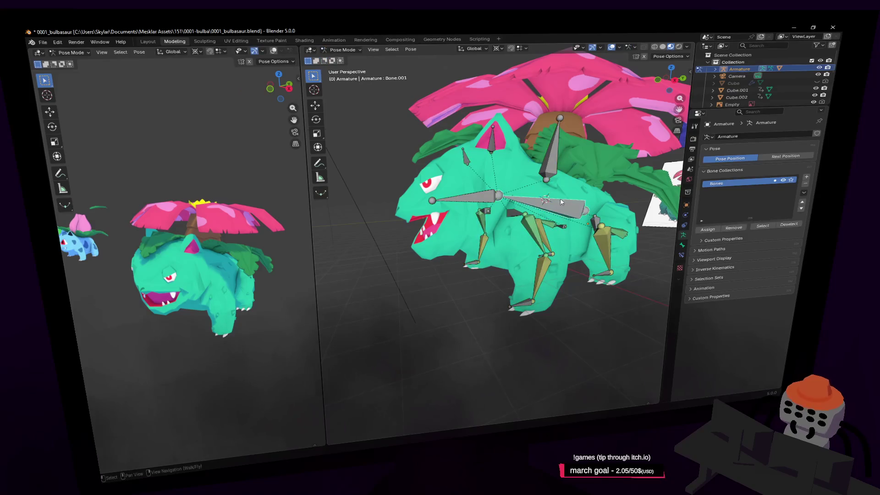
{"action": "key", "text": "r"}
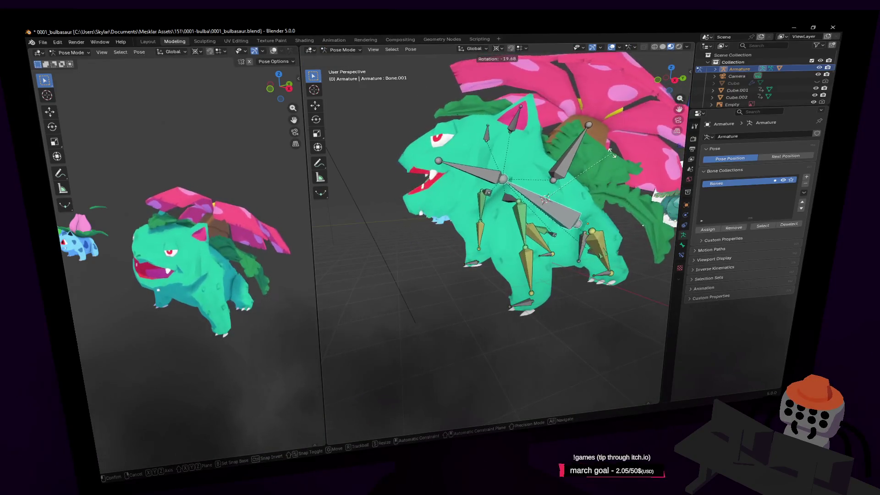
{"action": "right_click", "coordinate": [609, 151]}
{"action": "middle_click_drag", "start_coordinate": [616, 166], "coordinate": [559, 165]}
{"action": "key", "text": "r"}
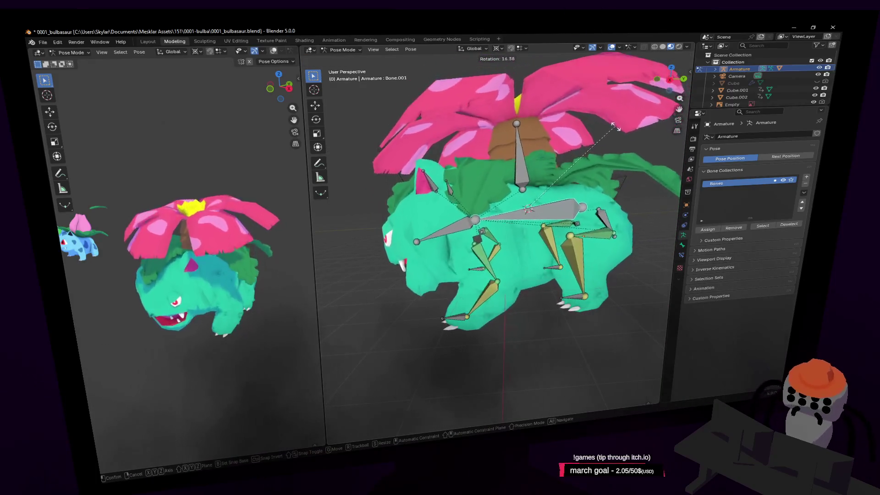
{"action": "left_click", "coordinate": [633, 148]}
- Rotate the head bone about -39.2° and view the deformed head up close
{"action": "left_click", "coordinate": [462, 209]}
{"action": "key", "text": "r"}
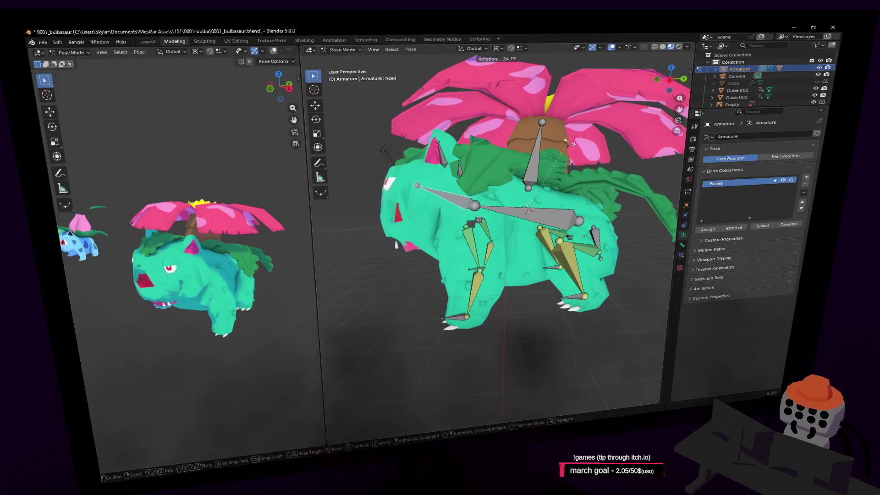
{"action": "key", "text": "Return"}
{"action": "key", "text": "shift+grave"}
{"action": "key", "text": "w"}
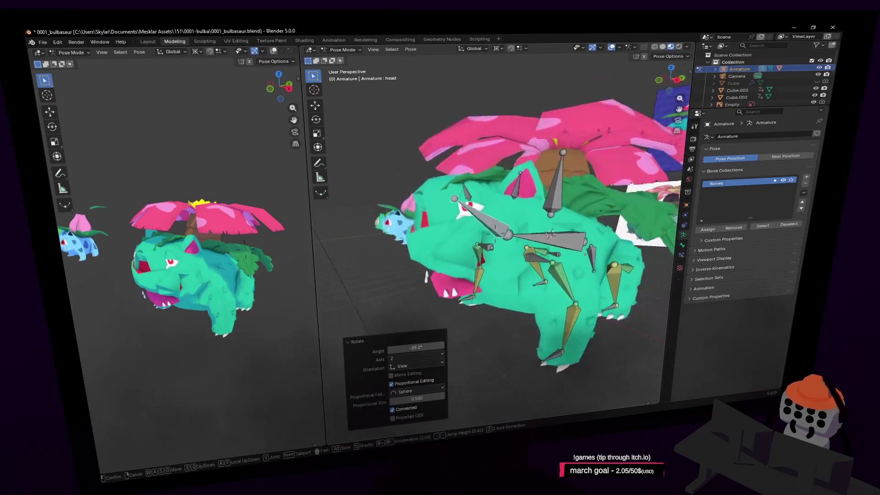
{"action": "left_click", "coordinate": [557, 184]}
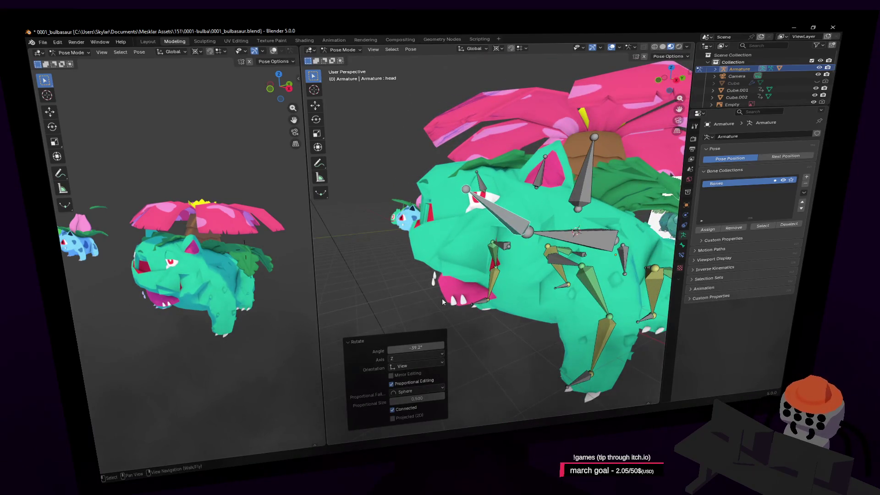
{"action": "left_click", "coordinate": [348, 48]}
{"action": "mouse_move", "coordinate": [311, 50]}
{"action": "left_click", "coordinate": [209, 45]}
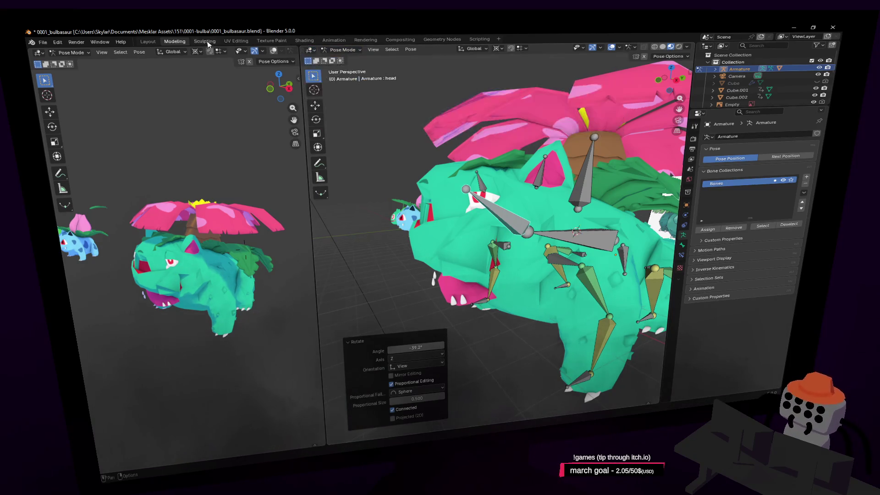
- Browse the Sculpting, UV Editing, Texture Paint and Layout workspaces, ending back in Modeling
{"action": "left_click", "coordinate": [203, 43]}
{"action": "left_click", "coordinate": [236, 42]}
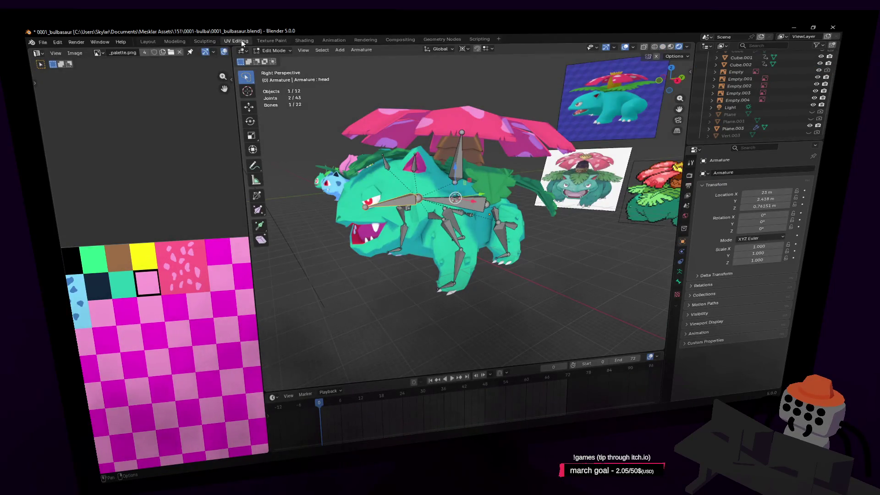
{"action": "left_click", "coordinate": [272, 41]}
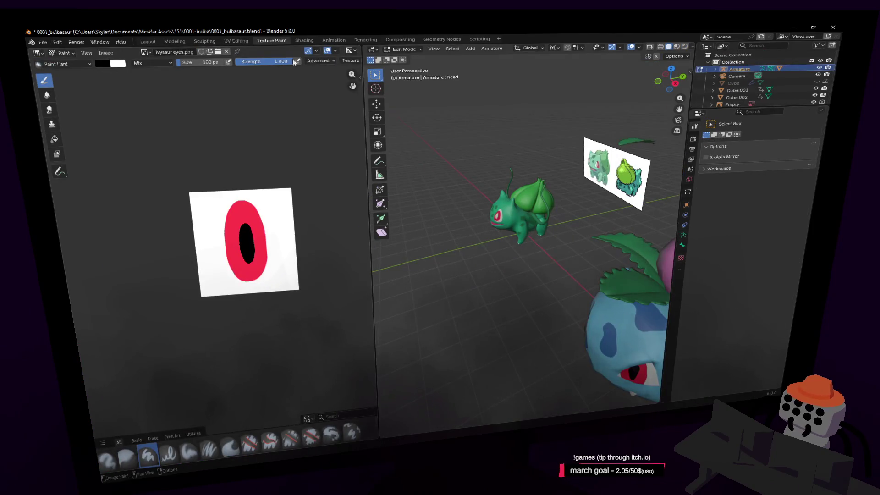
{"action": "left_click", "coordinate": [238, 39]}
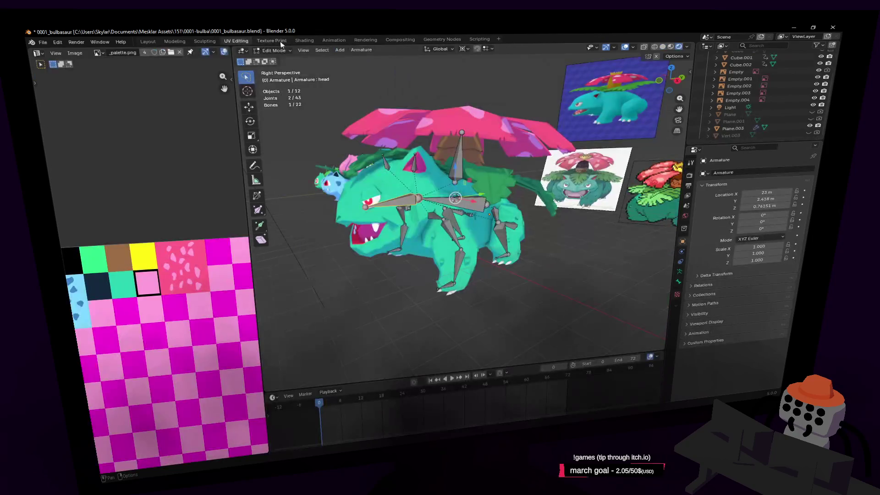
{"action": "left_click", "coordinate": [148, 42]}
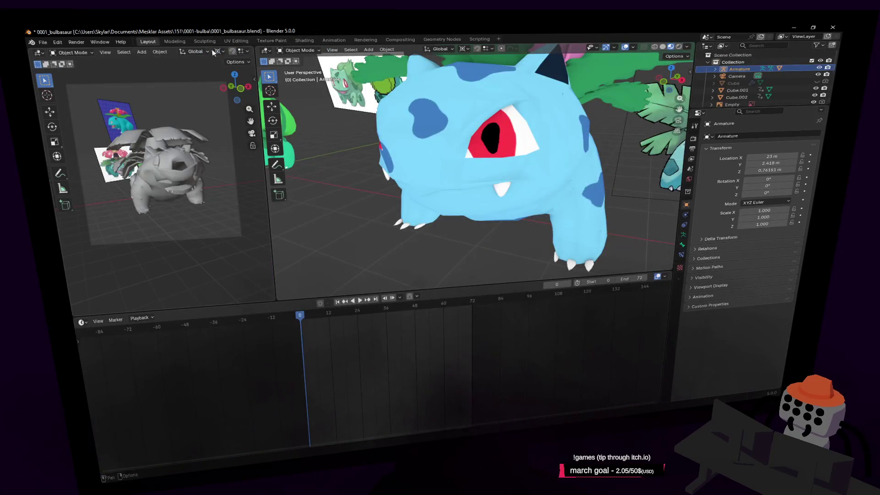
{"action": "left_click", "coordinate": [178, 41]}
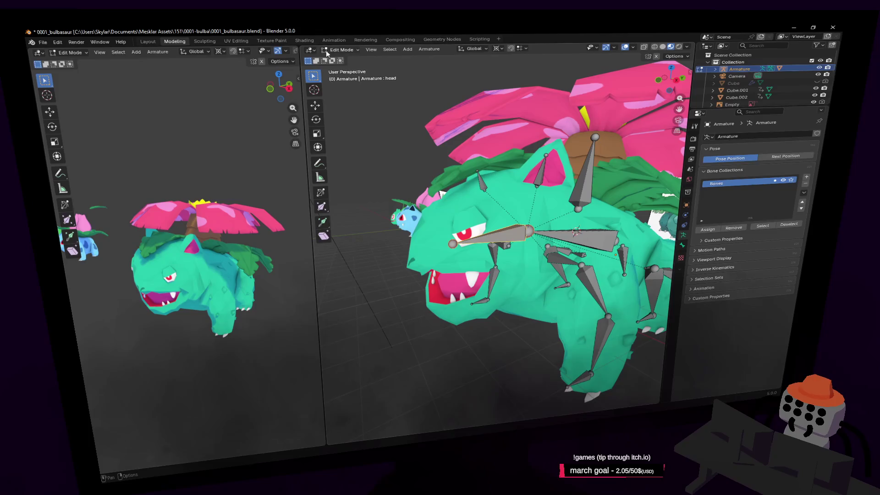
- Switch the armature to Edit Mode and reframe the view around the model
{"action": "left_click", "coordinate": [347, 50]}
{"action": "left_click", "coordinate": [311, 52]}
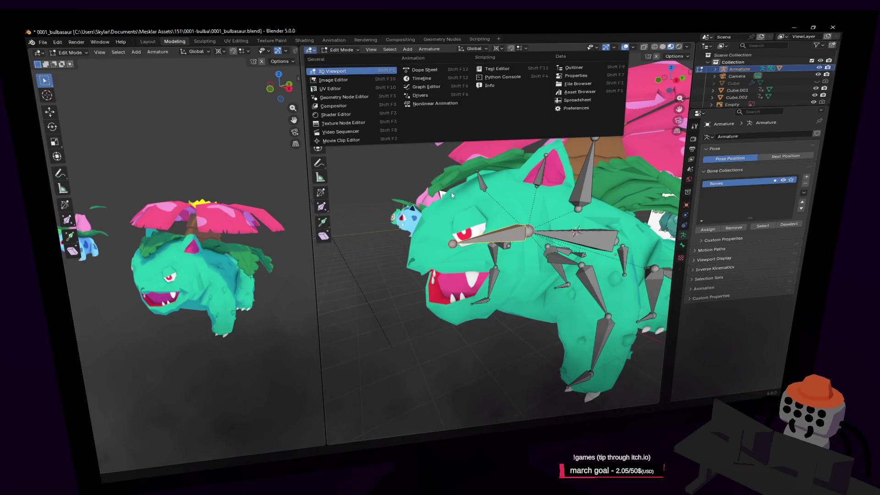
{"action": "key", "text": "Escape"}
{"action": "key", "text": "shift+grave"}
{"action": "key", "text": "s"}
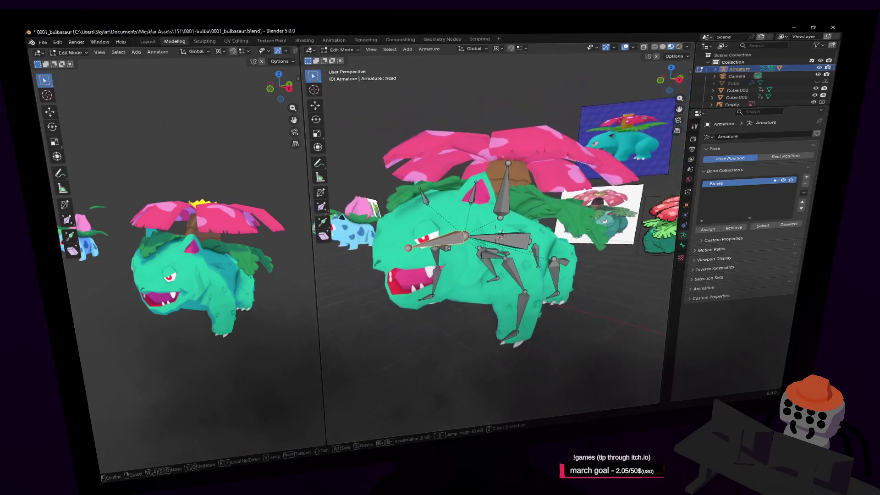
{"action": "left_click", "coordinate": [486, 188]}
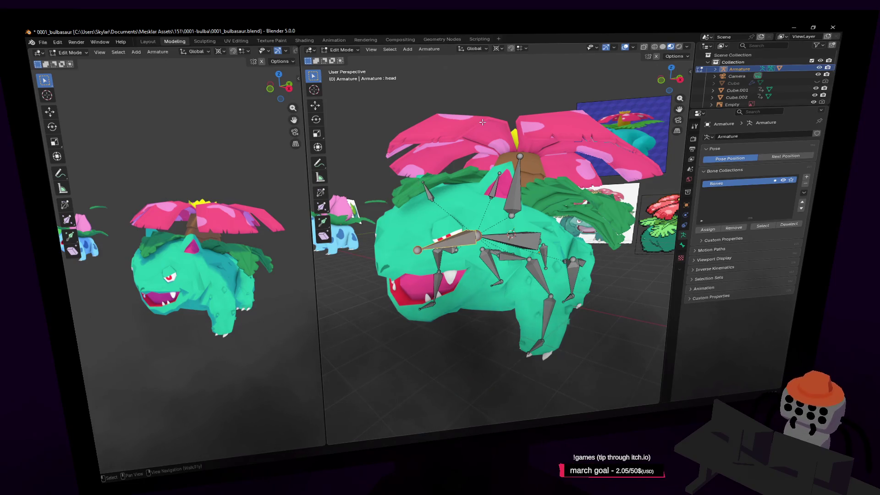
- Toggle the armature between Object and Edit Mode while orbiting, ending in Object Mode
{"action": "middle_click_drag", "start_coordinate": [482, 122], "coordinate": [449, 128]}
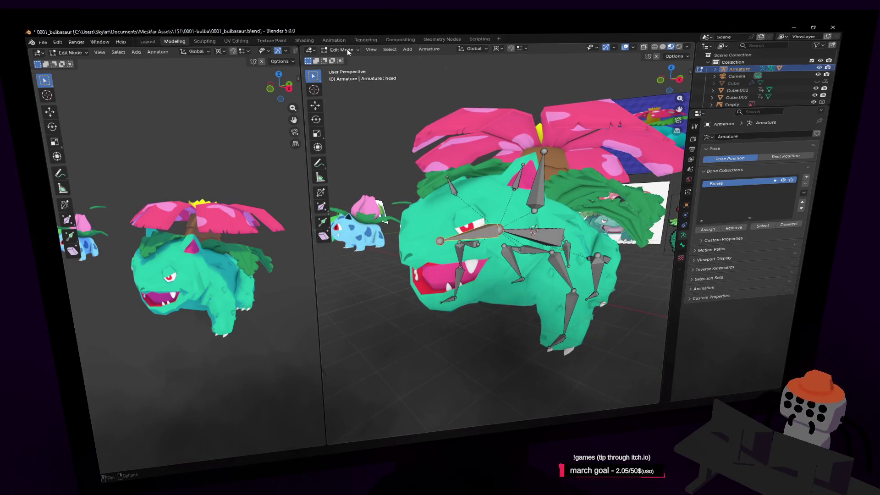
{"action": "key", "text": "Tab"}
{"action": "middle_click_drag", "start_coordinate": [527, 174], "coordinate": [551, 175]}
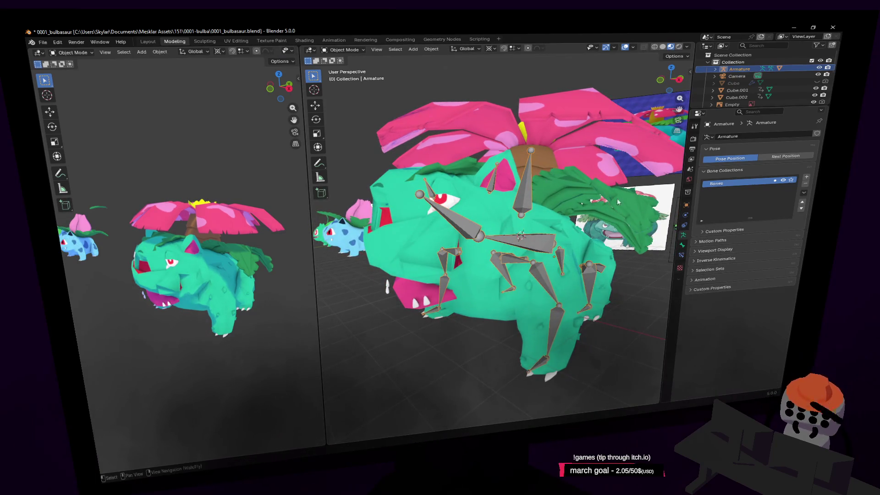
{"action": "key", "text": "Tab"}
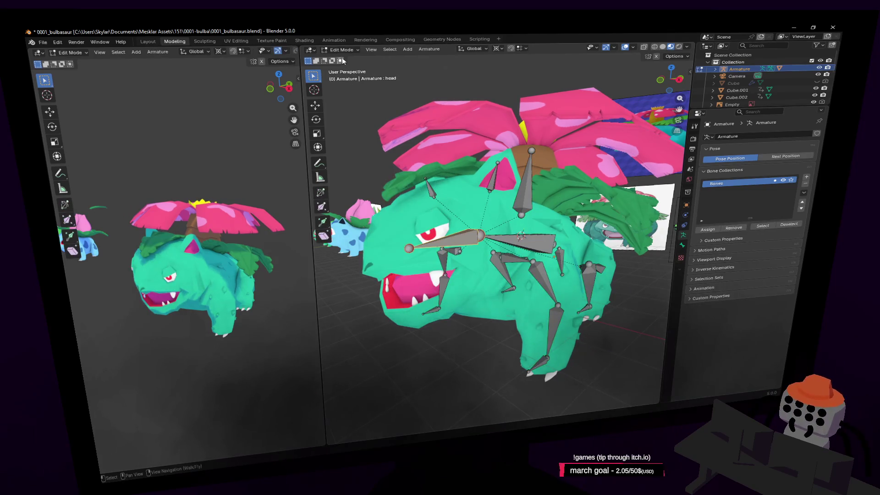
{"action": "left_click", "coordinate": [341, 49]}
{"action": "left_click", "coordinate": [342, 58]}
- Enable the Subdivision modifier's viewport display on body mesh Cube.003 and enter Edit Mode
{"action": "left_click", "coordinate": [484, 188]}
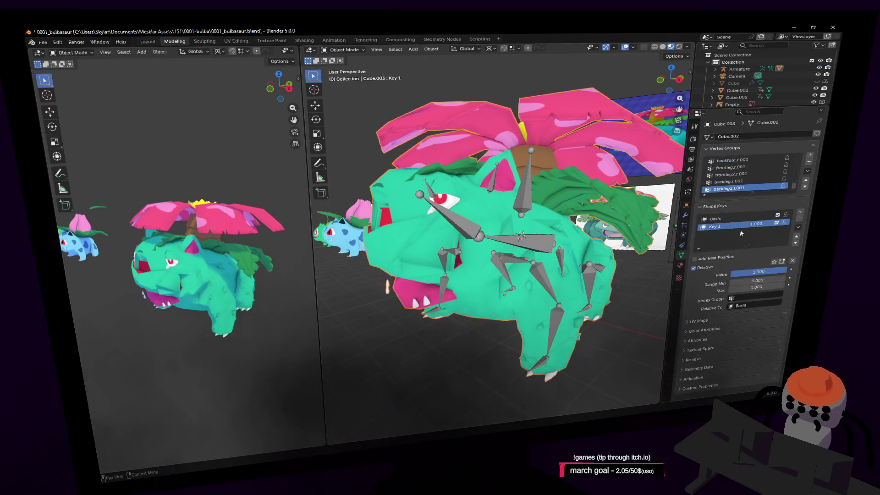
{"action": "left_click", "coordinate": [686, 218]}
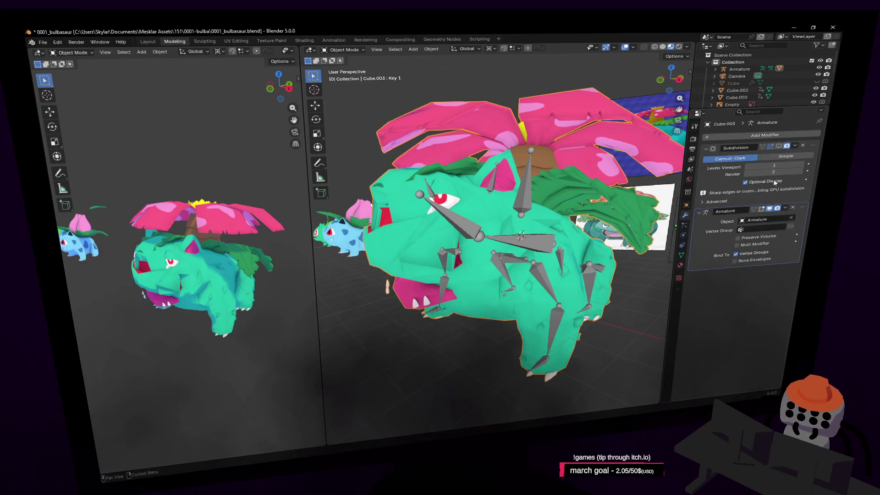
{"action": "left_click", "coordinate": [778, 146]}
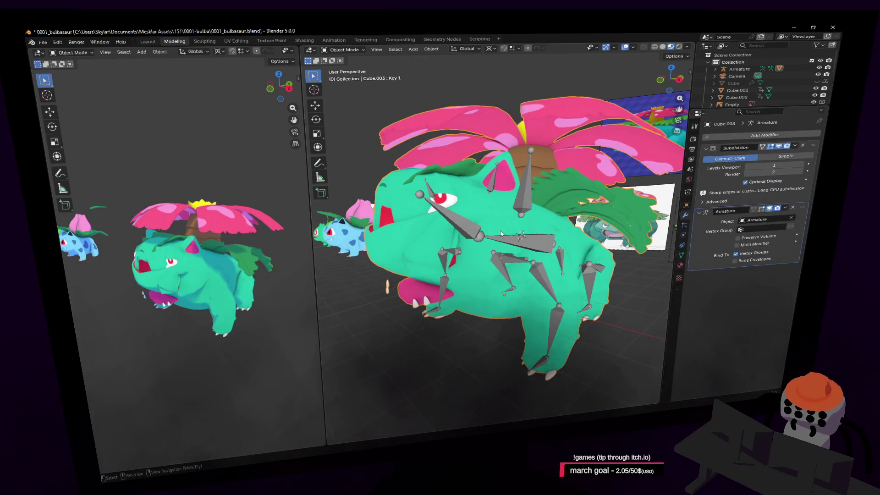
{"action": "key", "text": "Tab"}
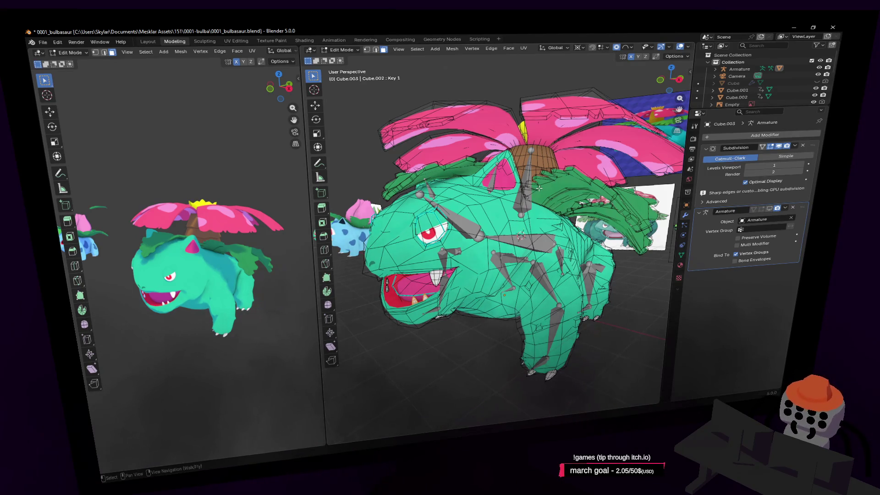
- Return Cube.003 to Object Mode and turn off the Subdivision modifier's viewport display
{"action": "middle_click_drag", "start_coordinate": [539, 188], "coordinate": [531, 181]}
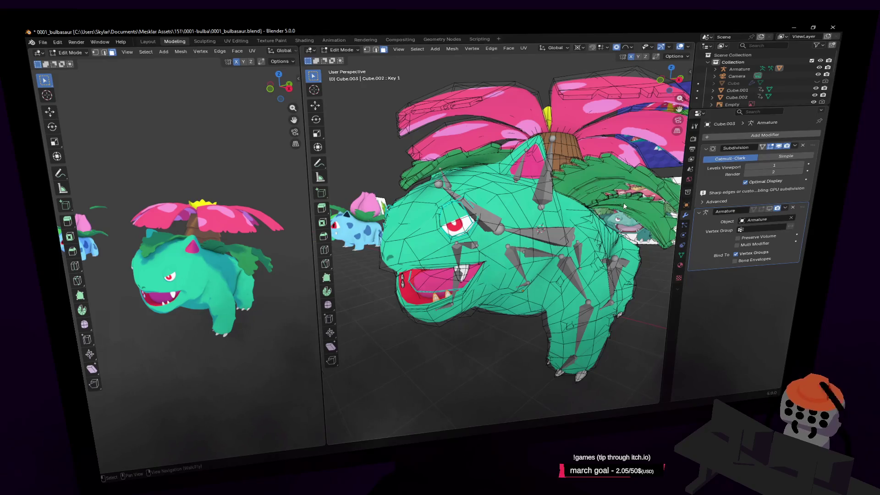
{"action": "key", "text": "Tab"}
{"action": "key", "text": "shift+grave"}
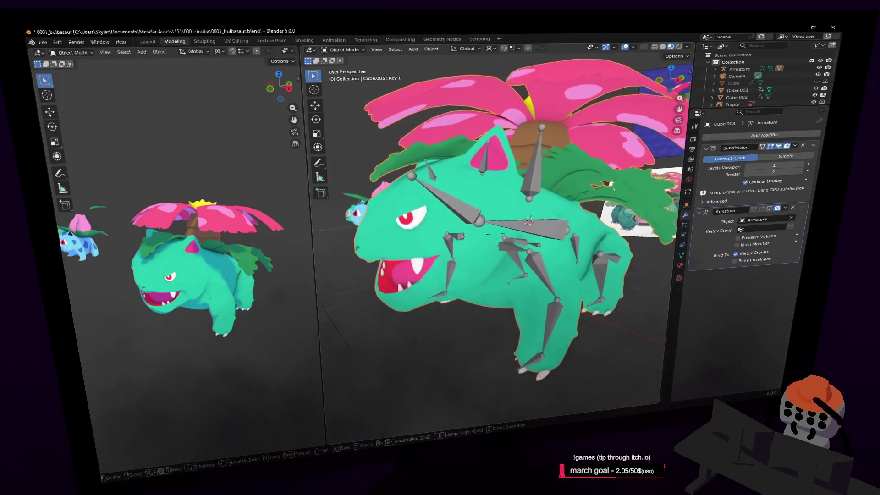
{"action": "key", "text": "Return"}
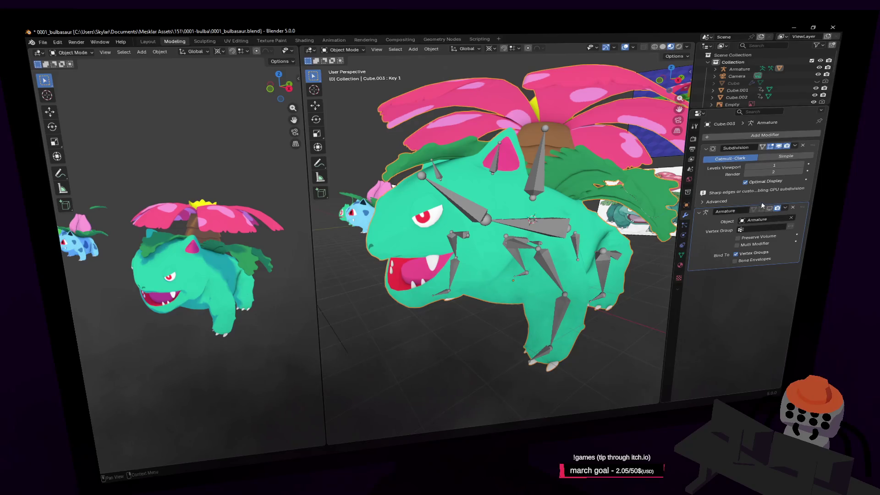
{"action": "left_click", "coordinate": [778, 146]}
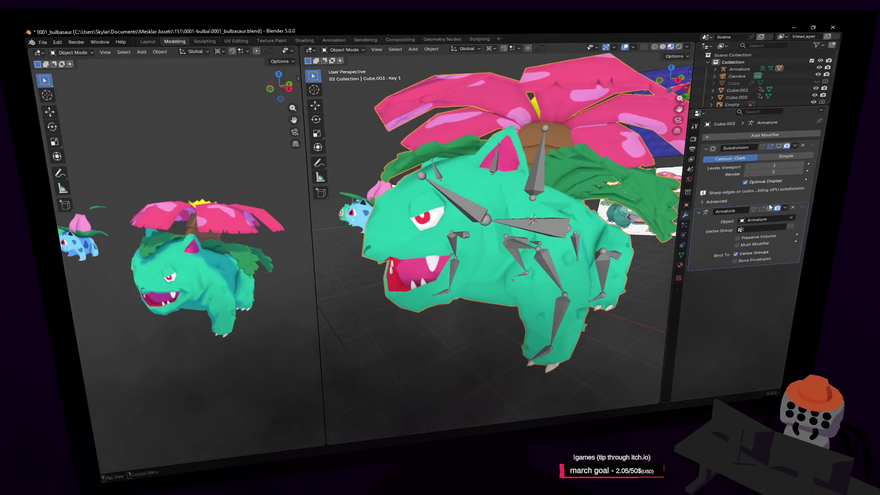
- Fly the view closer to Venusaur's face and bring up the interaction mode list
{"action": "key", "text": "shift+grave"}
{"action": "key", "text": "w"}
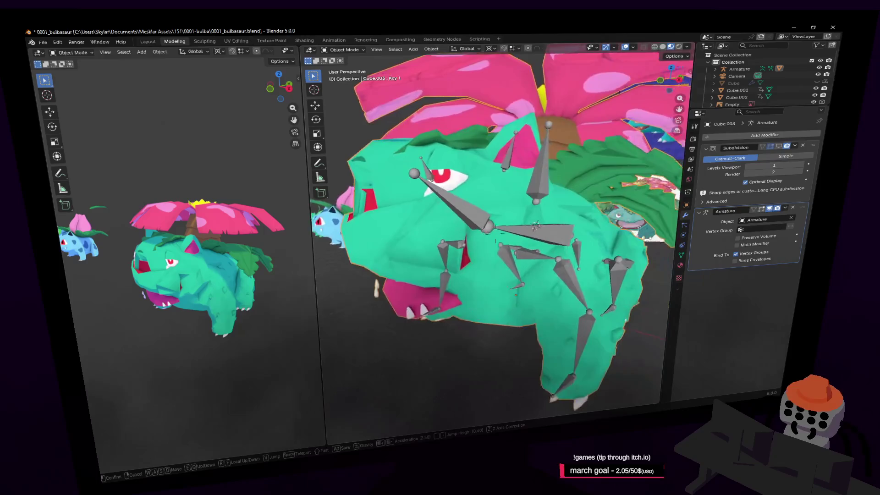
{"action": "key", "text": "w"}
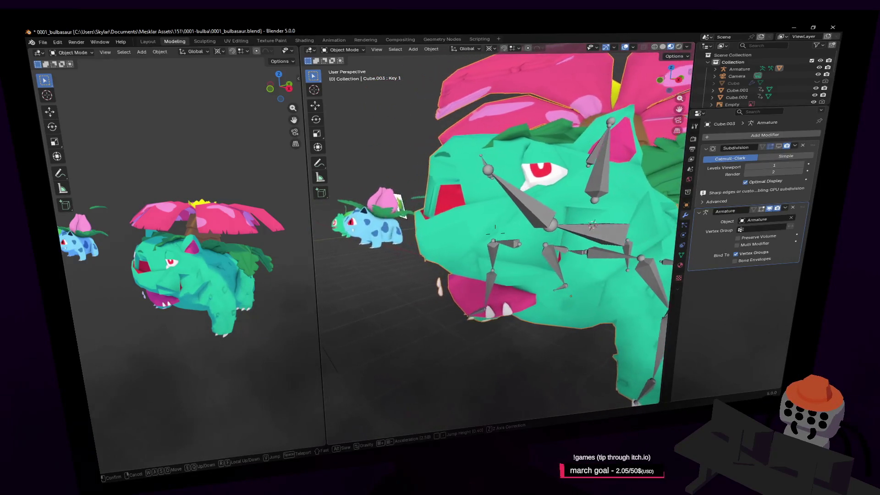
{"action": "key", "text": "Return"}
{"action": "left_click", "coordinate": [343, 49]}
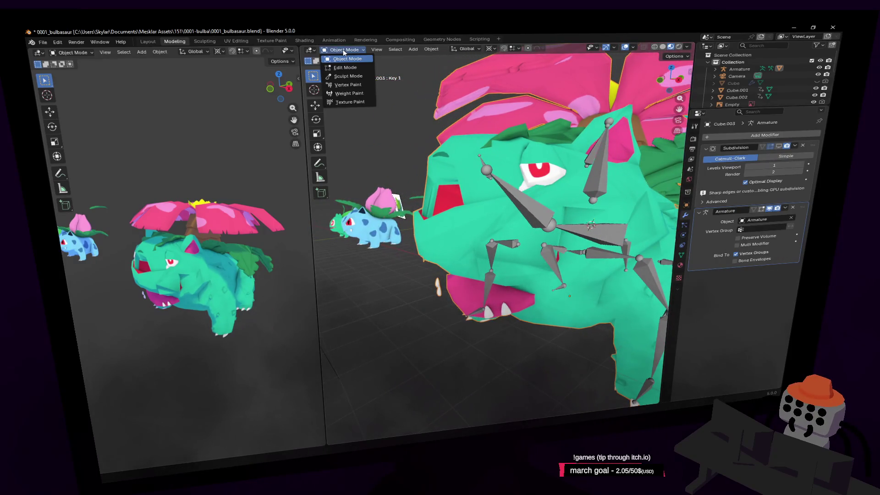
- Switch the mesh to Weight Paint mode, widening and reframing the 3D viewport
{"action": "left_click", "coordinate": [345, 94]}
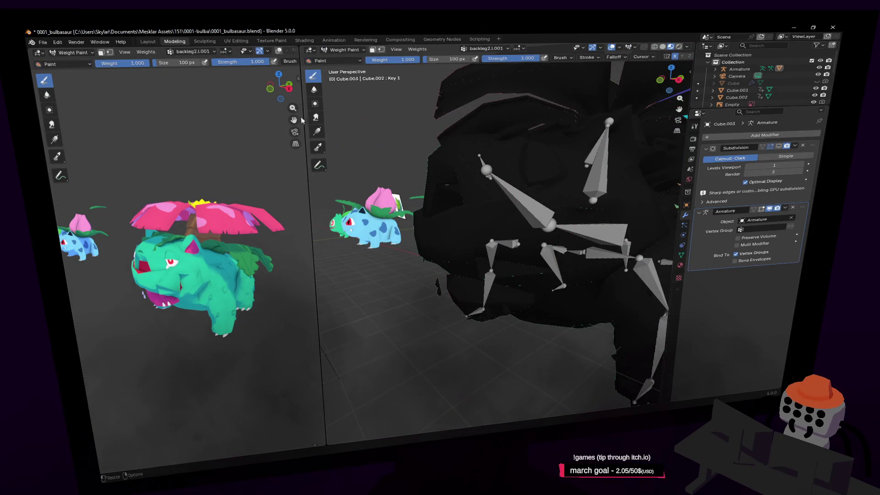
{"action": "mouse_move", "coordinate": [304, 114]}
{"action": "left_mouse_down"}
{"action": "mouse_move", "coordinate": [239, 124]}
{"action": "mouse_move", "coordinate": [203, 145]}
{"action": "left_mouse_up"}
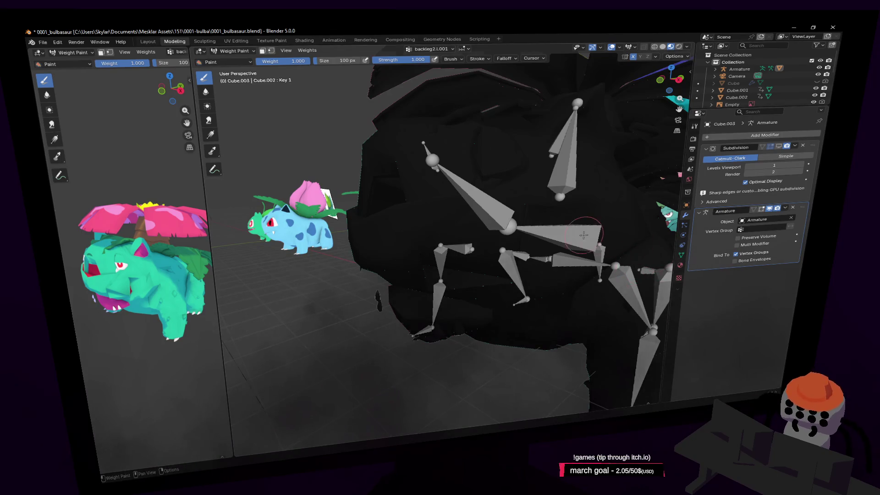
{"action": "key", "text": "Home"}
{"action": "scroll", "coordinate": [584, 223], "scroll_direction": "up", "scroll_amount": 2}
{"action": "scroll", "coordinate": [584, 222], "scroll_direction": "up", "scroll_amount": 2}
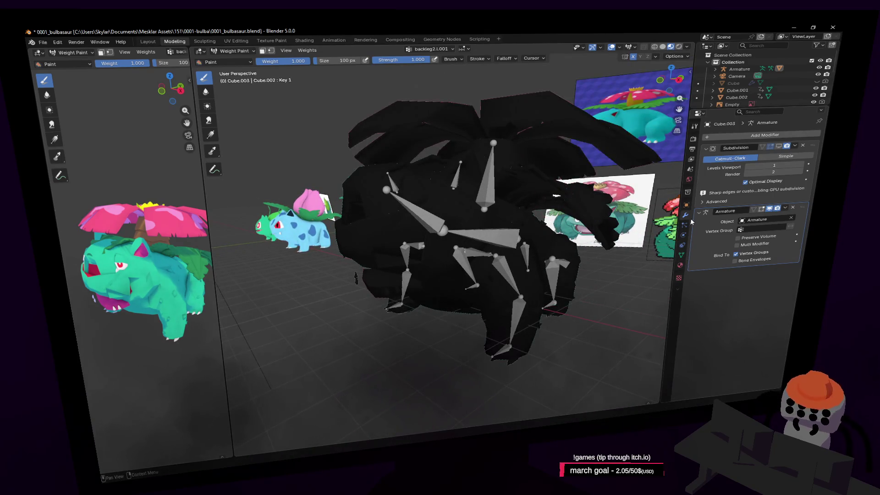
- Review the backleg2.r, frontfoot.l, backfoot.l and head vertex group weights
{"action": "left_click", "coordinate": [681, 255]}
{"action": "left_click_drag", "start_coordinate": [751, 193], "coordinate": [742, 263]}
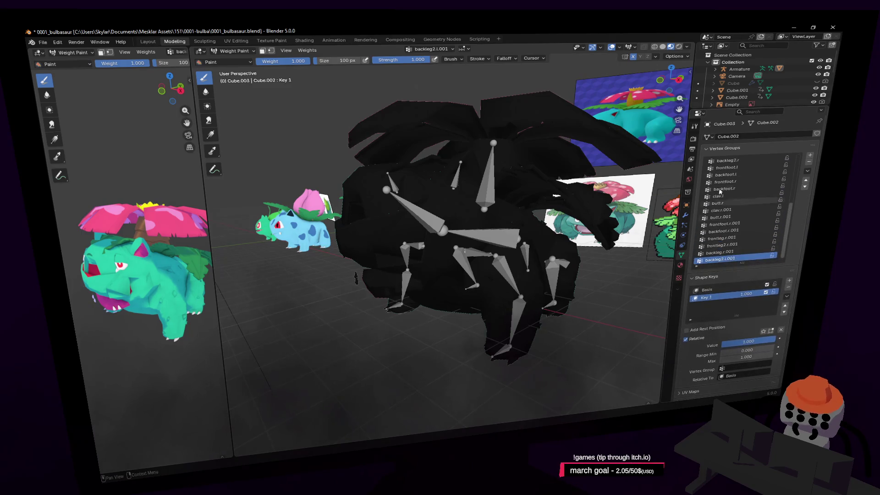
{"action": "left_click", "coordinate": [726, 160]}
{"action": "left_click", "coordinate": [727, 168]}
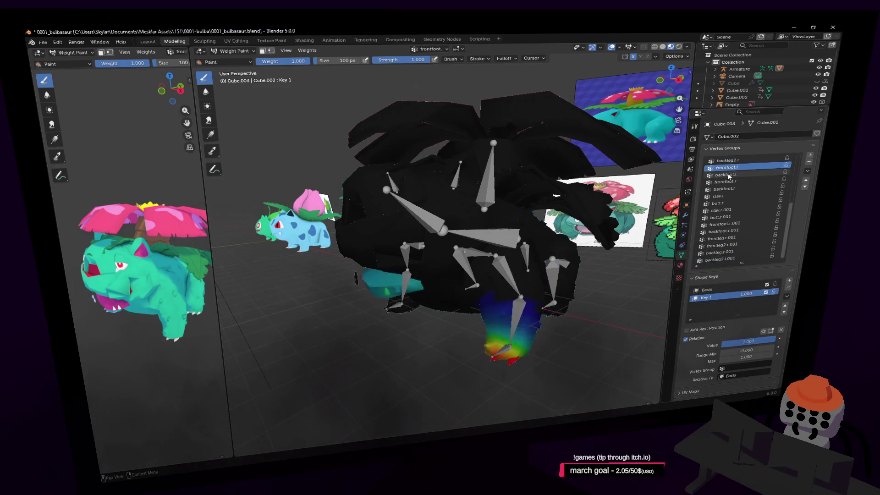
{"action": "left_click", "coordinate": [728, 175]}
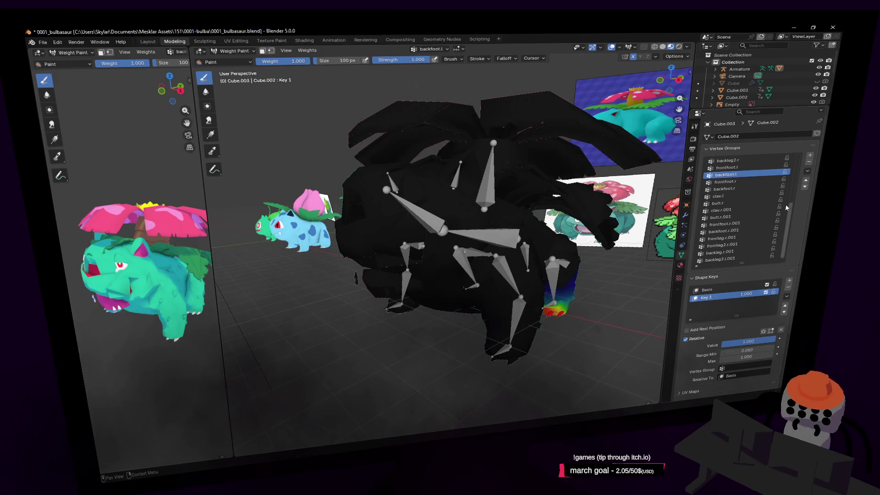
{"action": "left_click_drag", "start_coordinate": [791, 206], "coordinate": [800, 160]}
{"action": "left_click", "coordinate": [751, 182]}
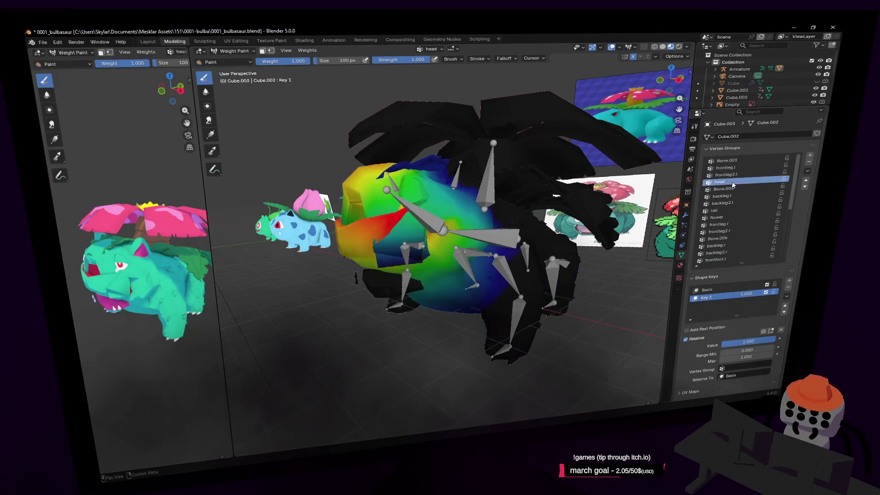
- Orbit around the weighted model, then enter Edit Mode and fly toward the head
{"action": "middle_click_drag", "start_coordinate": [410, 222], "coordinate": [454, 180]}
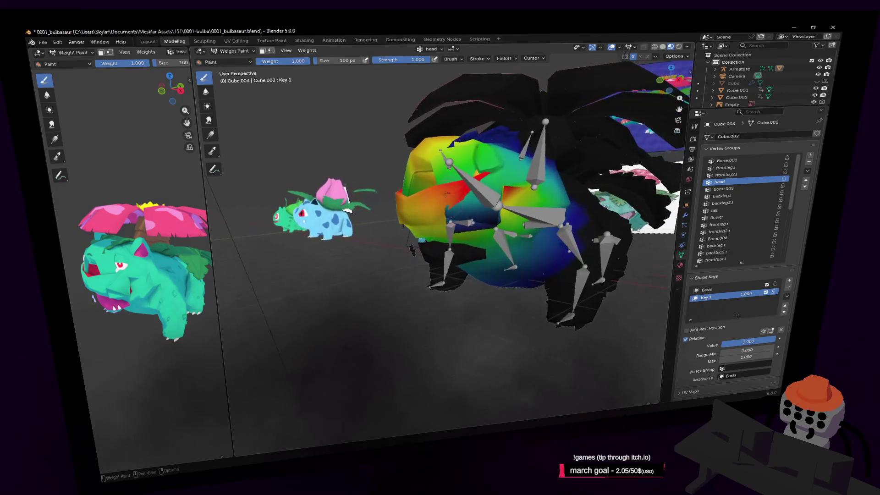
{"action": "scroll", "coordinate": [454, 179], "scroll_direction": "up", "scroll_amount": 3}
{"action": "middle_click_drag", "start_coordinate": [443, 257], "coordinate": [321, 293]}
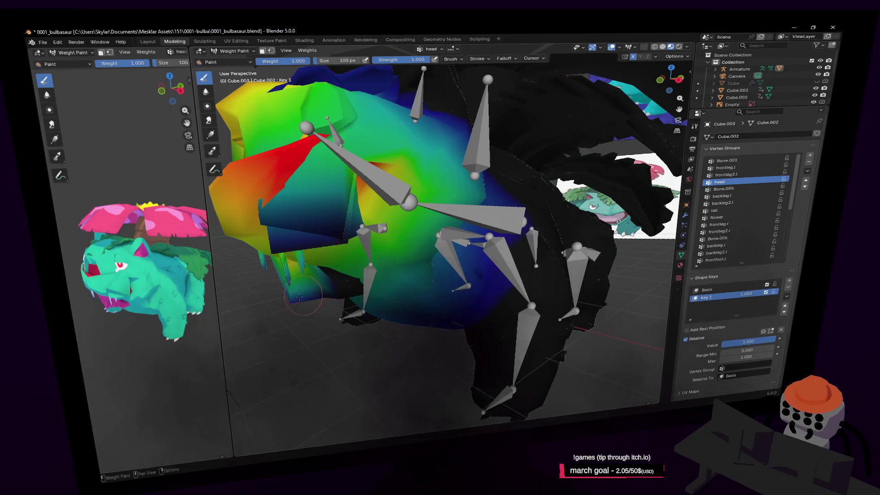
{"action": "key", "text": "Tab"}
{"action": "key", "text": "shift+grave"}
{"action": "key", "text": "w"}
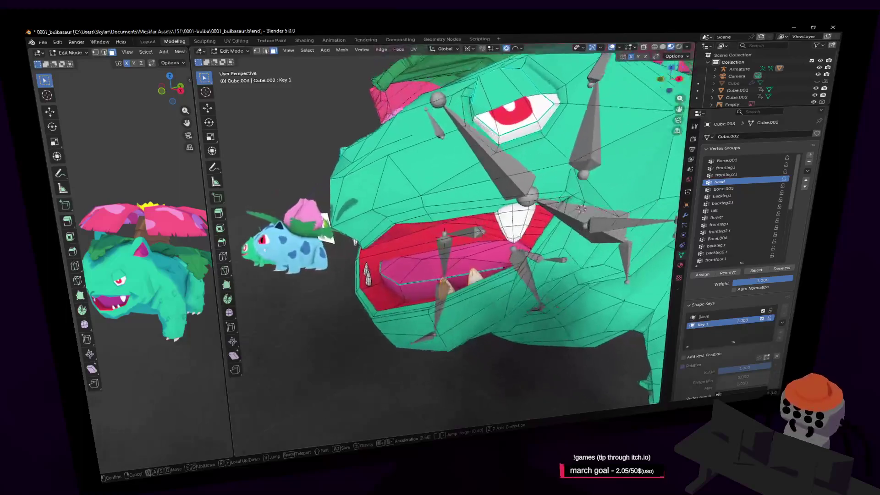
- Select the linked inner mouth faces and the teeth
{"action": "left_click", "coordinate": [413, 276]}
{"action": "key", "text": "l"}
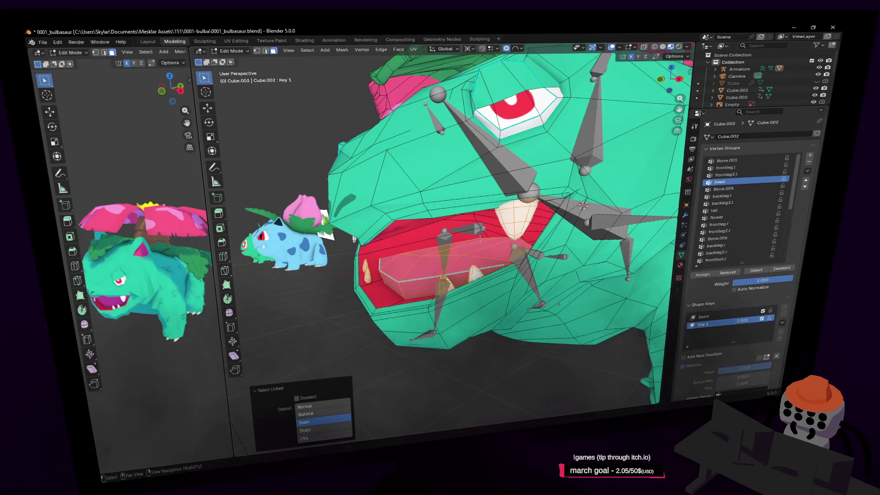
{"action": "middle_click_drag", "start_coordinate": [520, 221], "coordinate": [429, 231]}
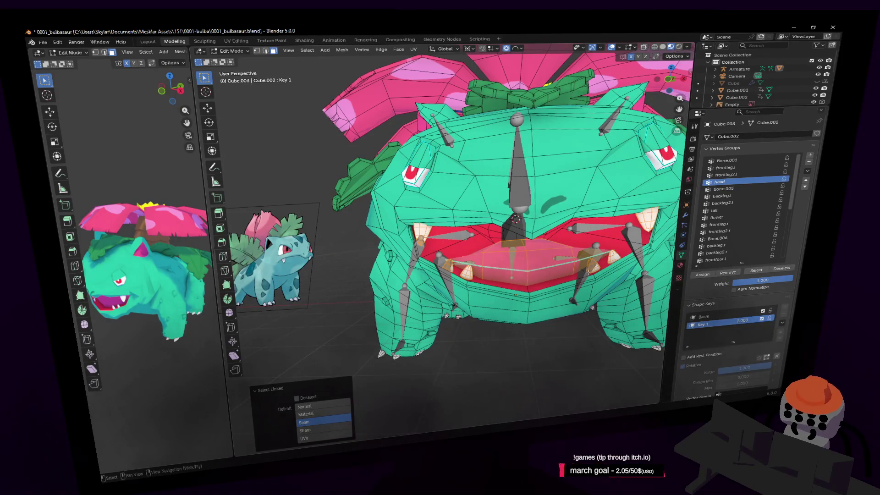
{"action": "left_click", "coordinate": [563, 261]}
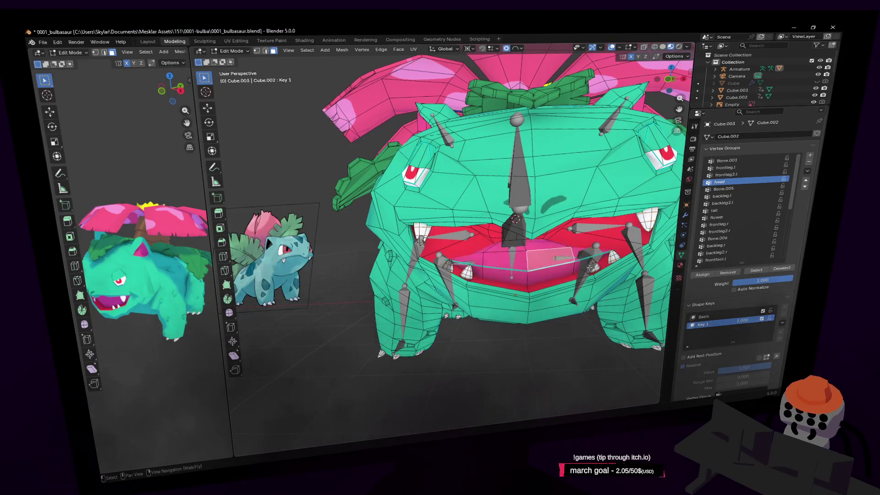
{"action": "key", "text": "l"}
{"action": "key", "text": "l"}
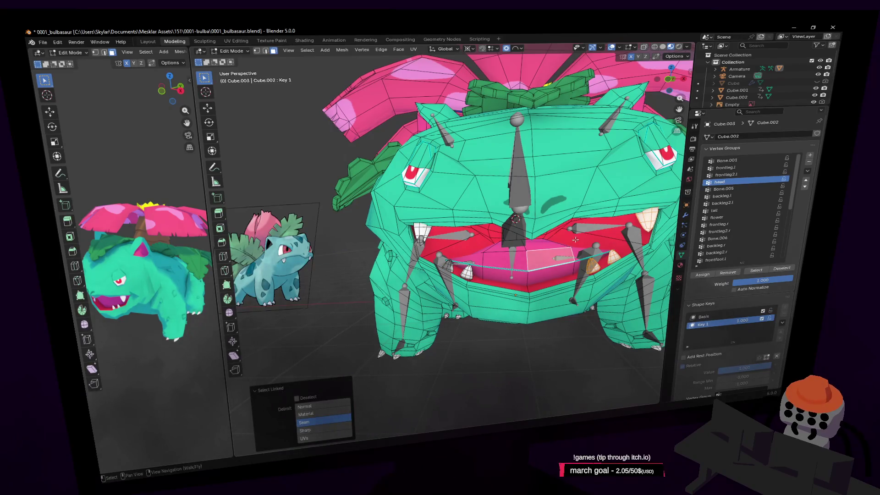
{"action": "key", "text": "l"}
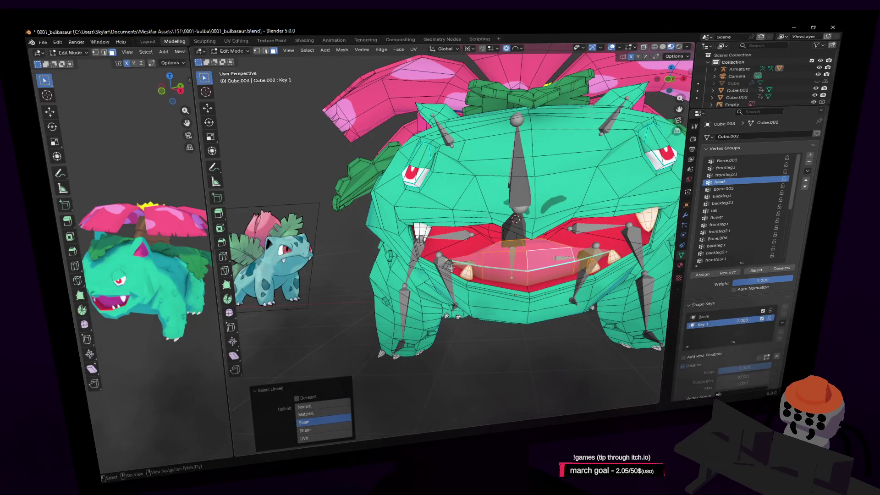
{"action": "key", "text": "l"}
- Turn on Auto Normalize for vertex groups and switch to Weight Paint mode
{"action": "key", "text": "shift+grave"}
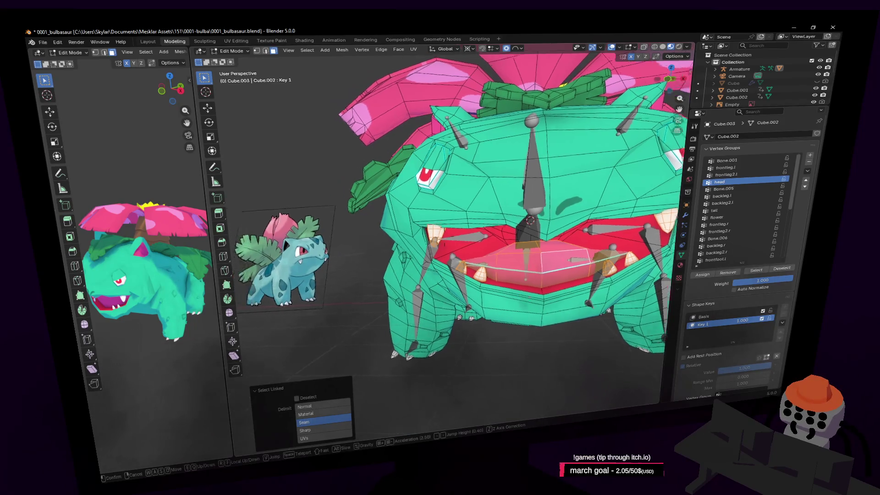
{"action": "key", "text": "a"}
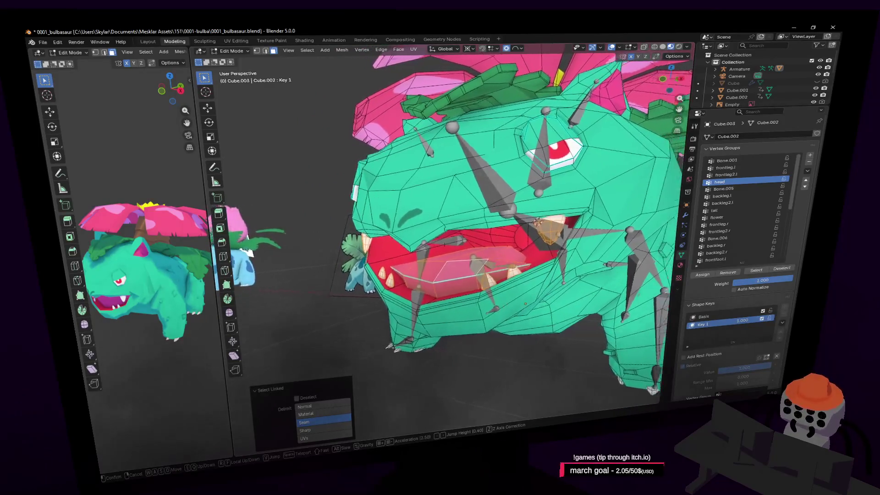
{"action": "key", "text": "Return"}
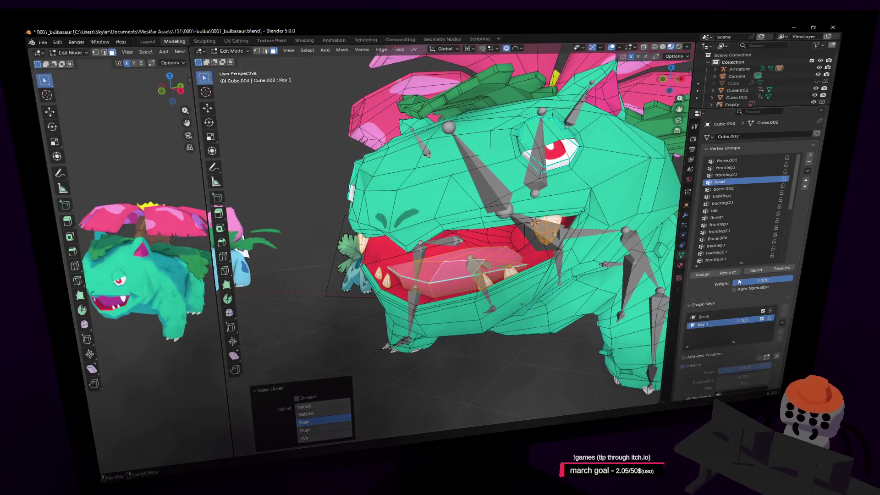
{"action": "left_click", "coordinate": [753, 289]}
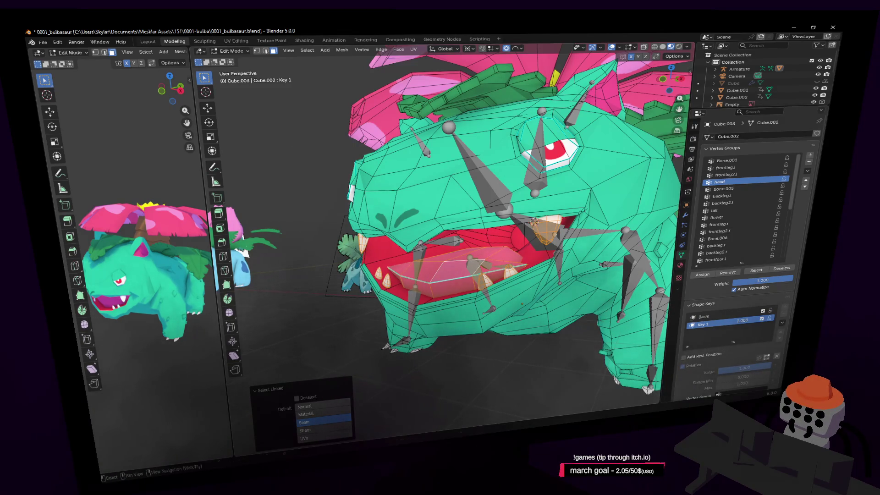
{"action": "key", "text": "ctrl+Tab"}
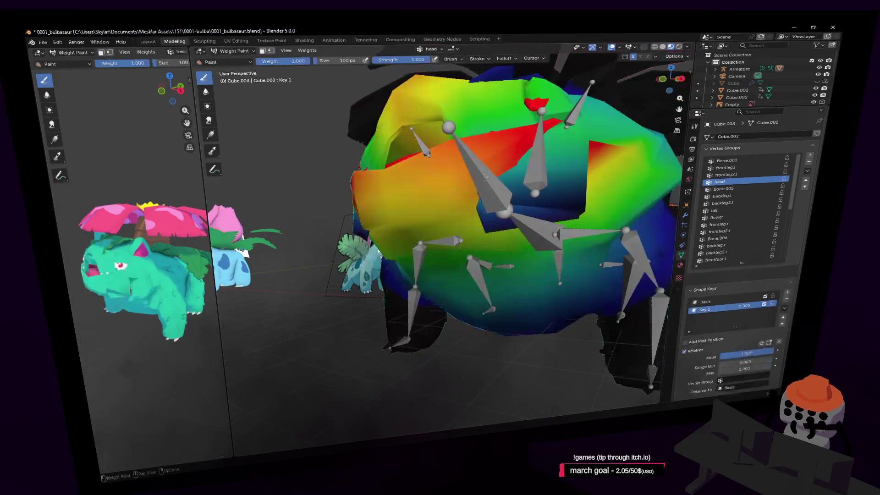
- Check the brush weight, size and strength settings and zoom in on the head
{"action": "right_click", "coordinate": [504, 173]}
{"action": "right_click", "coordinate": [503, 178]}
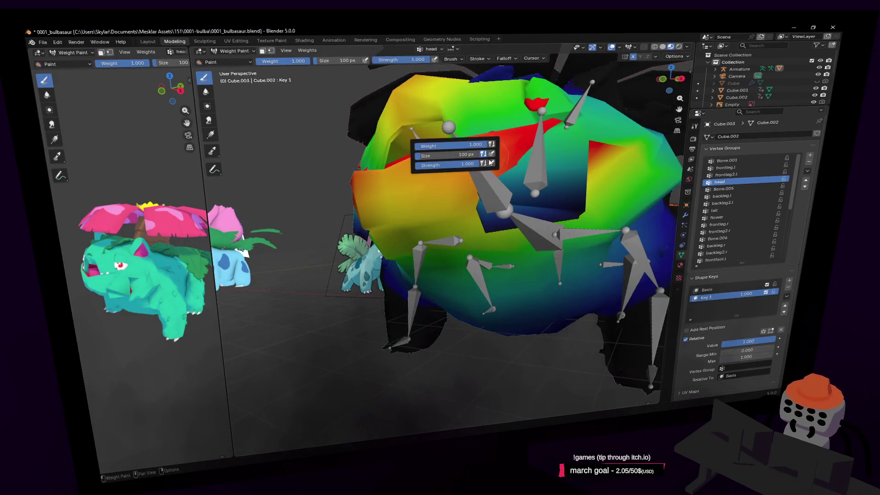
{"action": "scroll", "coordinate": [526, 173], "scroll_direction": "down", "scroll_amount": 5}
{"action": "scroll", "coordinate": [526, 173], "scroll_direction": "up", "scroll_amount": 2}
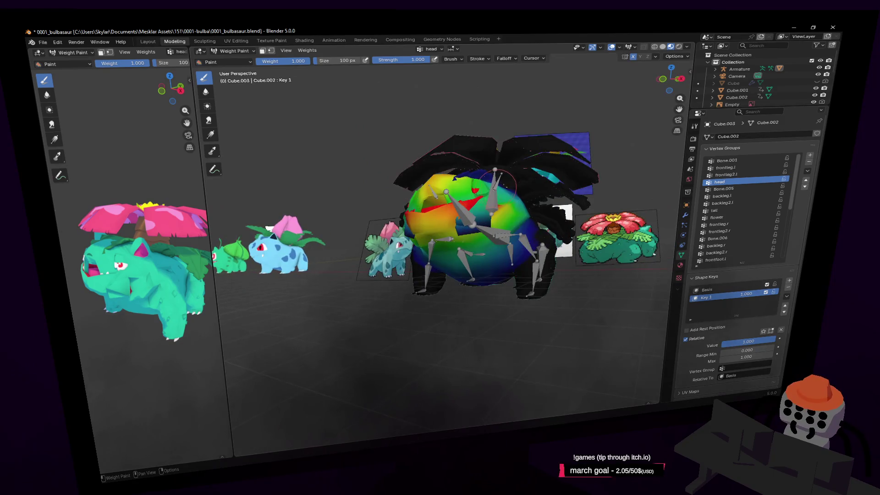
{"action": "scroll", "coordinate": [527, 174], "scroll_direction": "up", "scroll_amount": 4}
- View the head up close in Edit Mode with viewport overlays hidden
{"action": "key", "text": "Tab"}
{"action": "key", "text": "shift+grave"}
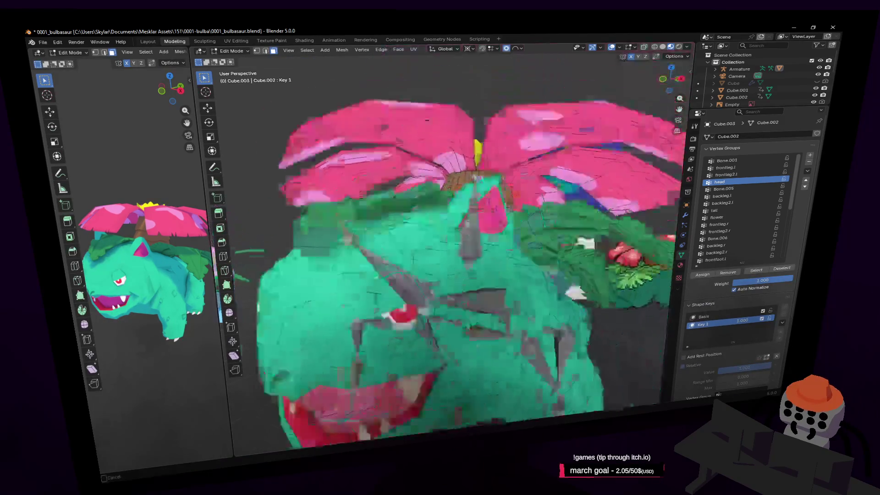
{"action": "left_click", "coordinate": [506, 52]}
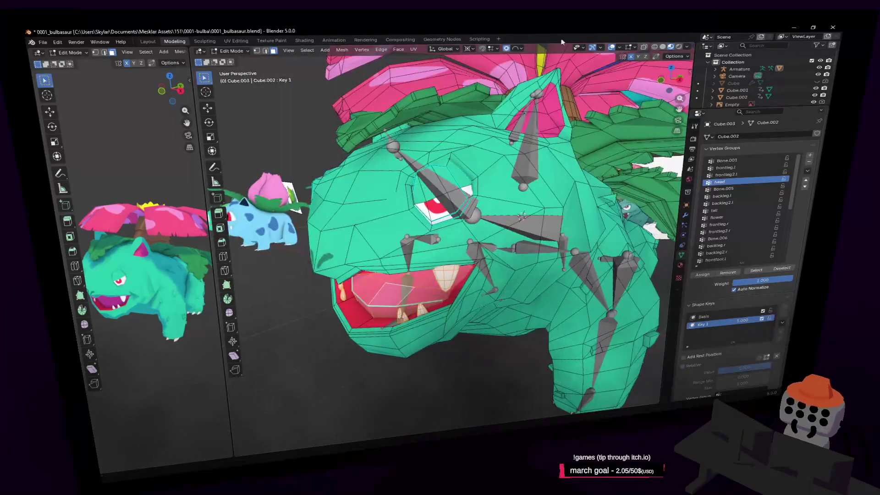
{"action": "left_click", "coordinate": [611, 46]}
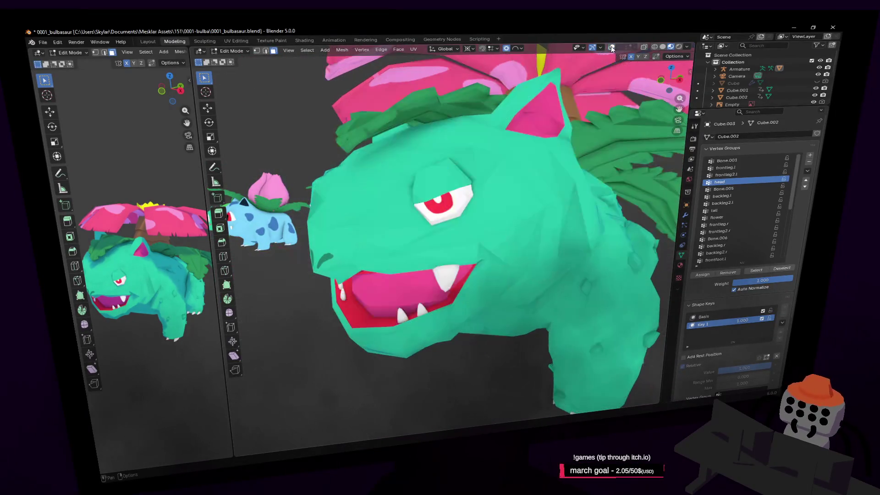
- Return to Weight Paint mode, re-enable viewport overlays and open the overlay settings
{"action": "key", "text": "ctrl+Tab"}
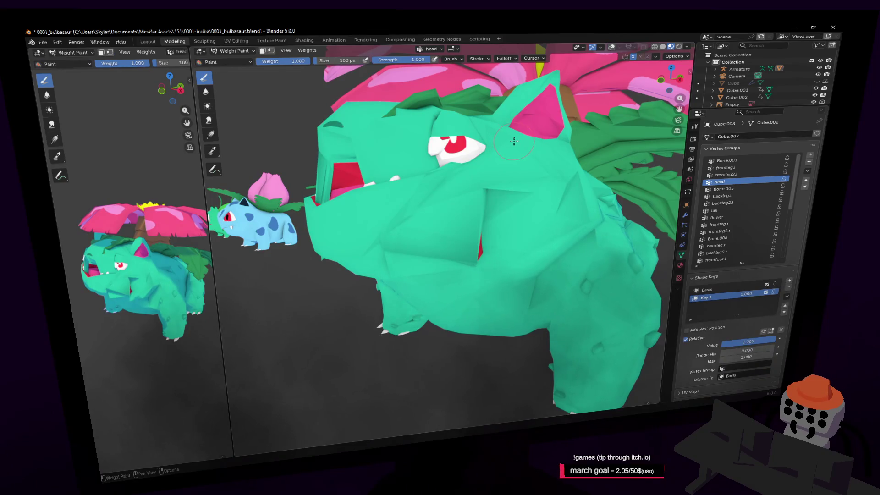
{"action": "key", "text": "ctrl+Tab"}
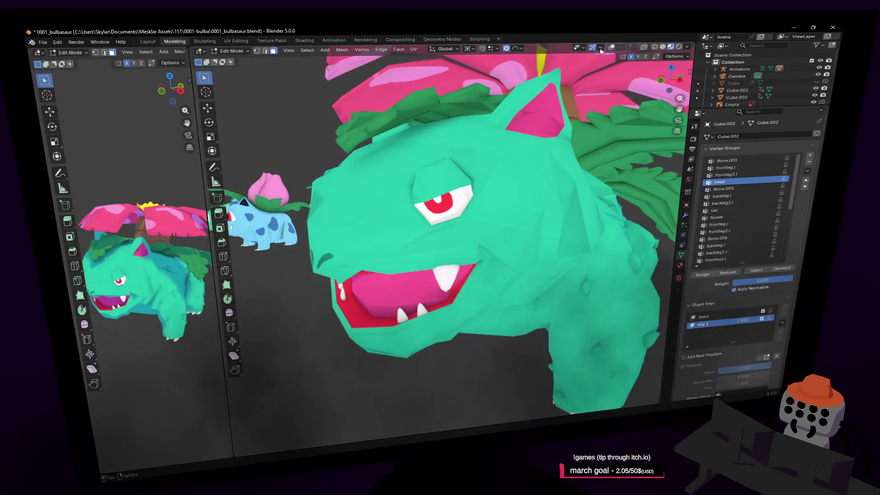
{"action": "key", "text": "ctrl+Tab"}
{"action": "left_click", "coordinate": [612, 48]}
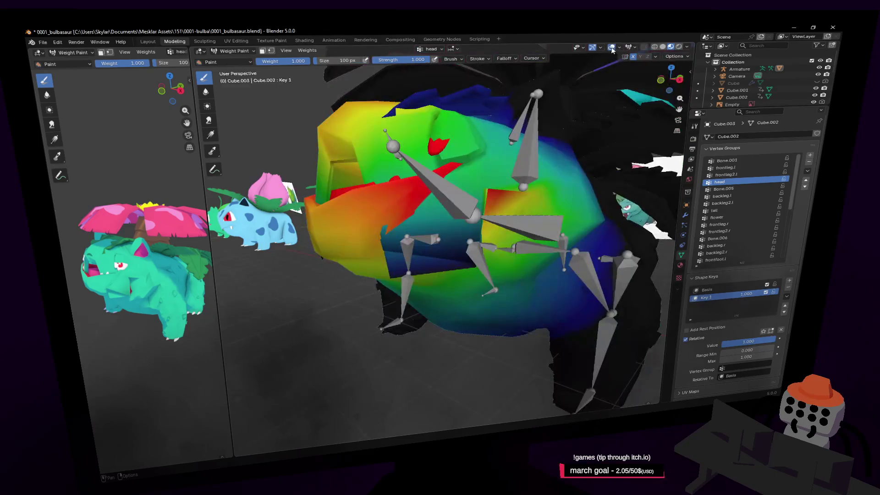
{"action": "left_click", "coordinate": [619, 48]}
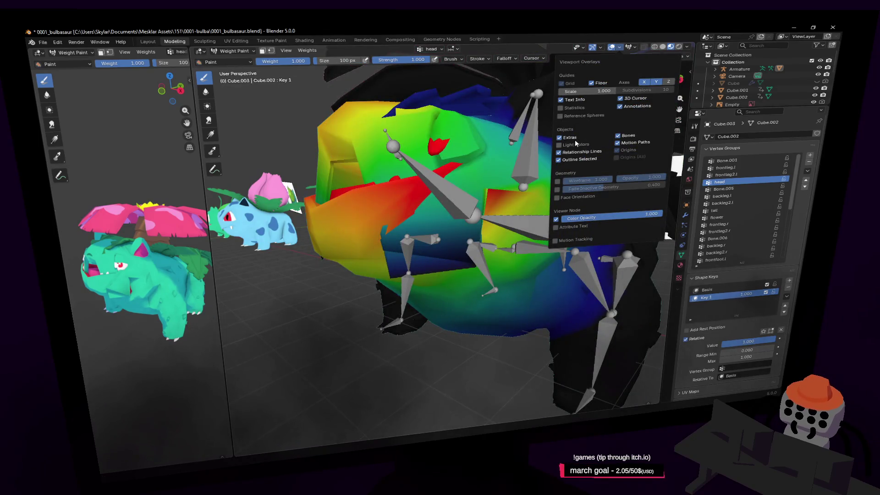
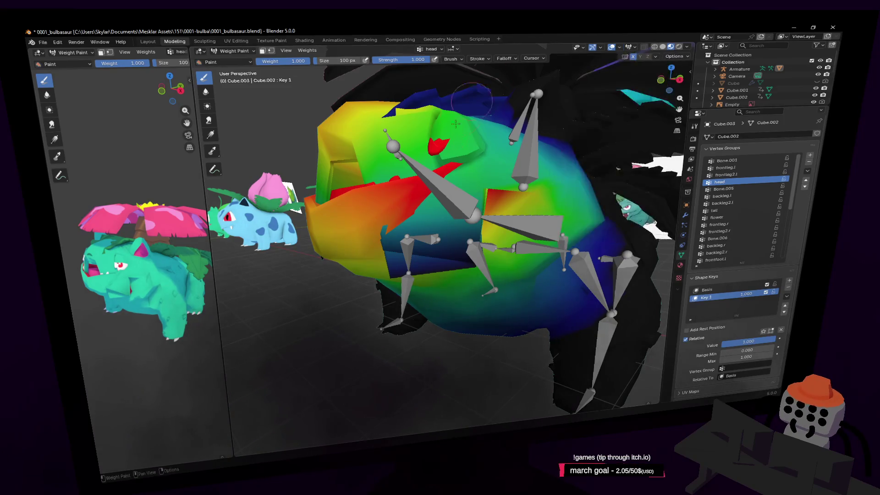
- Bring the view in close around Venusaur's head and eye in Edit Mode
{"action": "key", "text": "Tab"}
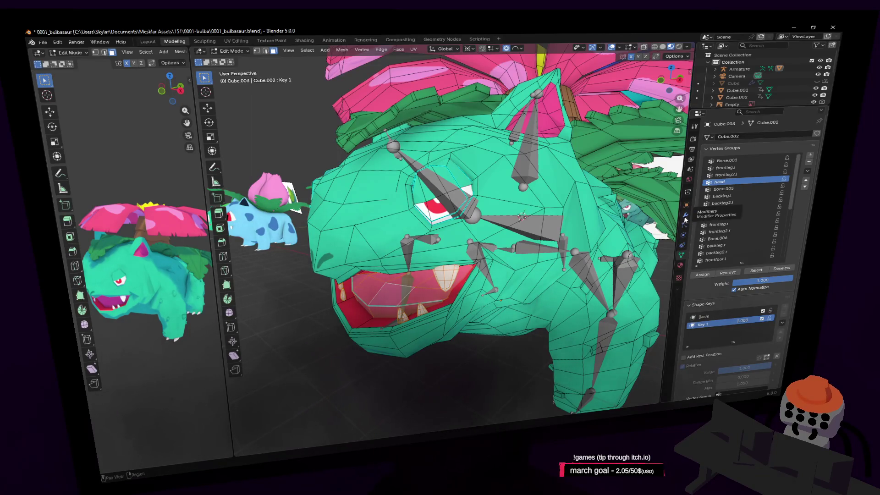
{"action": "left_click", "coordinate": [232, 50]}
{"action": "left_click", "coordinate": [229, 63]}
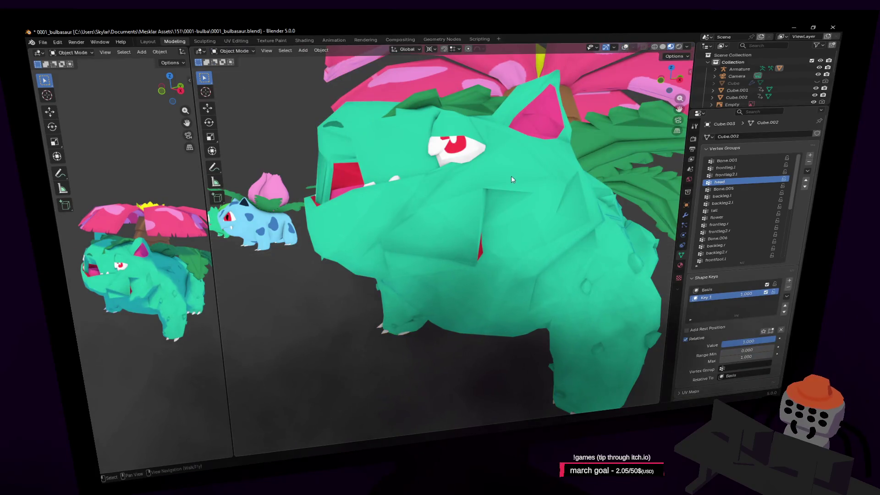
{"action": "key", "text": "Tab"}
{"action": "key", "text": "Tab"}
{"action": "key", "text": "Tab"}
{"action": "key", "text": "Tab"}
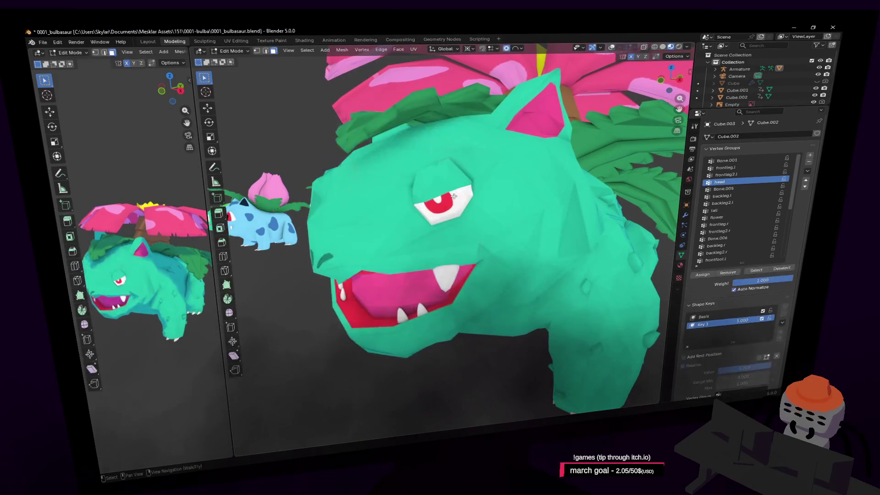
{"action": "key", "text": "shift+grave"}
{"action": "key", "text": "w"}
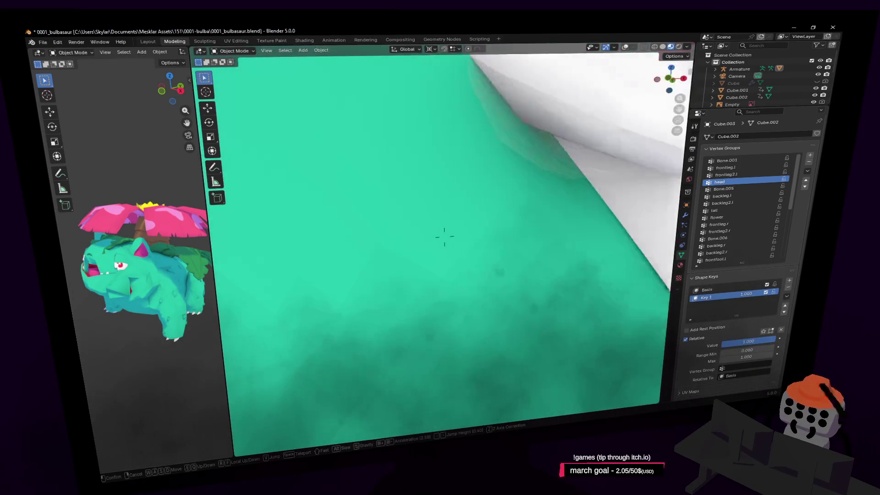
{"action": "key", "text": "s"}
{"action": "key", "text": "s"}
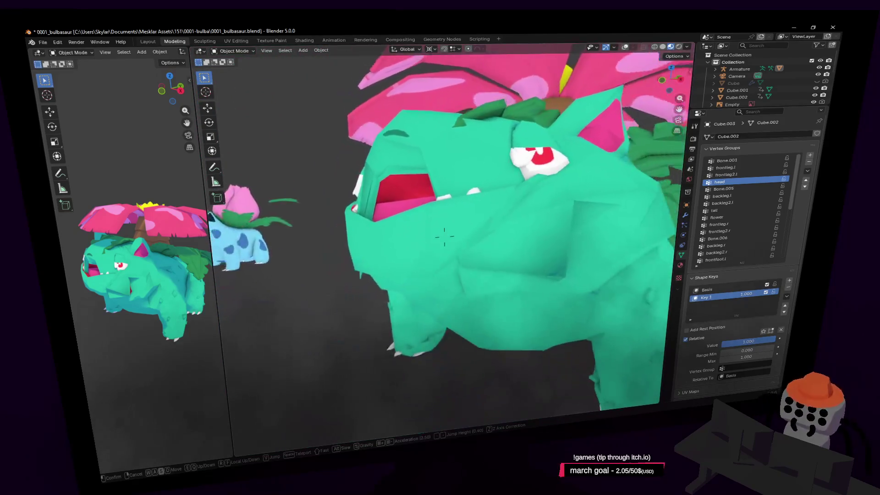
{"action": "key", "text": "d"}
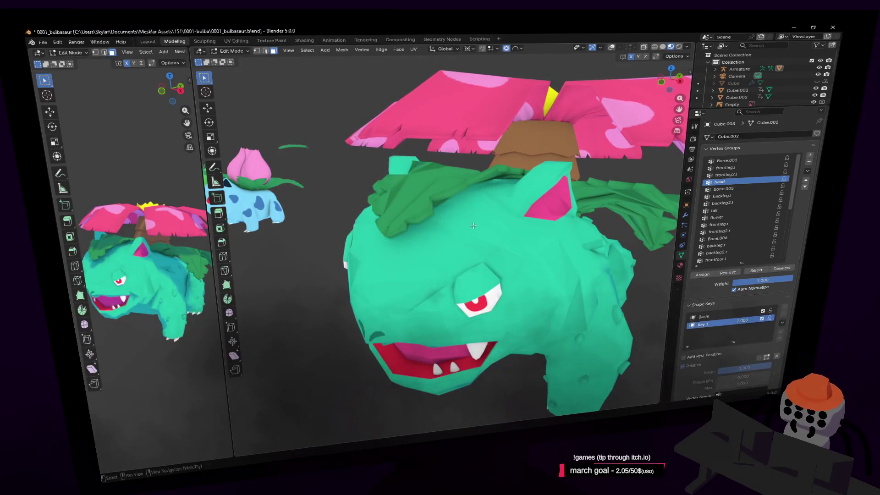
{"action": "left_click", "coordinate": [486, 237]}
{"action": "middle_click_drag", "start_coordinate": [487, 234], "coordinate": [498, 234]}
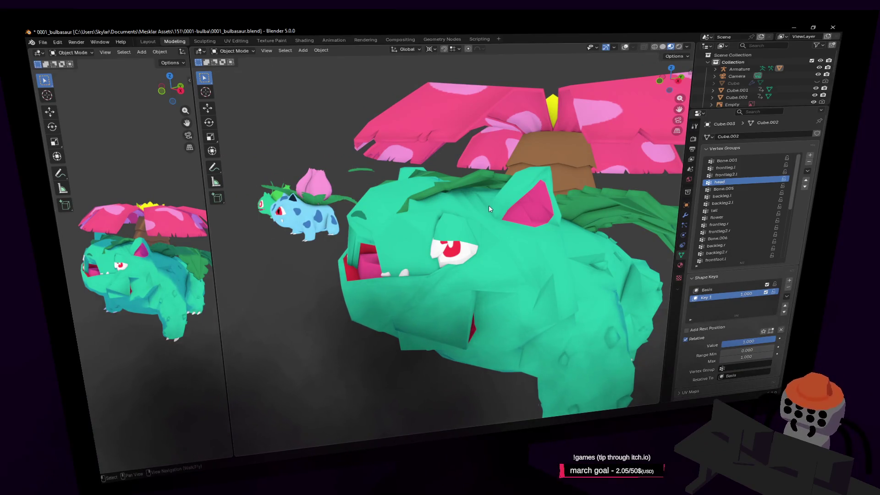
{"action": "key", "text": "Tab"}
{"action": "key", "text": "shift+grave"}
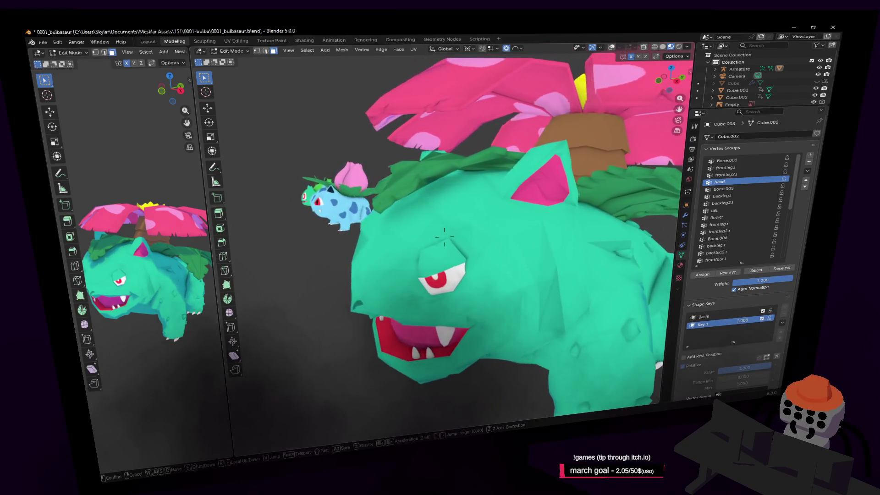
{"action": "left_click", "coordinate": [503, 197]}
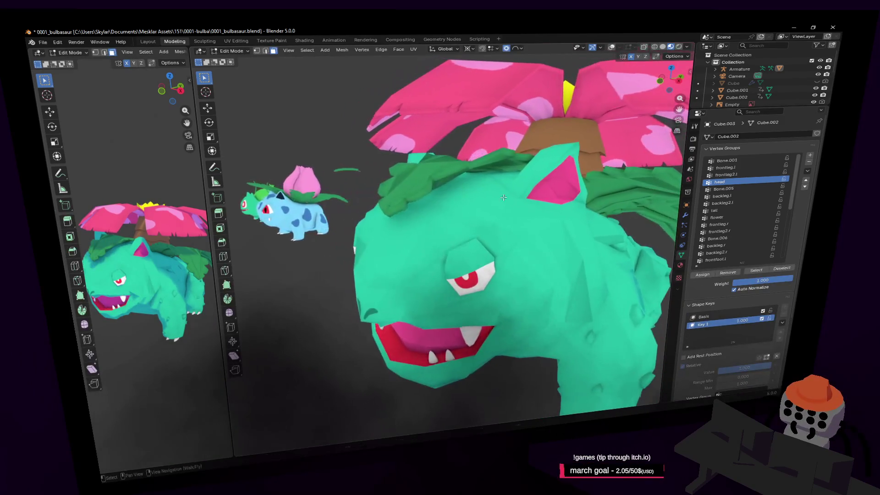
- In Weight Paint, paint head weight on the head top and undo the jaw-deforming stroke
{"action": "left_click", "coordinate": [230, 51]}
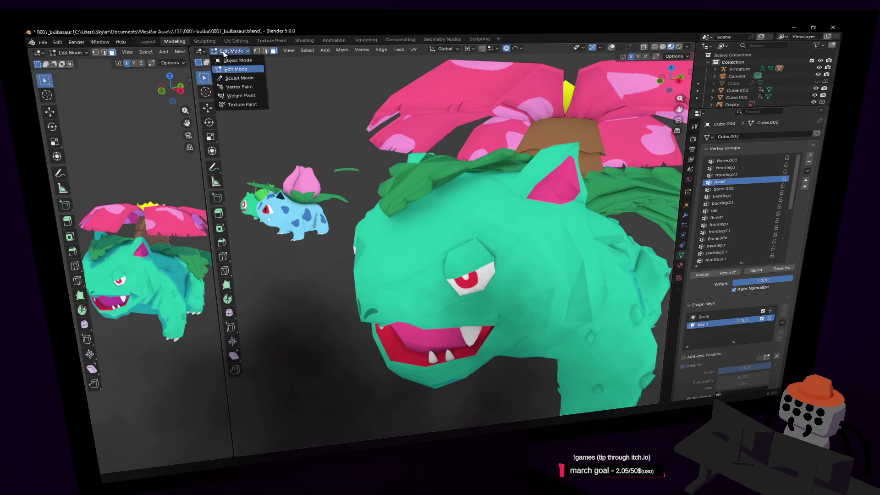
{"action": "left_click", "coordinate": [240, 96]}
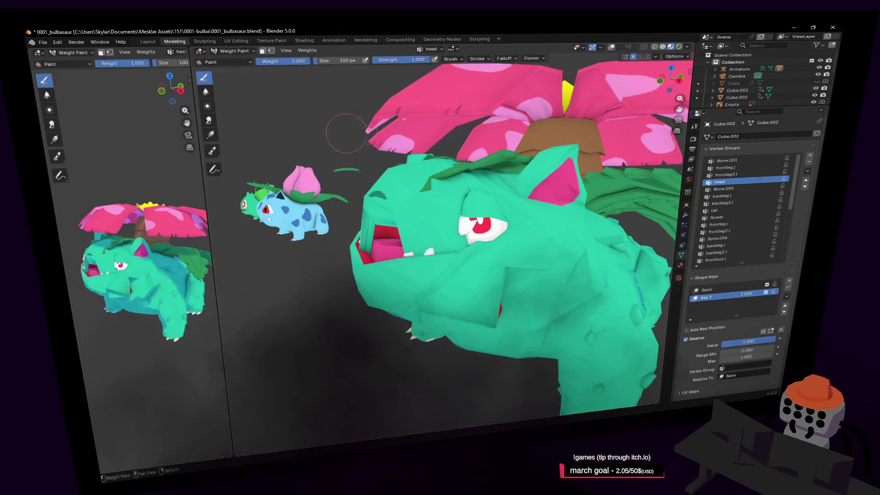
{"action": "key", "text": "shift+alt+z"}
{"action": "right_click", "coordinate": [519, 198]}
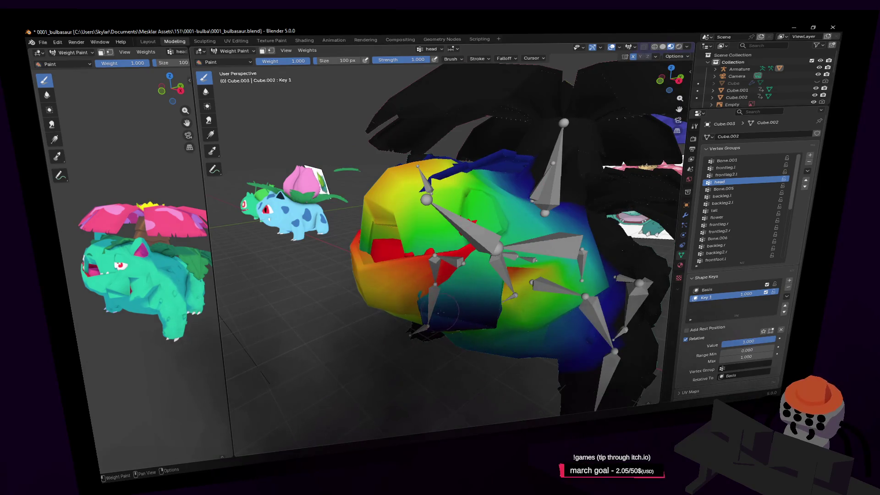
{"action": "mouse_move", "coordinate": [476, 220]}
{"action": "left_mouse_down"}
{"action": "mouse_move", "coordinate": [458, 216]}
{"action": "mouse_move", "coordinate": [465, 183]}
{"action": "mouse_move", "coordinate": [504, 208]}
{"action": "mouse_move", "coordinate": [481, 167]}
{"action": "left_mouse_up"}
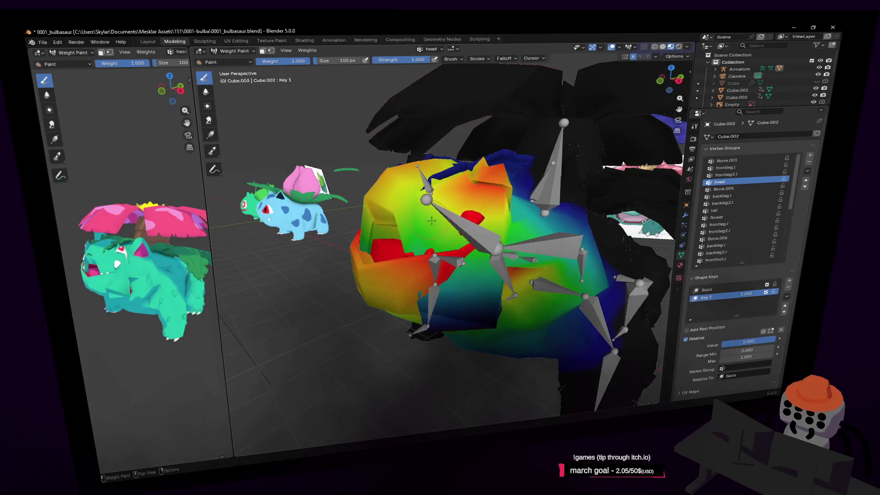
{"action": "mouse_move", "coordinate": [382, 211]}
{"action": "left_mouse_down"}
{"action": "mouse_move", "coordinate": [408, 269]}
{"action": "mouse_move", "coordinate": [396, 271]}
{"action": "mouse_move", "coordinate": [420, 310]}
{"action": "left_mouse_up"}
{"action": "key", "text": "ctrl+z"}
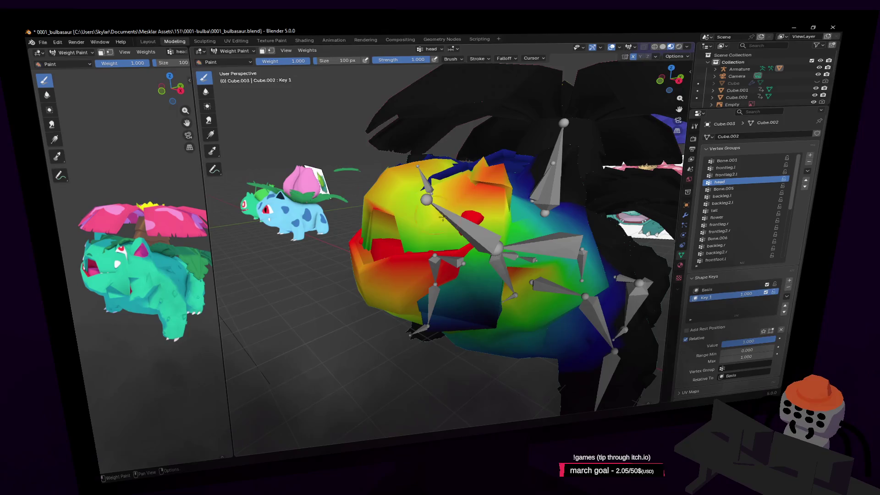
- Paint full head weight over the dark-blue patch, head top and lower-left face
{"action": "key", "text": "Tab"}
{"action": "key", "text": "shift+grave"}
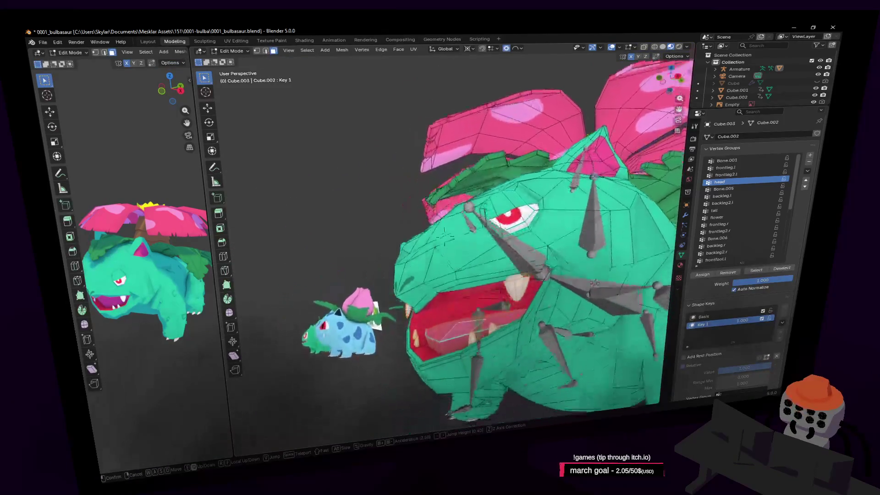
{"action": "key", "text": "w"}
{"action": "left_click", "coordinate": [484, 224]}
{"action": "key", "text": "Tab"}
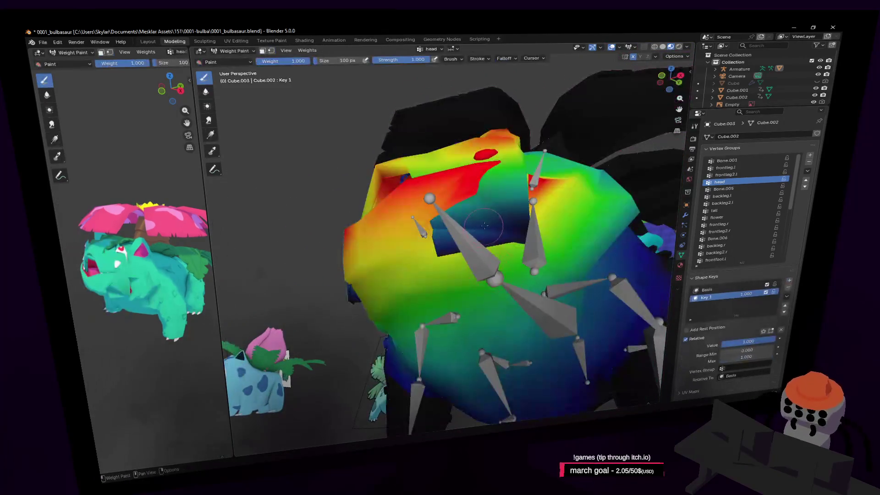
{"action": "mouse_move", "coordinate": [490, 226]}
{"action": "left_mouse_down"}
{"action": "mouse_move", "coordinate": [511, 197]}
{"action": "mouse_move", "coordinate": [439, 228]}
{"action": "mouse_move", "coordinate": [432, 294]}
{"action": "left_mouse_up"}
{"action": "left_click", "coordinate": [507, 211]}
{"action": "mouse_move", "coordinate": [405, 258]}
{"action": "left_mouse_down"}
{"action": "mouse_move", "coordinate": [361, 270]}
{"action": "mouse_move", "coordinate": [381, 220]}
{"action": "mouse_move", "coordinate": [366, 256]}
{"action": "mouse_move", "coordinate": [353, 220]}
{"action": "mouse_move", "coordinate": [362, 247]}
{"action": "mouse_move", "coordinate": [396, 235]}
{"action": "left_mouse_up"}
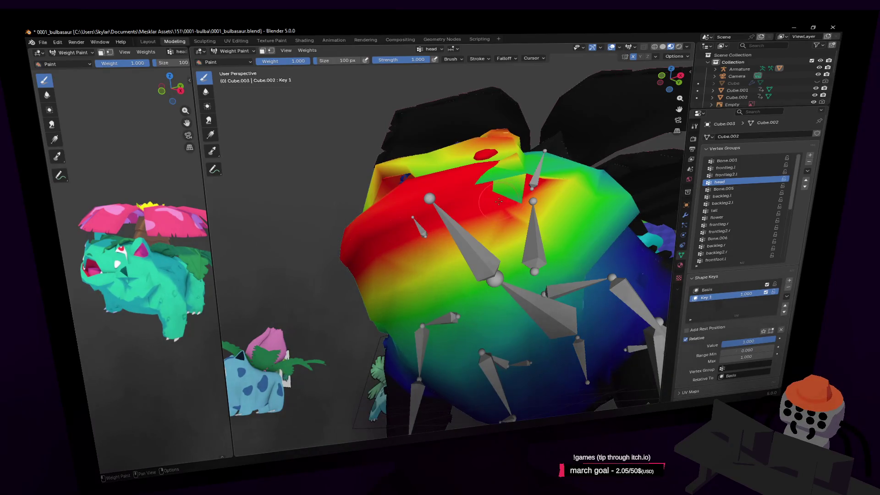
- Check the mesh in Edit Mode, then return the model to Object Mode
{"action": "key", "text": "Tab"}
{"action": "key", "text": "shift+grave"}
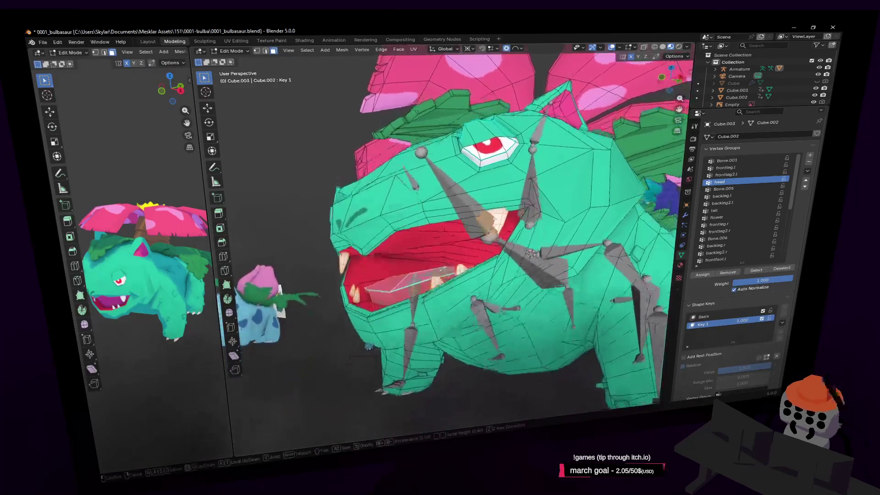
{"action": "left_click", "coordinate": [443, 234]}
{"action": "key", "text": "Tab"}
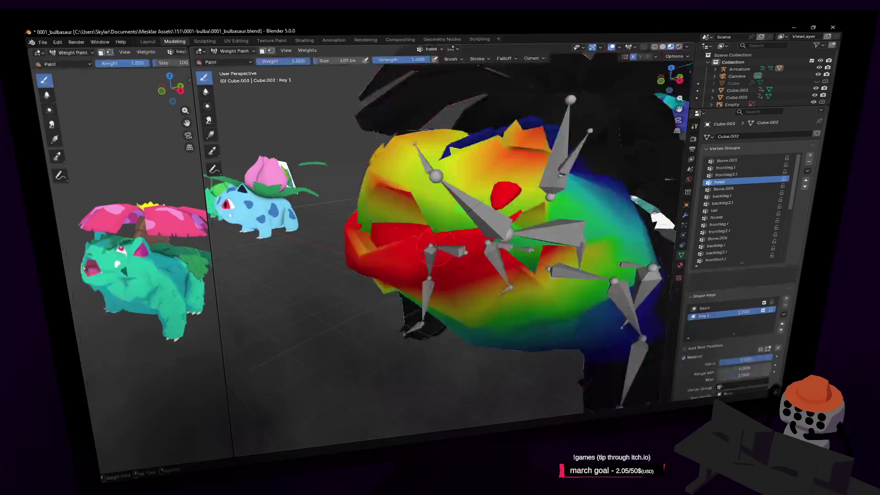
{"action": "right_click", "coordinate": [466, 198]}
{"action": "key", "text": "Tab"}
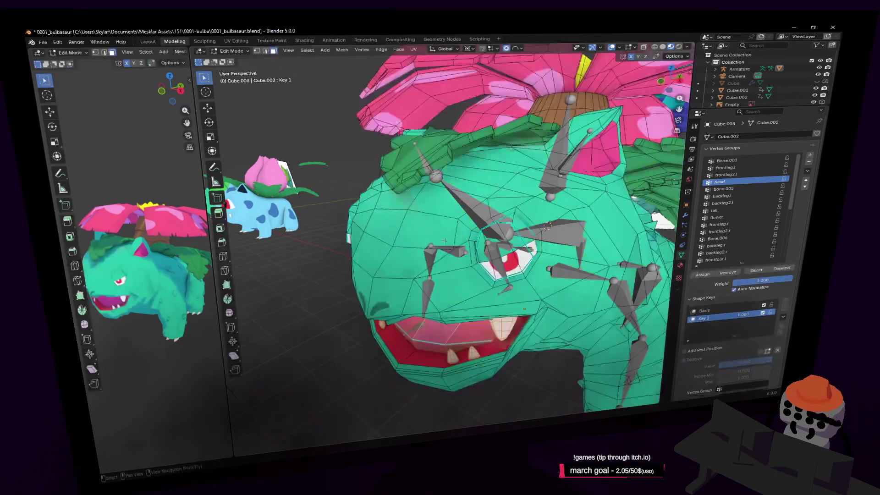
{"action": "key", "text": "Tab"}
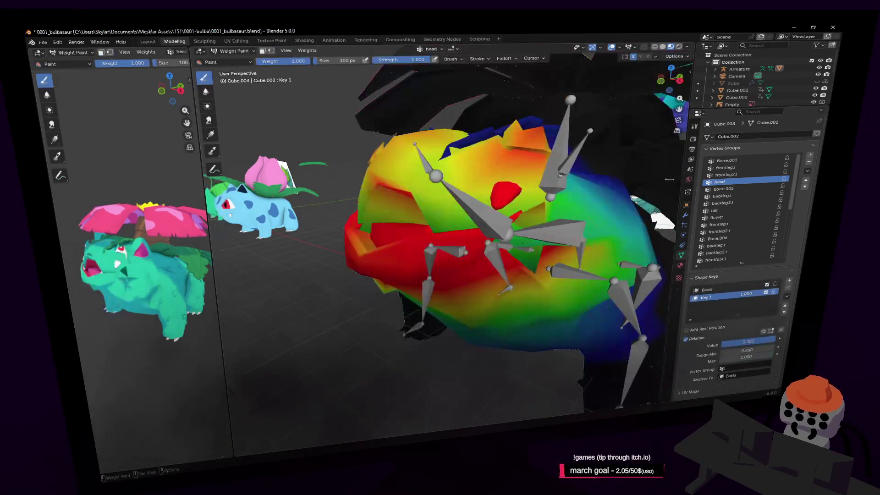
{"action": "key", "text": "Tab"}
{"action": "left_click", "coordinate": [232, 51]}
{"action": "left_click", "coordinate": [232, 60]}
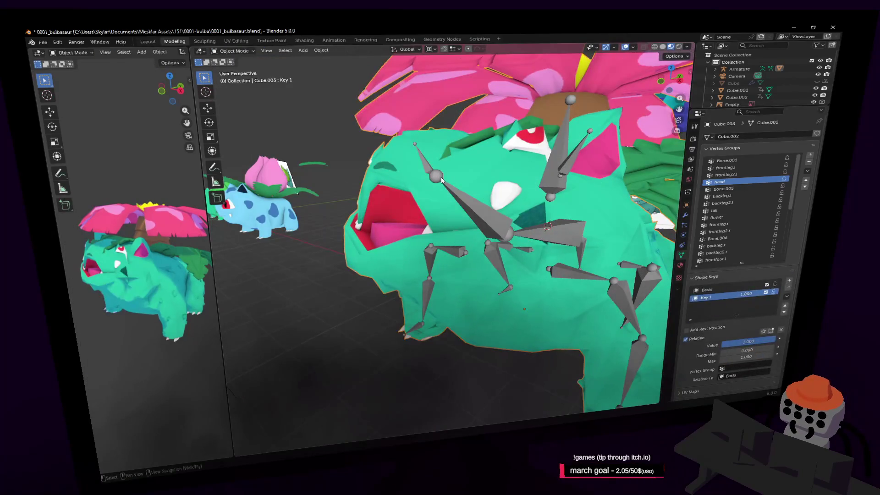
- Select the armature and toggle the head bone's visibility off and back on
{"action": "left_click", "coordinate": [506, 225]}
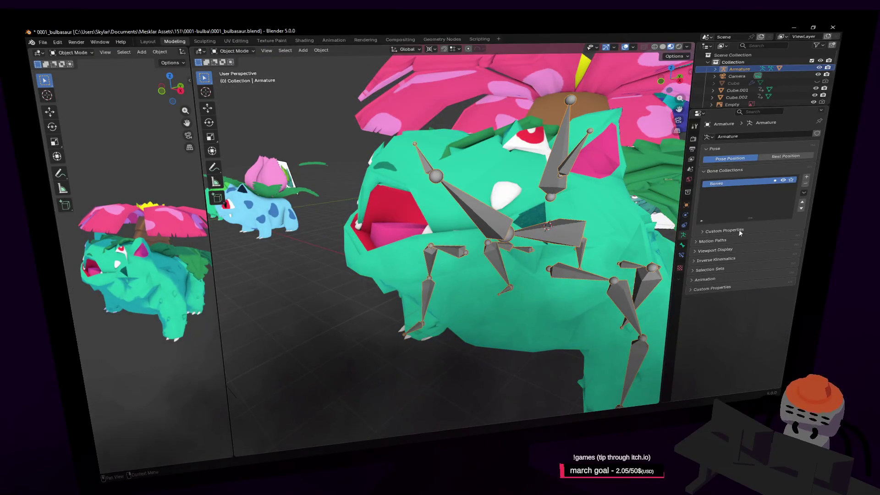
{"action": "left_click", "coordinate": [682, 245]}
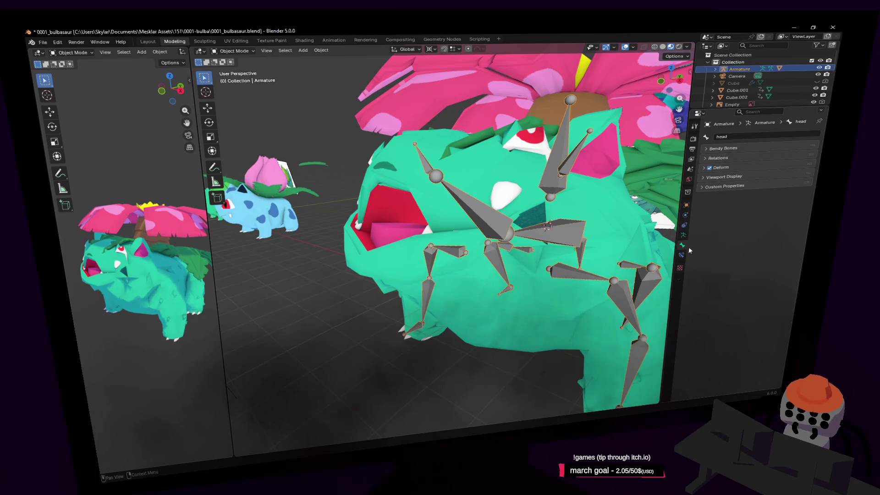
{"action": "left_click", "coordinate": [731, 179]}
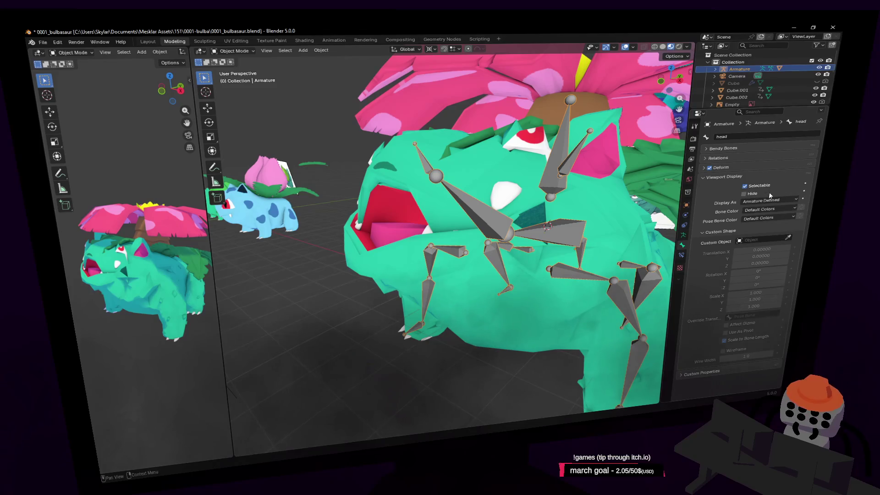
{"action": "left_click", "coordinate": [756, 194]}
{"action": "left_click", "coordinate": [757, 195]}
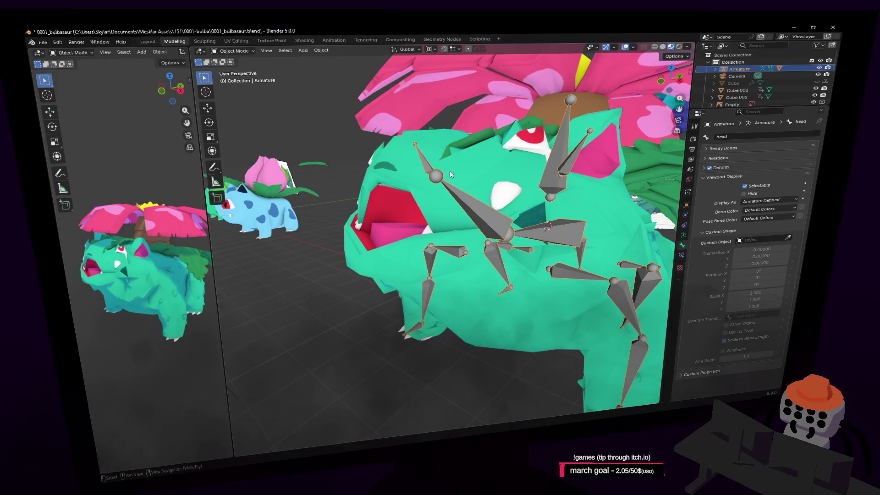
{"action": "left_click", "coordinate": [232, 51]}
{"action": "left_click", "coordinate": [320, 135]}
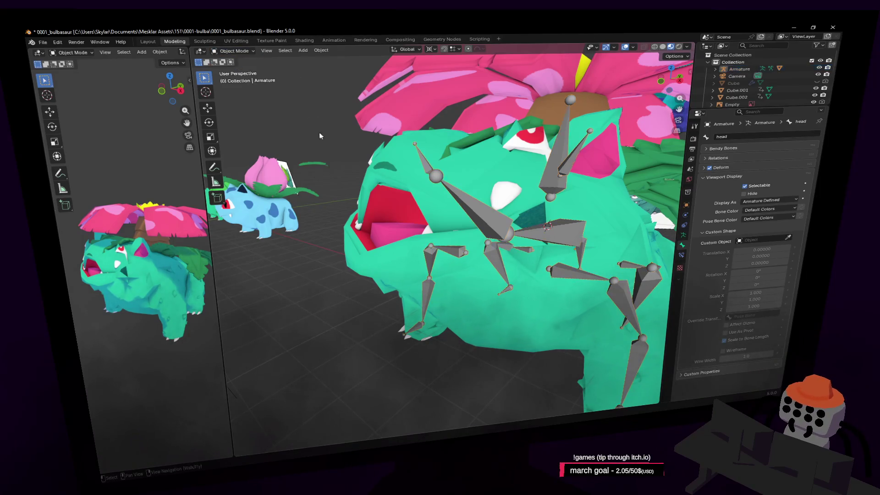
{"action": "left_click", "coordinate": [452, 191]}
{"action": "left_click", "coordinate": [745, 194]}
{"action": "left_click", "coordinate": [745, 194]}
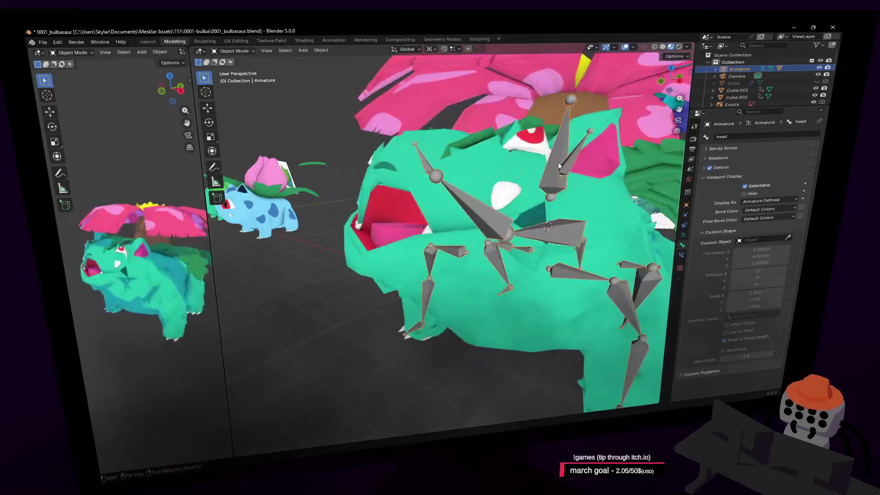
{"action": "left_click", "coordinate": [718, 177]}
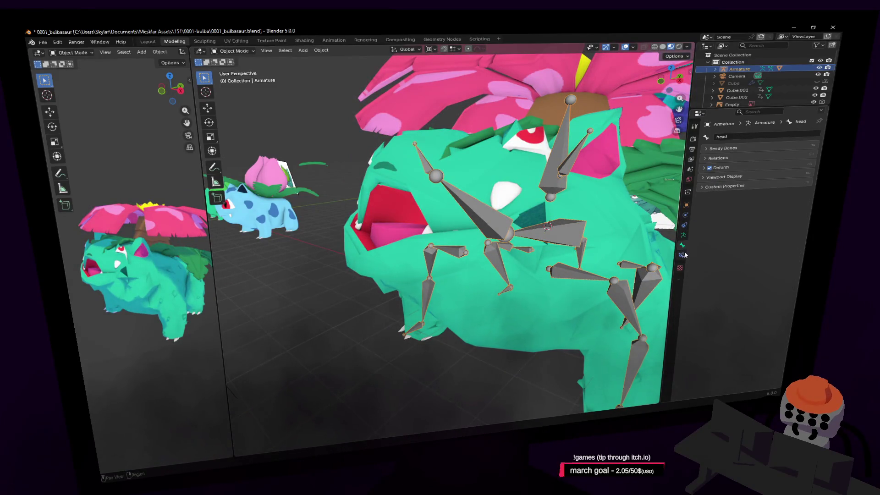
- Draw the armature's bones behind the mesh, set Rest Position, and enter Edit Mode
{"action": "left_click", "coordinate": [683, 235]}
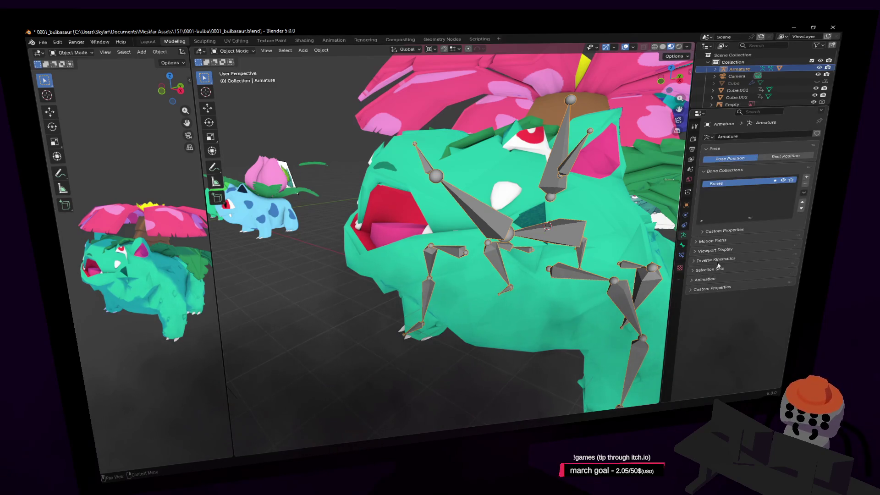
{"action": "left_click", "coordinate": [722, 249]}
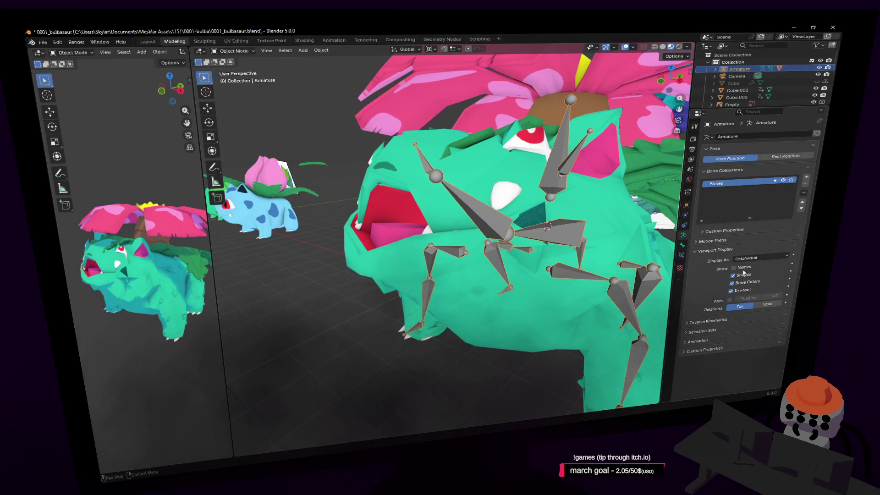
{"action": "left_click", "coordinate": [750, 288]}
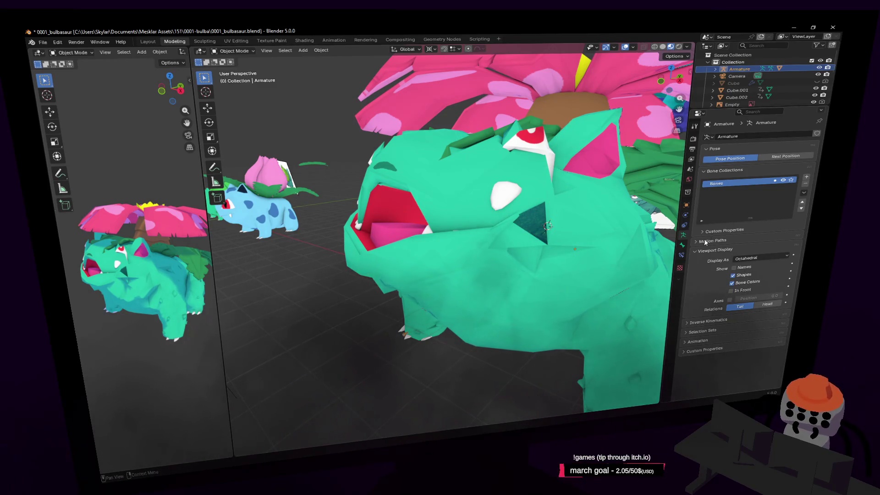
{"action": "left_click", "coordinate": [785, 155]}
{"action": "key", "text": "Tab"}
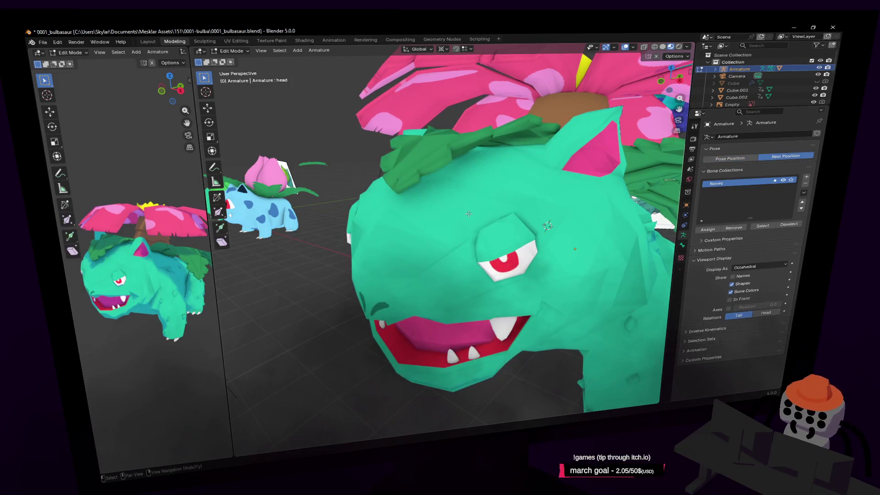
- Select the Venusaur body mesh and switch it to Weight Paint mode
{"action": "key", "text": "Tab"}
{"action": "left_click", "coordinate": [424, 216]}
{"action": "key", "text": "Tab"}
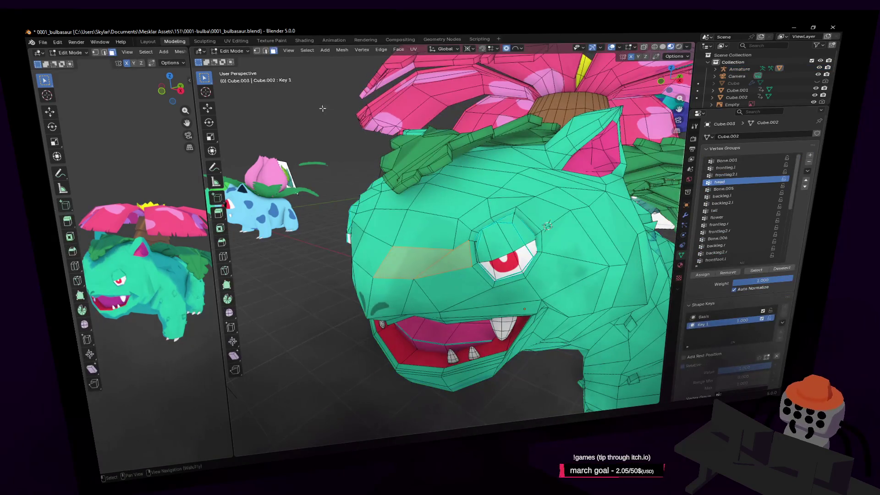
{"action": "left_click", "coordinate": [231, 51]}
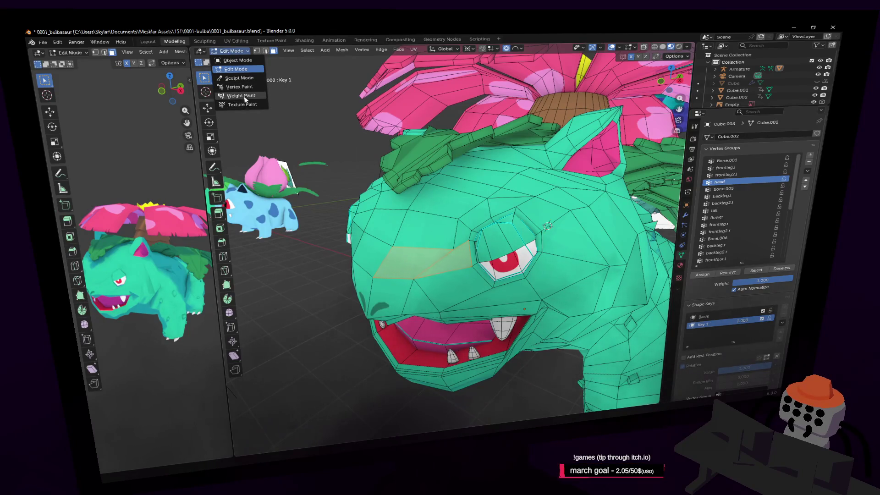
{"action": "left_click", "coordinate": [242, 96]}
- Paint full head weight over the eye, both cheeks and the forehead
{"action": "mouse_move", "coordinate": [465, 262]}
{"action": "left_mouse_down"}
{"action": "mouse_move", "coordinate": [518, 238]}
{"action": "mouse_move", "coordinate": [500, 247]}
{"action": "left_mouse_up"}
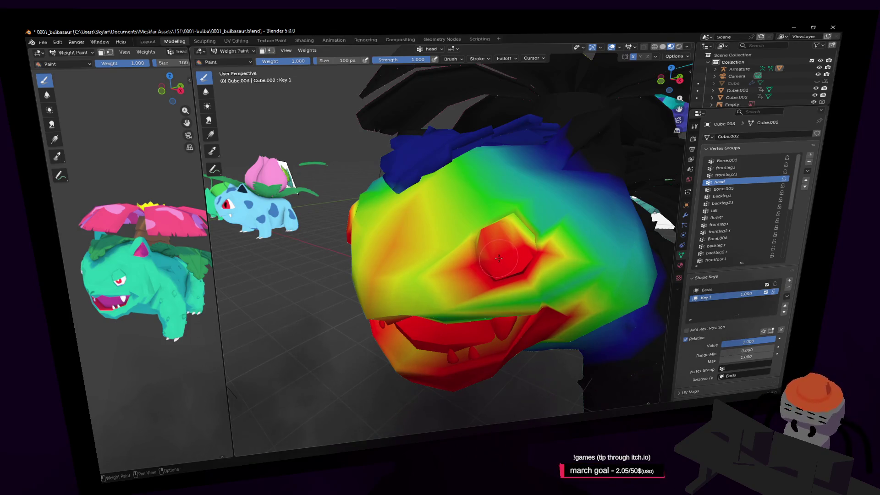
{"action": "mouse_move", "coordinate": [526, 235]}
{"action": "left_mouse_down"}
{"action": "mouse_move", "coordinate": [506, 222]}
{"action": "mouse_move", "coordinate": [458, 240]}
{"action": "mouse_move", "coordinate": [436, 266]}
{"action": "left_mouse_up"}
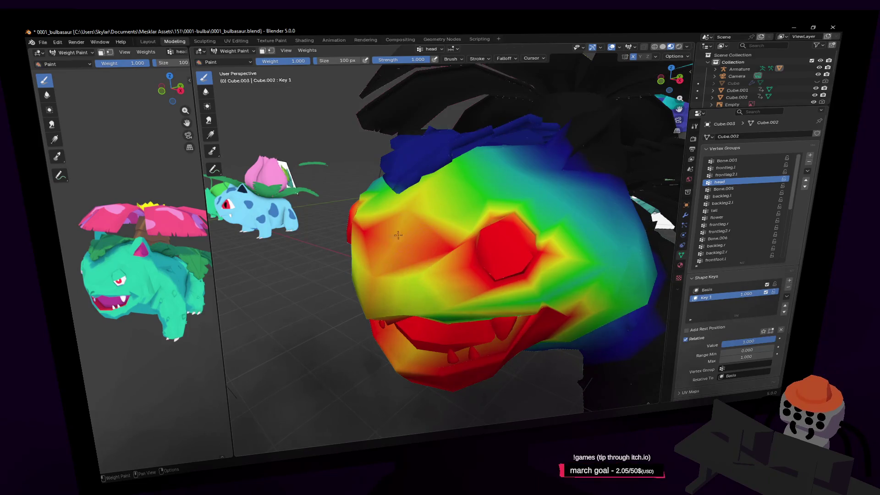
{"action": "mouse_move", "coordinate": [398, 235]}
{"action": "left_mouse_down"}
{"action": "mouse_move", "coordinate": [408, 243]}
{"action": "mouse_move", "coordinate": [412, 220]}
{"action": "mouse_move", "coordinate": [459, 251]}
{"action": "left_mouse_up"}
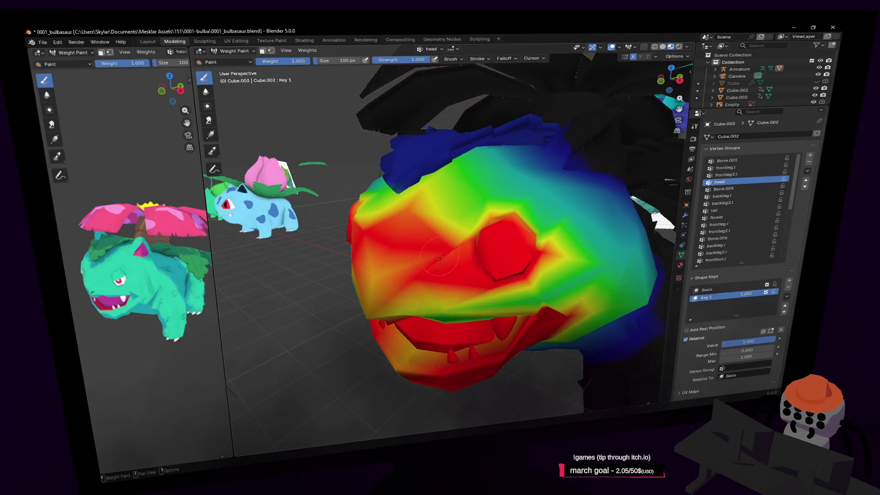
{"action": "mouse_move", "coordinate": [379, 296]}
{"action": "left_mouse_down"}
{"action": "mouse_move", "coordinate": [403, 279]}
{"action": "mouse_move", "coordinate": [412, 304]}
{"action": "mouse_move", "coordinate": [559, 284]}
{"action": "mouse_move", "coordinate": [540, 305]}
{"action": "left_mouse_up"}
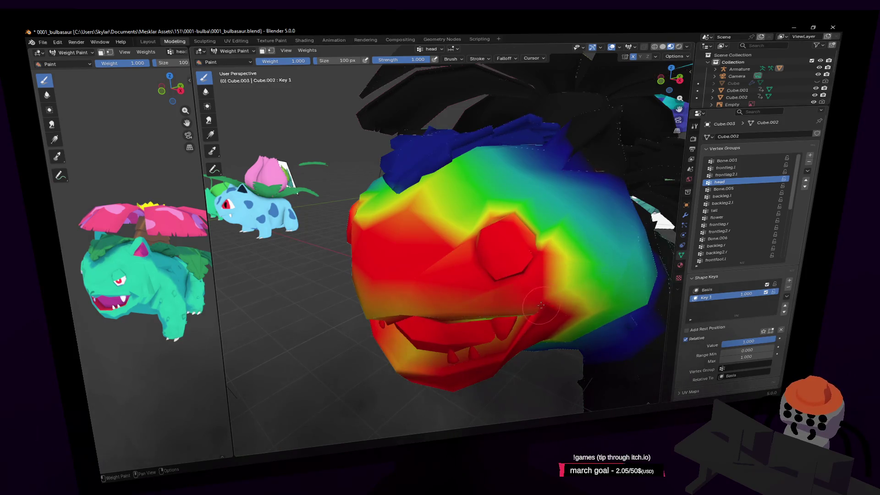
{"action": "mouse_move", "coordinate": [494, 233]}
{"action": "left_mouse_down"}
{"action": "mouse_move", "coordinate": [463, 219]}
{"action": "mouse_move", "coordinate": [491, 219]}
{"action": "mouse_move", "coordinate": [476, 201]}
{"action": "mouse_move", "coordinate": [503, 206]}
{"action": "mouse_move", "coordinate": [517, 221]}
{"action": "mouse_move", "coordinate": [514, 209]}
{"action": "mouse_move", "coordinate": [538, 227]}
{"action": "mouse_move", "coordinate": [513, 192]}
{"action": "mouse_move", "coordinate": [517, 182]}
{"action": "mouse_move", "coordinate": [550, 177]}
{"action": "mouse_move", "coordinate": [591, 152]}
{"action": "mouse_move", "coordinate": [563, 174]}
{"action": "mouse_move", "coordinate": [595, 158]}
{"action": "mouse_move", "coordinate": [605, 188]}
{"action": "mouse_move", "coordinate": [572, 179]}
{"action": "mouse_move", "coordinate": [519, 186]}
{"action": "mouse_move", "coordinate": [529, 168]}
{"action": "mouse_move", "coordinate": [498, 173]}
{"action": "left_mouse_up"}
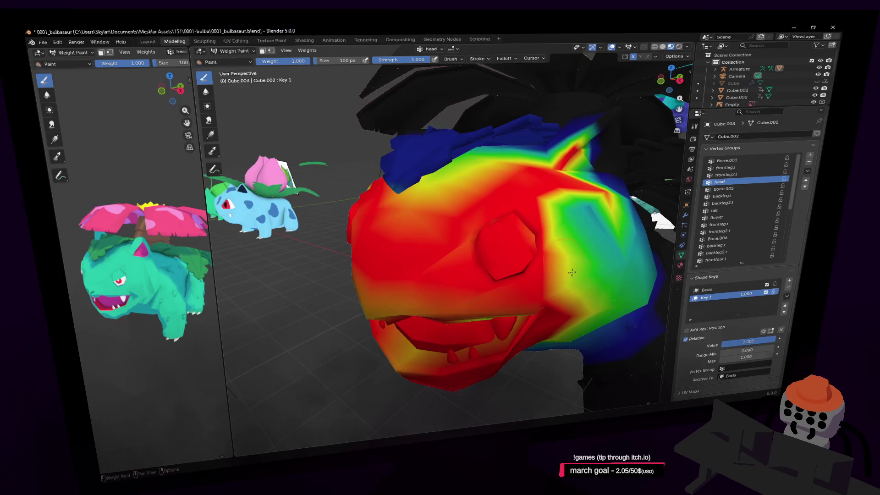
- Paint the inside of the open mouth, upper jaw and upper lip fully red
{"action": "middle_click_drag", "start_coordinate": [517, 307], "coordinate": [510, 272]}
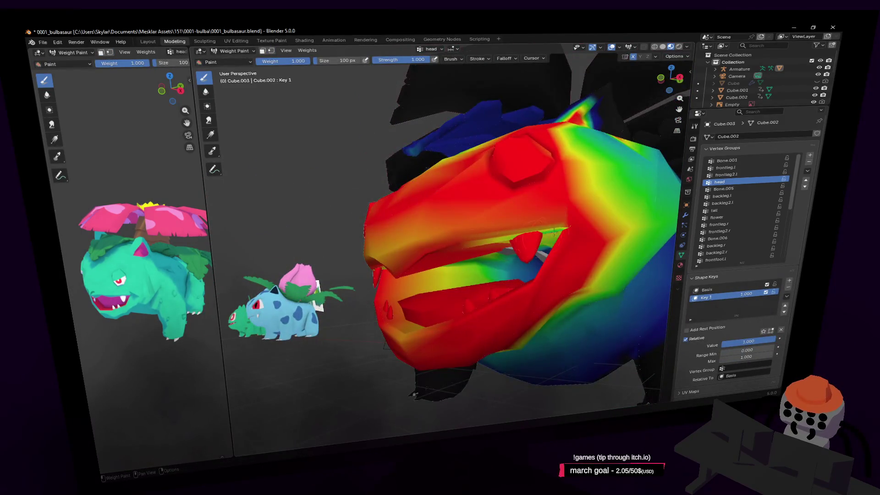
{"action": "mouse_move", "coordinate": [553, 232]}
{"action": "left_mouse_down"}
{"action": "mouse_move", "coordinate": [504, 245]}
{"action": "mouse_move", "coordinate": [440, 282]}
{"action": "mouse_move", "coordinate": [463, 261]}
{"action": "mouse_move", "coordinate": [406, 323]}
{"action": "left_mouse_up"}
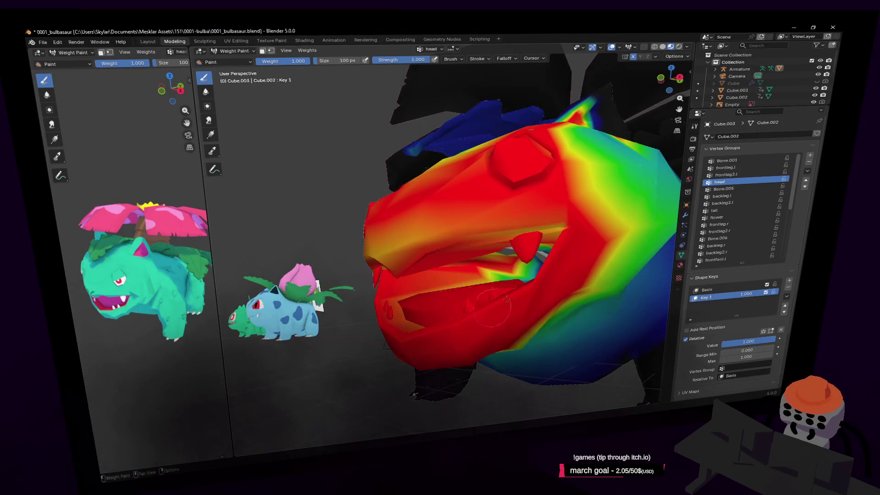
{"action": "mouse_move", "coordinate": [489, 307]}
{"action": "left_mouse_down"}
{"action": "mouse_move", "coordinate": [508, 270]}
{"action": "mouse_move", "coordinate": [482, 282]}
{"action": "left_mouse_up"}
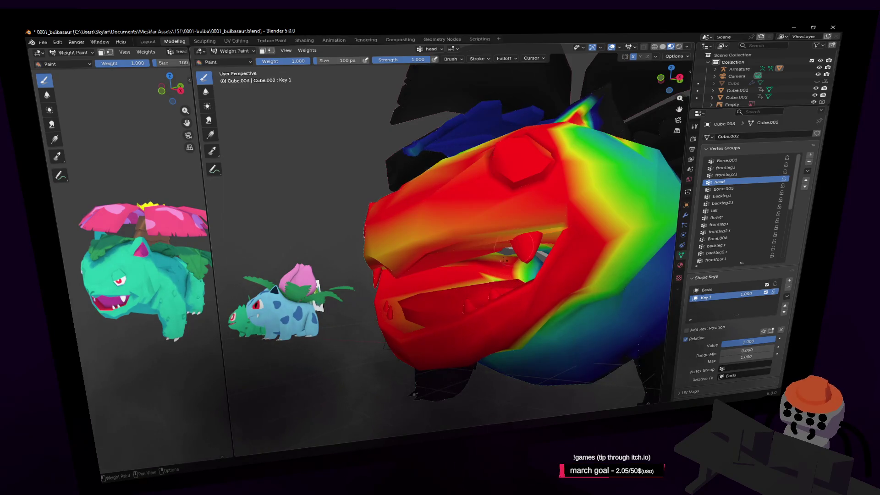
{"action": "mouse_move", "coordinate": [504, 258]}
{"action": "left_mouse_down"}
{"action": "mouse_move", "coordinate": [563, 231]}
{"action": "mouse_move", "coordinate": [518, 220]}
{"action": "mouse_move", "coordinate": [467, 247]}
{"action": "mouse_move", "coordinate": [416, 252]}
{"action": "mouse_move", "coordinate": [401, 266]}
{"action": "mouse_move", "coordinate": [383, 243]}
{"action": "mouse_move", "coordinate": [413, 224]}
{"action": "mouse_move", "coordinate": [387, 250]}
{"action": "mouse_move", "coordinate": [546, 201]}
{"action": "left_mouse_up"}
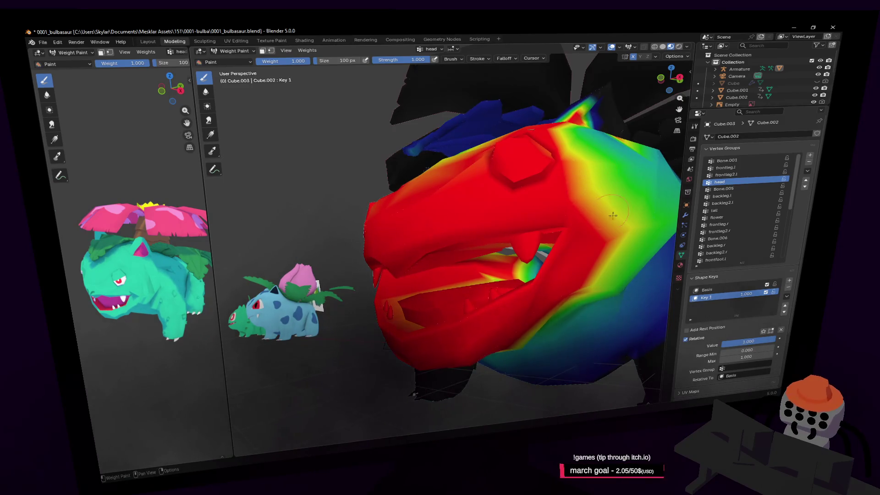
{"action": "key", "text": "Tab"}
{"action": "key", "text": "shift+grave"}
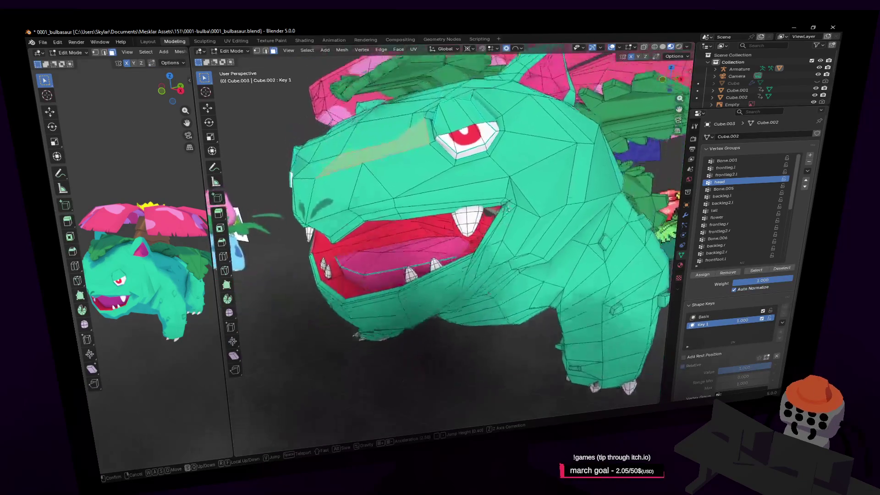
{"action": "key", "text": "Escape"}
{"action": "key", "text": "Tab"}
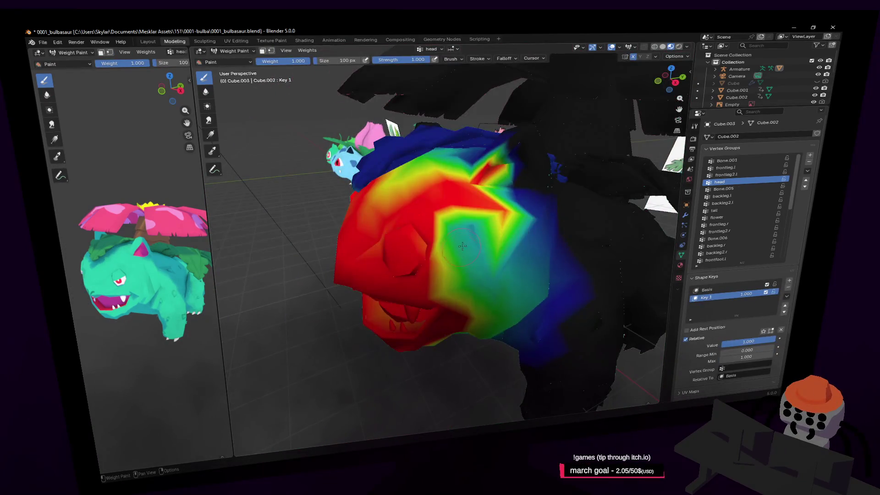
{"action": "mouse_move", "coordinate": [479, 264]}
{"action": "left_mouse_down"}
{"action": "mouse_move", "coordinate": [462, 275]}
{"action": "mouse_move", "coordinate": [481, 229]}
{"action": "mouse_move", "coordinate": [476, 238]}
{"action": "mouse_move", "coordinate": [496, 252]}
{"action": "left_mouse_up"}
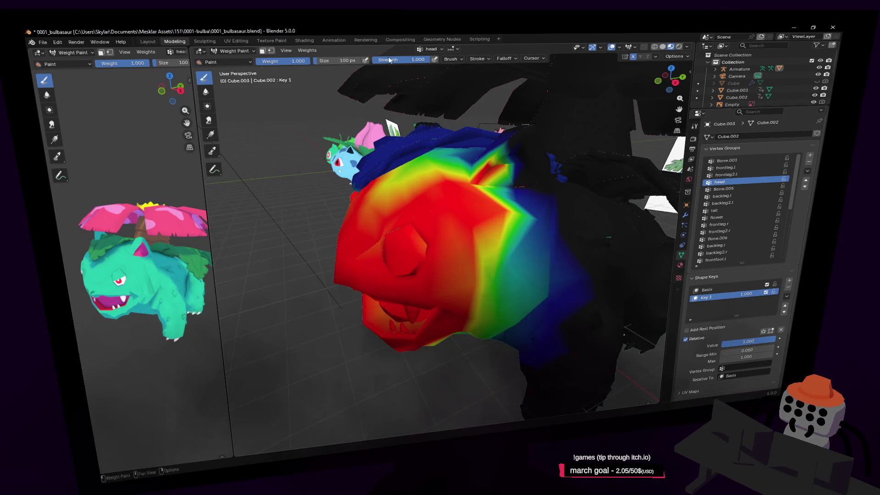
- Set brush falloff to Constant and paint the head side, forehead and both ears red
{"action": "left_click", "coordinate": [536, 58]}
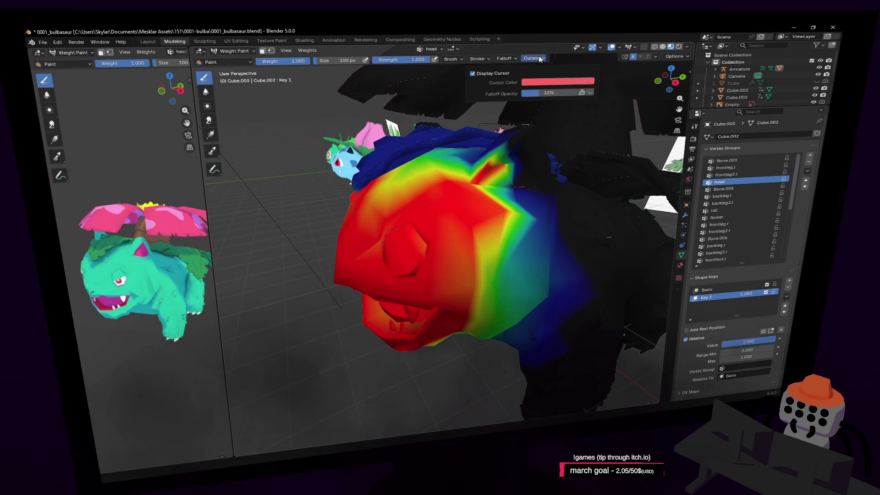
{"action": "left_click", "coordinate": [509, 57]}
{"action": "left_click", "coordinate": [496, 141]}
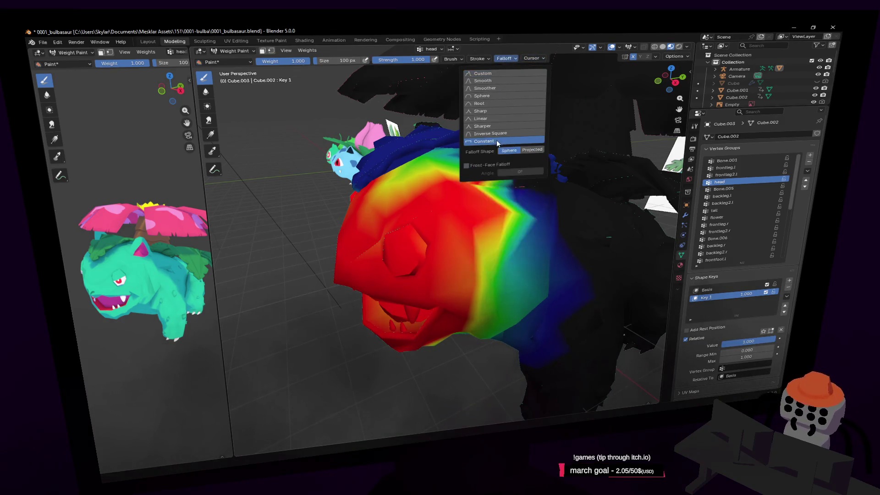
{"action": "left_click_drag", "start_coordinate": [512, 226], "coordinate": [489, 287], "text": "ctrl"}
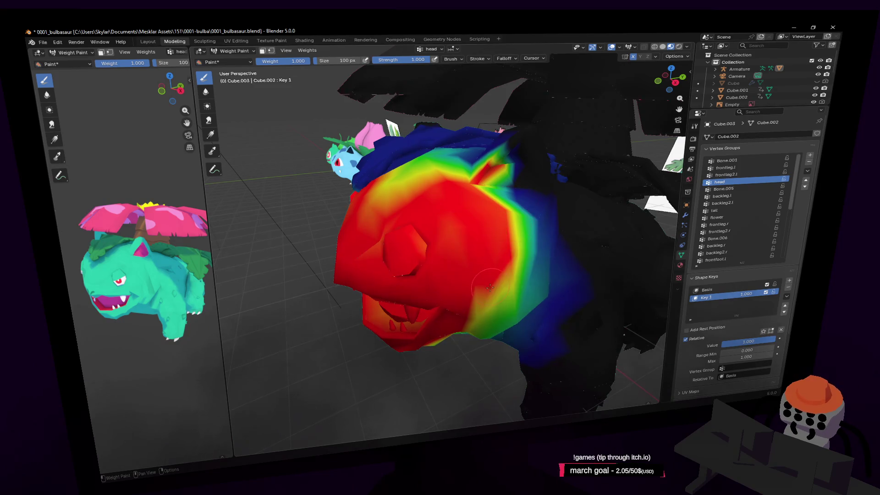
{"action": "mouse_move", "coordinate": [483, 195]}
{"action": "left_mouse_down"}
{"action": "mouse_move", "coordinate": [518, 156]}
{"action": "mouse_move", "coordinate": [508, 151]}
{"action": "mouse_move", "coordinate": [477, 179]}
{"action": "mouse_move", "coordinate": [446, 188]}
{"action": "mouse_move", "coordinate": [410, 179]}
{"action": "mouse_move", "coordinate": [388, 158]}
{"action": "mouse_move", "coordinate": [412, 151]}
{"action": "mouse_move", "coordinate": [403, 160]}
{"action": "mouse_move", "coordinate": [436, 202]}
{"action": "mouse_move", "coordinate": [451, 199]}
{"action": "left_mouse_up"}
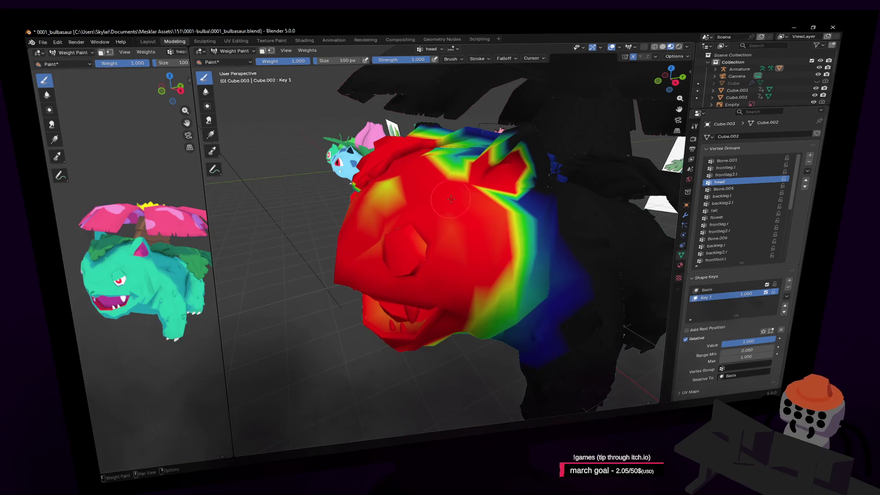
{"action": "mouse_move", "coordinate": [469, 170]}
{"action": "left_mouse_down"}
{"action": "mouse_move", "coordinate": [385, 197]}
{"action": "mouse_move", "coordinate": [366, 229]}
{"action": "mouse_move", "coordinate": [403, 261]}
{"action": "mouse_move", "coordinate": [446, 222]}
{"action": "left_mouse_up"}
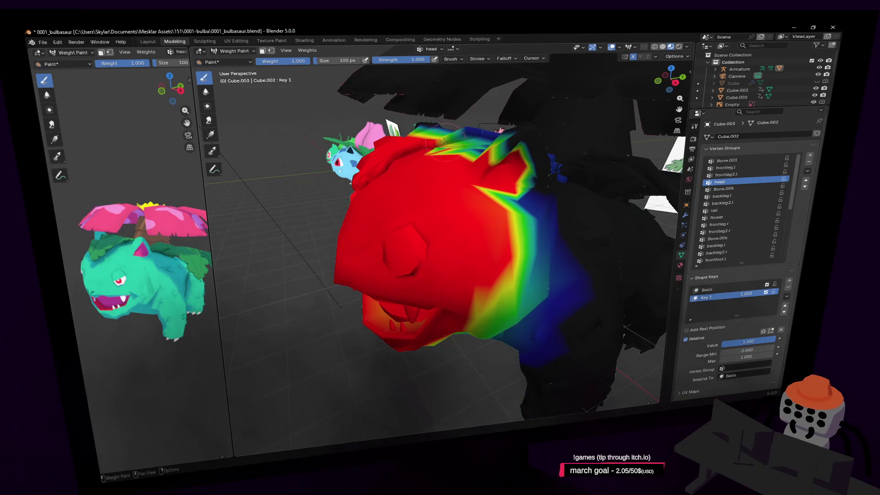
{"action": "mouse_move", "coordinate": [489, 165]}
{"action": "left_mouse_down"}
{"action": "mouse_move", "coordinate": [511, 150]}
{"action": "mouse_move", "coordinate": [513, 158]}
{"action": "left_mouse_up"}
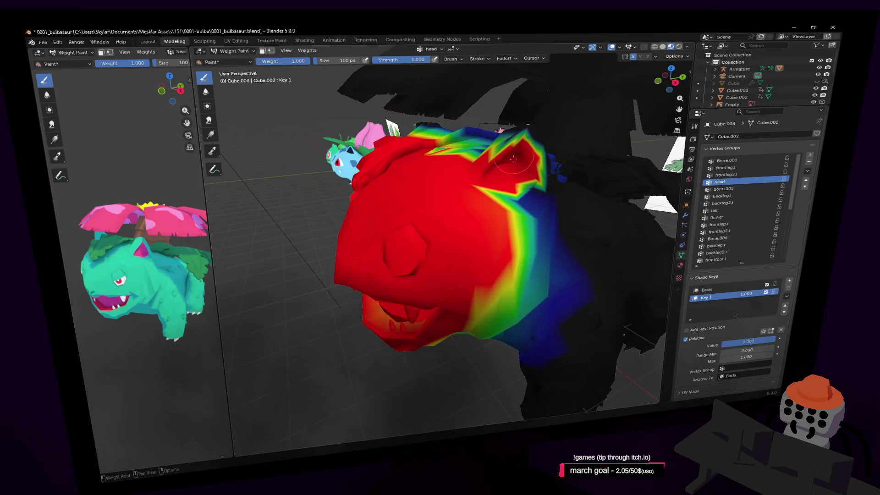
{"action": "key", "text": "Tab"}
{"action": "key", "text": "shift+grave"}
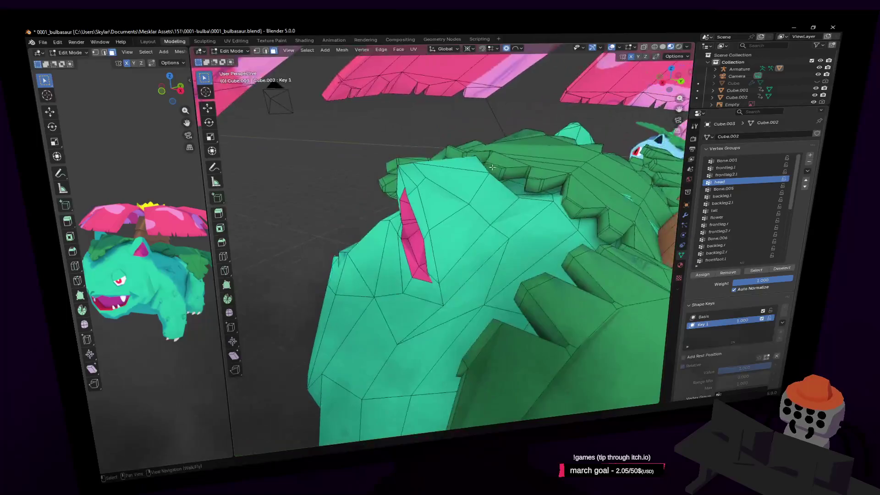
- Paint the top of the head and the band near it fully red
{"action": "left_click", "coordinate": [463, 197]}
{"action": "key", "text": "Tab"}
{"action": "mouse_move", "coordinate": [462, 197]}
{"action": "left_mouse_down"}
{"action": "mouse_move", "coordinate": [439, 206]}
{"action": "mouse_move", "coordinate": [458, 169]}
{"action": "mouse_move", "coordinate": [477, 174]}
{"action": "mouse_move", "coordinate": [406, 176]}
{"action": "mouse_move", "coordinate": [495, 142]}
{"action": "mouse_move", "coordinate": [501, 147]}
{"action": "mouse_move", "coordinate": [471, 190]}
{"action": "mouse_move", "coordinate": [440, 270]}
{"action": "mouse_move", "coordinate": [403, 298]}
{"action": "mouse_move", "coordinate": [367, 284]}
{"action": "mouse_move", "coordinate": [458, 257]}
{"action": "mouse_move", "coordinate": [444, 284]}
{"action": "mouse_move", "coordinate": [491, 258]}
{"action": "left_mouse_up"}
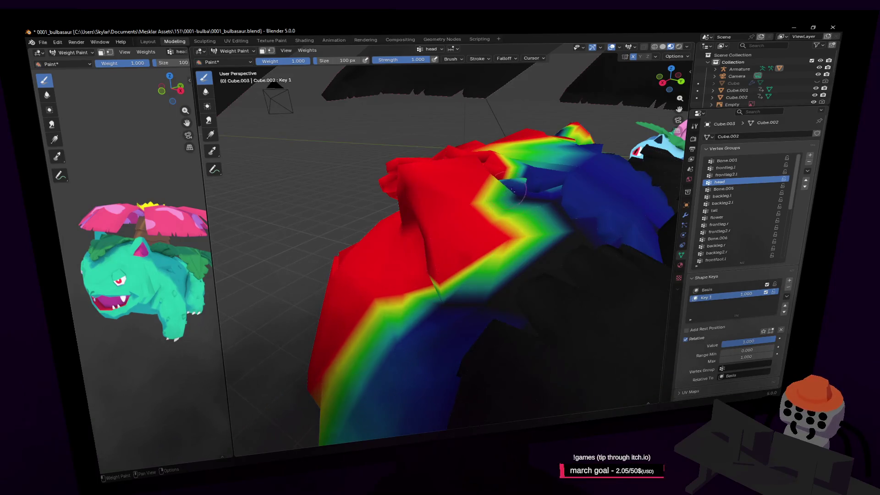
{"action": "mouse_move", "coordinate": [523, 201]}
{"action": "left_mouse_down"}
{"action": "mouse_move", "coordinate": [508, 193]}
{"action": "mouse_move", "coordinate": [541, 170]}
{"action": "mouse_move", "coordinate": [521, 154]}
{"action": "mouse_move", "coordinate": [481, 151]}
{"action": "mouse_move", "coordinate": [504, 188]}
{"action": "mouse_move", "coordinate": [545, 193]}
{"action": "mouse_move", "coordinate": [495, 183]}
{"action": "mouse_move", "coordinate": [522, 179]}
{"action": "mouse_move", "coordinate": [472, 229]}
{"action": "mouse_move", "coordinate": [440, 311]}
{"action": "left_mouse_up"}
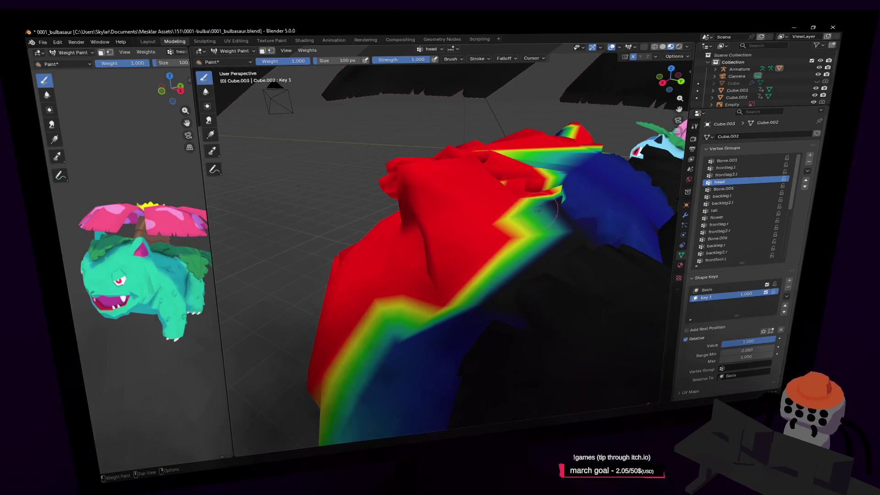
{"action": "mouse_move", "coordinate": [539, 210]}
{"action": "left_mouse_down"}
{"action": "mouse_move", "coordinate": [523, 184]}
{"action": "mouse_move", "coordinate": [507, 188]}
{"action": "mouse_move", "coordinate": [442, 278]}
{"action": "left_mouse_up"}
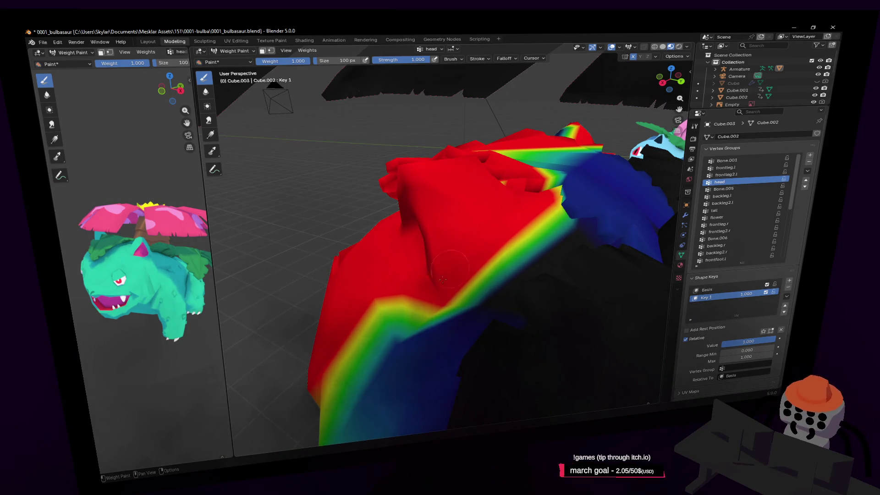
- Move closer and paint the remaining weight gradient on the head face red
{"action": "key", "text": "Tab"}
{"action": "key", "text": "shift+grave"}
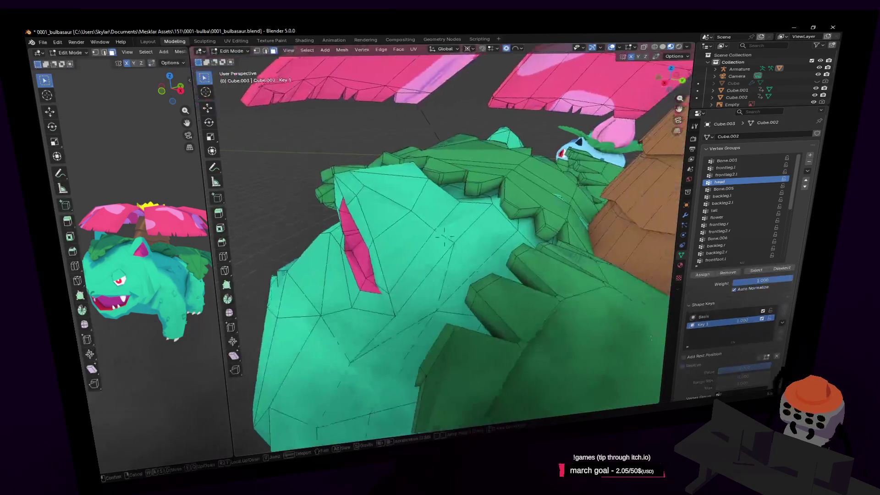
{"action": "key", "text": "Return"}
{"action": "key", "text": "Tab"}
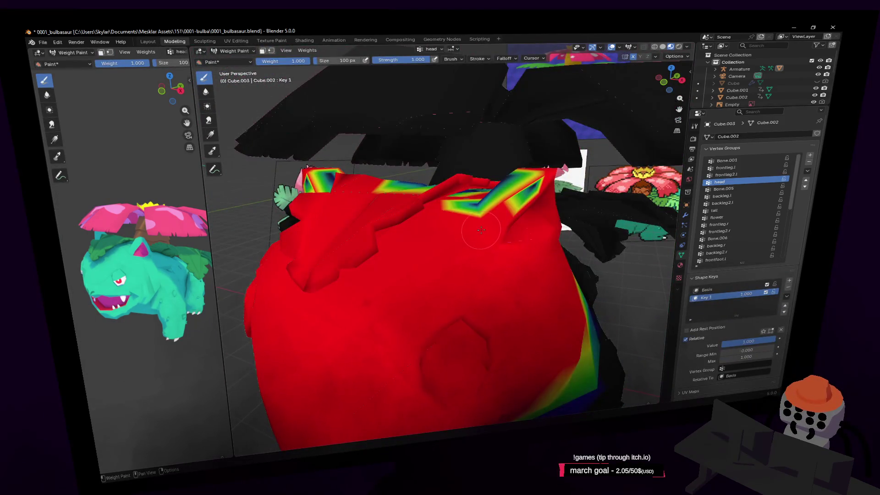
{"action": "key", "text": "Tab"}
{"action": "key", "text": "shift+grave"}
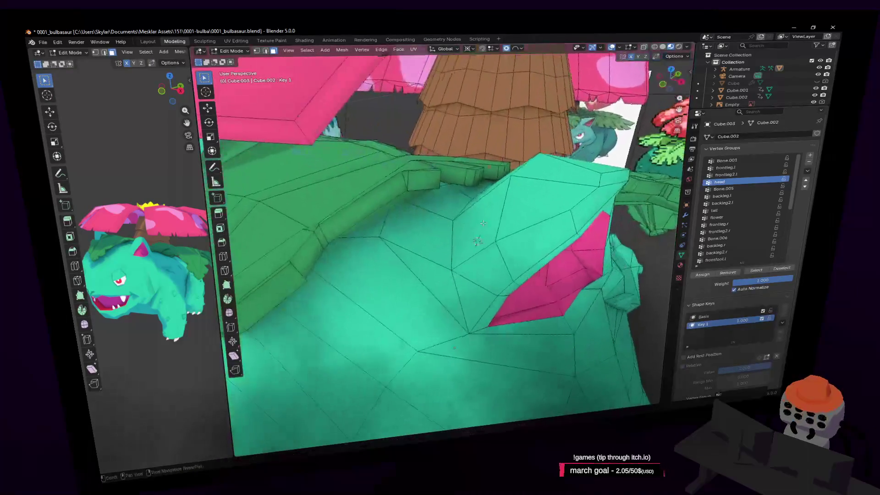
{"action": "key", "text": "Return"}
{"action": "key", "text": "Tab"}
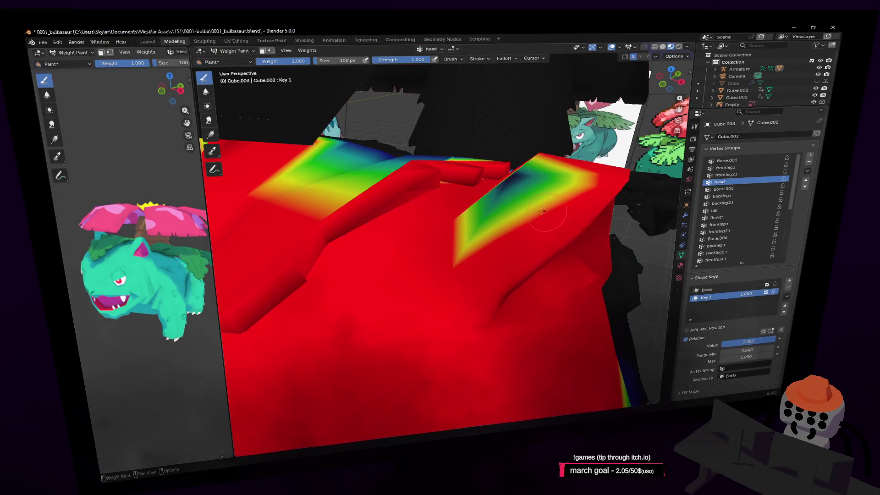
{"action": "left_click", "coordinate": [517, 189]}
{"action": "right_click", "coordinate": [472, 212]}
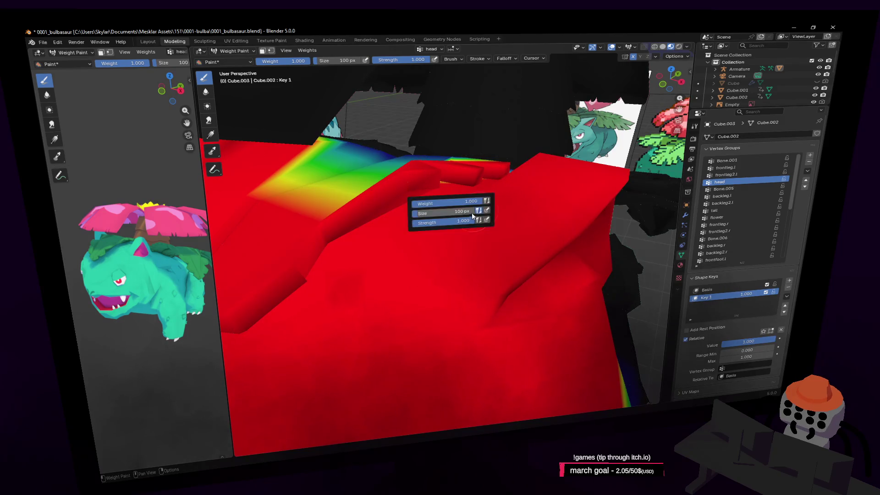
- Inspect the head weights from several viewpoints, switching between Edit Mode and Weight Paint
{"action": "key", "text": "Tab"}
{"action": "key", "text": "shift+grave"}
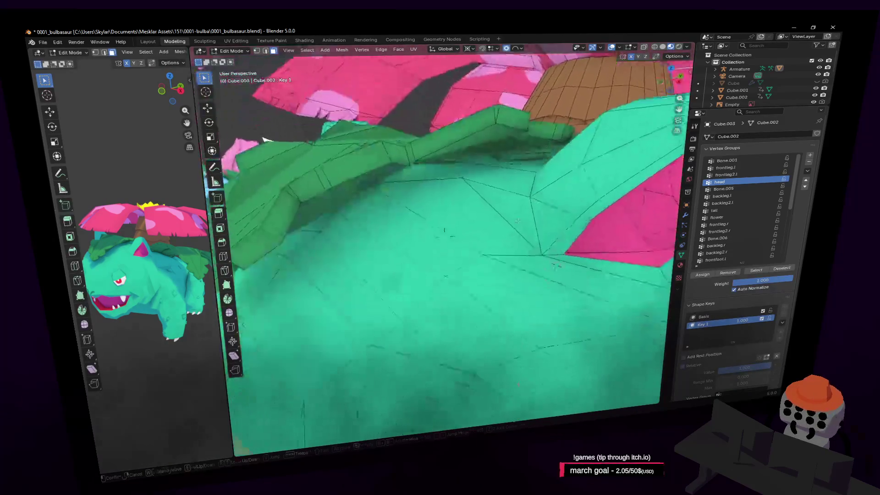
{"action": "key", "text": "Return"}
{"action": "key", "text": "Tab"}
{"action": "key", "text": "Tab"}
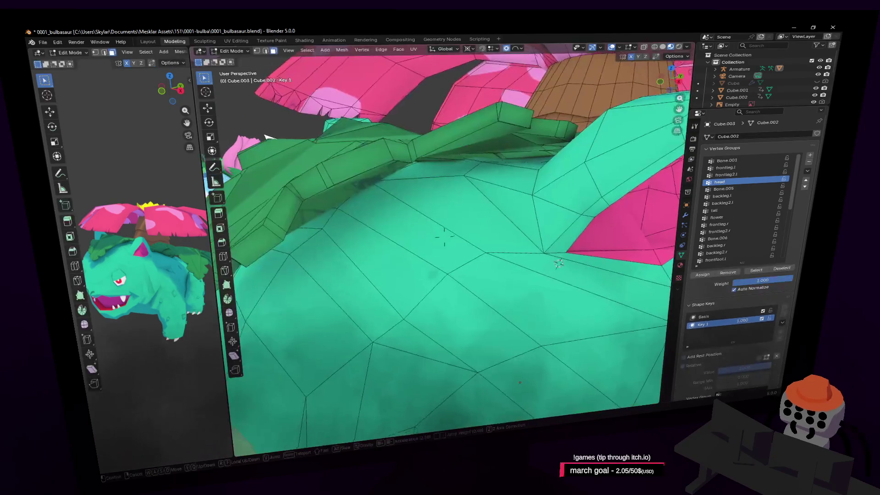
{"action": "key", "text": "shift+grave"}
{"action": "key", "text": "Return"}
{"action": "key", "text": "Tab"}
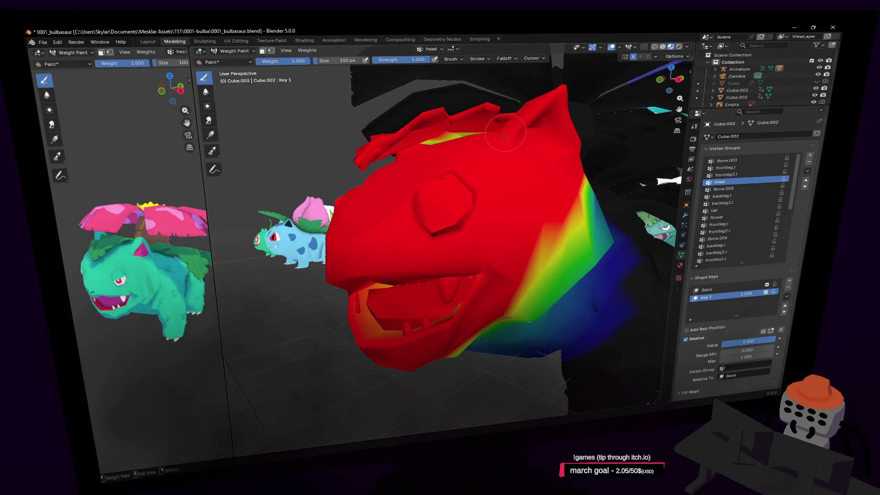
{"action": "key", "text": "Tab"}
{"action": "key", "text": "shift+grave"}
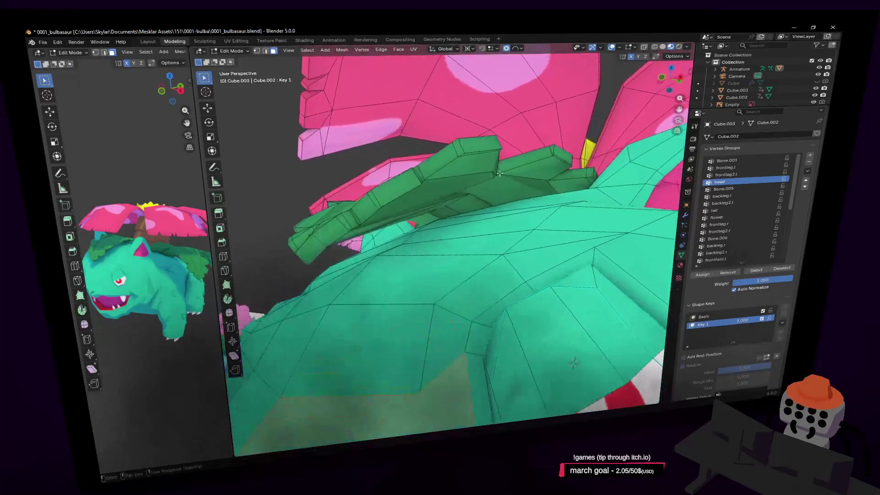
{"action": "key", "text": "Return"}
{"action": "key", "text": "Tab"}
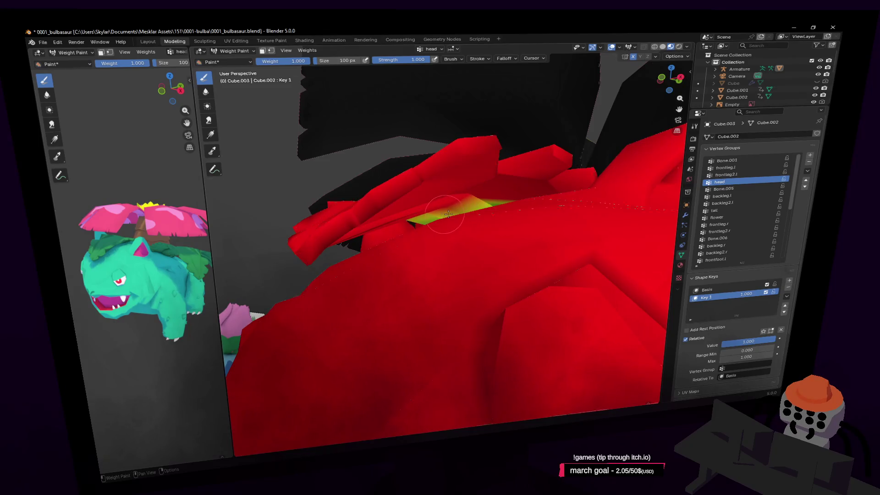
- Check the head weights under the back leaves and flower, then return to Edit Mode
{"action": "key", "text": "Tab"}
{"action": "key", "text": "shift+grave"}
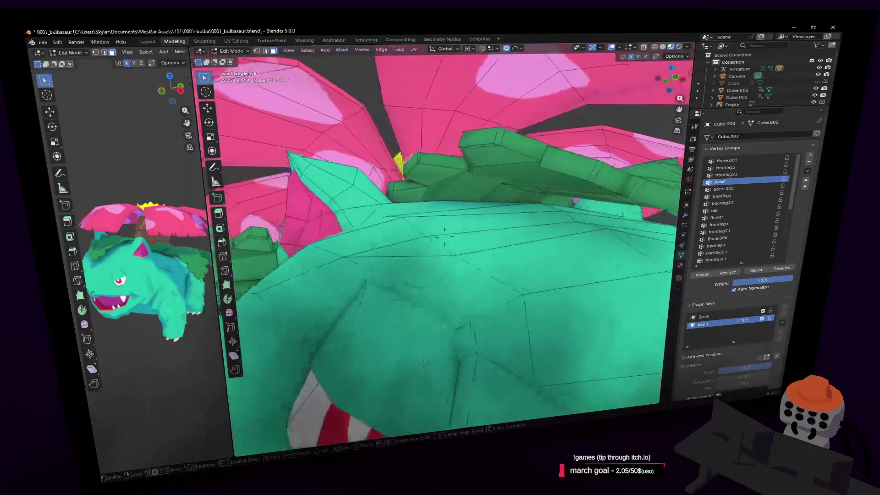
{"action": "key", "text": "Return"}
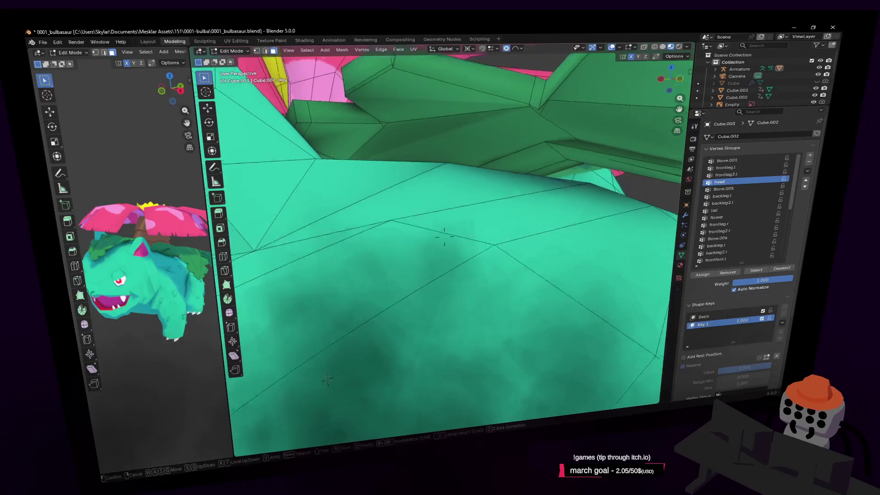
{"action": "key", "text": "s"}
{"action": "key", "text": "Return"}
{"action": "key", "text": "Tab"}
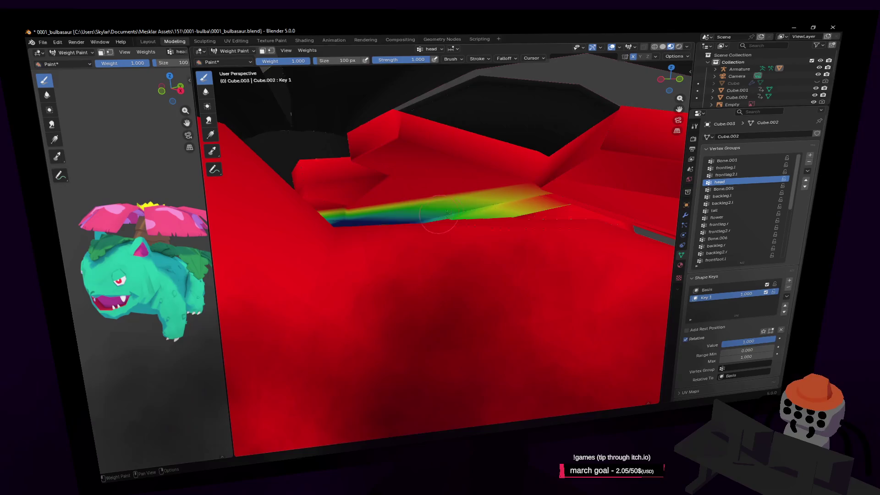
{"action": "right_click", "coordinate": [433, 204]}
{"action": "key", "text": "Tab"}
- Select the back-left foot's three toe claws and assign them to backfoot.l
{"action": "key", "text": "l"}
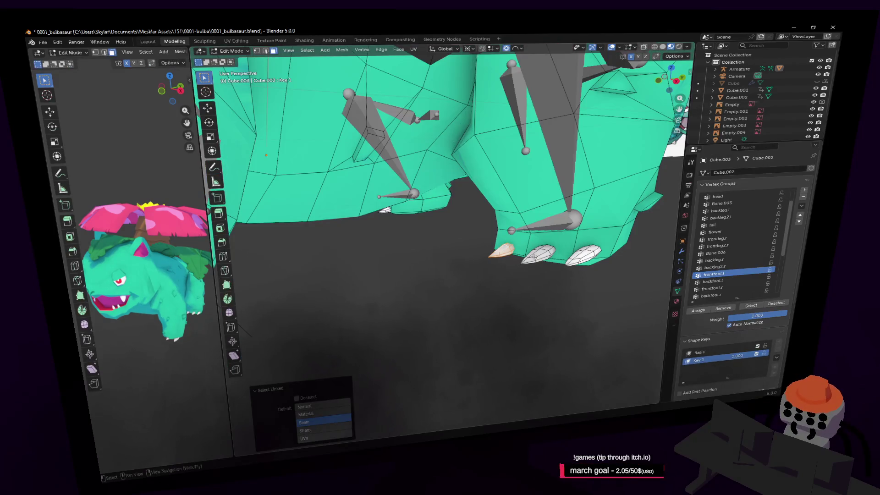
{"action": "key", "text": "l"}
{"action": "key", "text": "l"}
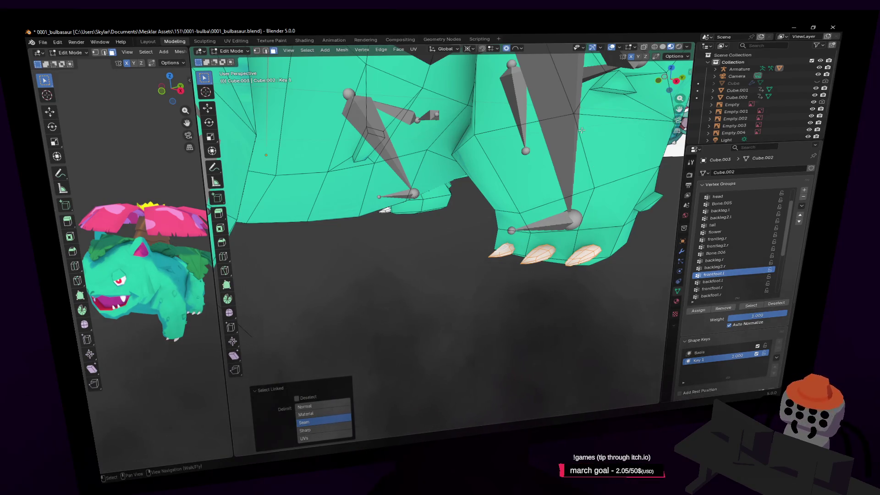
{"action": "scroll", "coordinate": [731, 234], "scroll_direction": "down", "scroll_amount": 1}
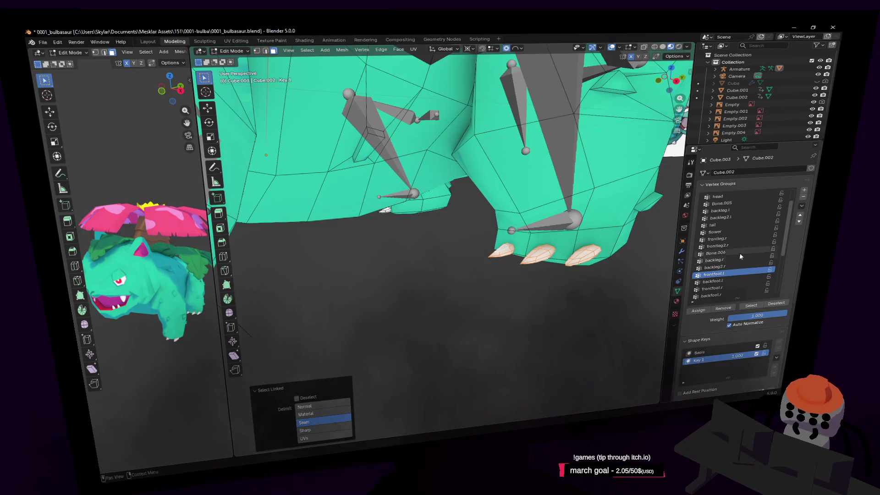
{"action": "scroll", "coordinate": [738, 253], "scroll_direction": "down", "scroll_amount": 2}
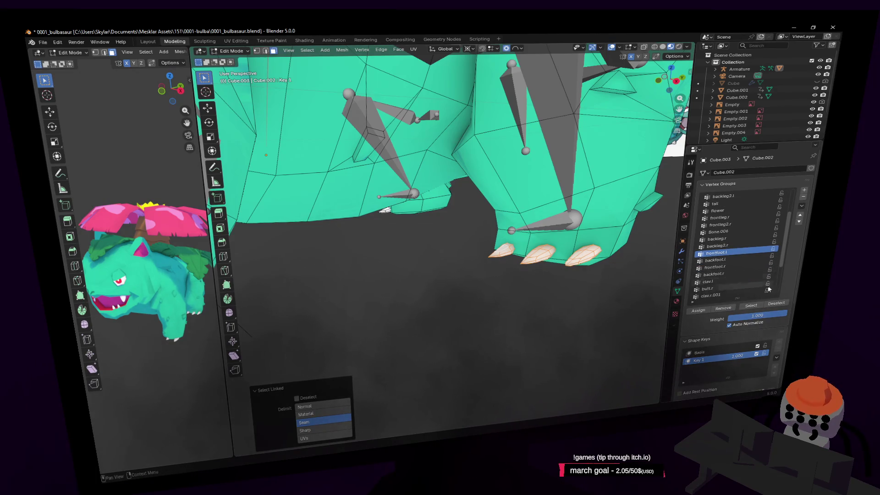
{"action": "left_click", "coordinate": [738, 258]}
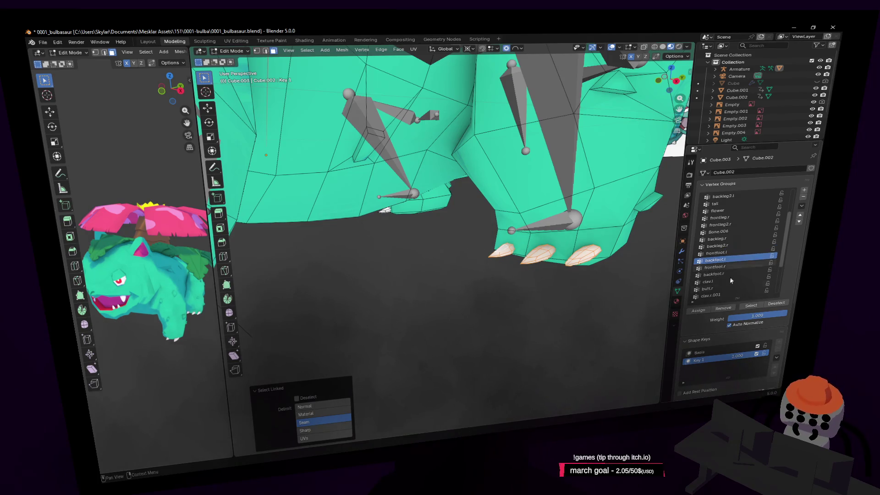
{"action": "left_click", "coordinate": [698, 313]}
- Select the back-right foot's three claws and assign them to backfoot.r
{"action": "key", "text": "shift+grave"}
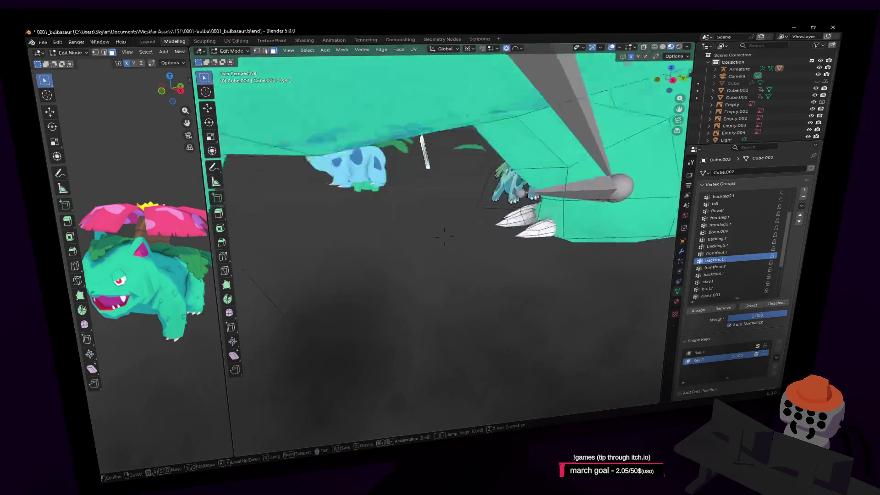
{"action": "key", "text": "s"}
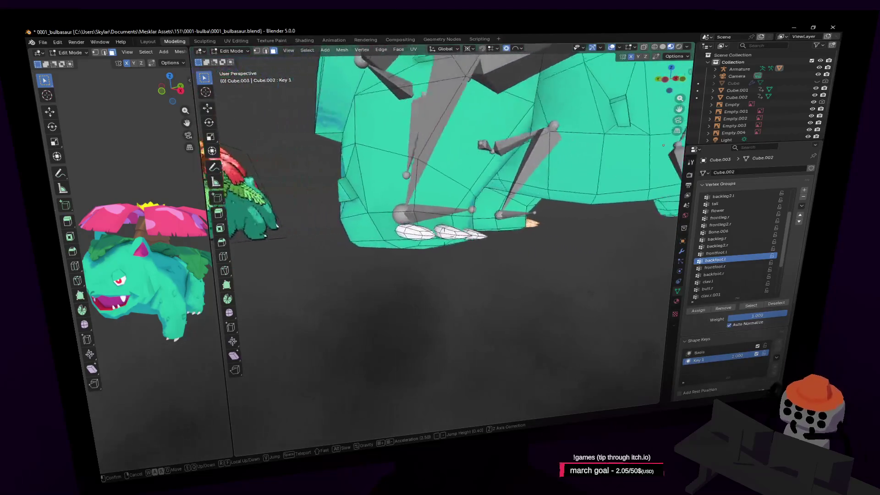
{"action": "key", "text": "w"}
{"action": "left_click", "coordinate": [526, 220]}
{"action": "key", "text": "shift+grave"}
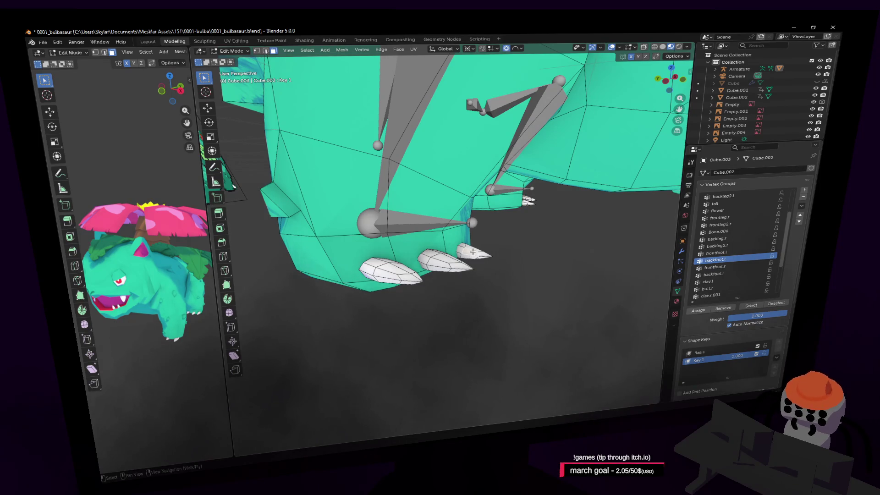
{"action": "key", "text": "l"}
{"action": "key", "text": "l"}
{"action": "key", "text": "l"}
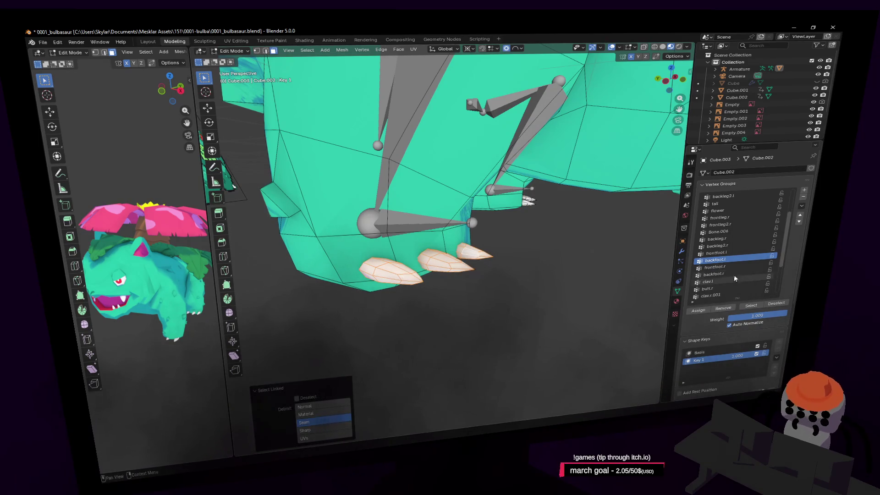
{"action": "left_click", "coordinate": [727, 275]}
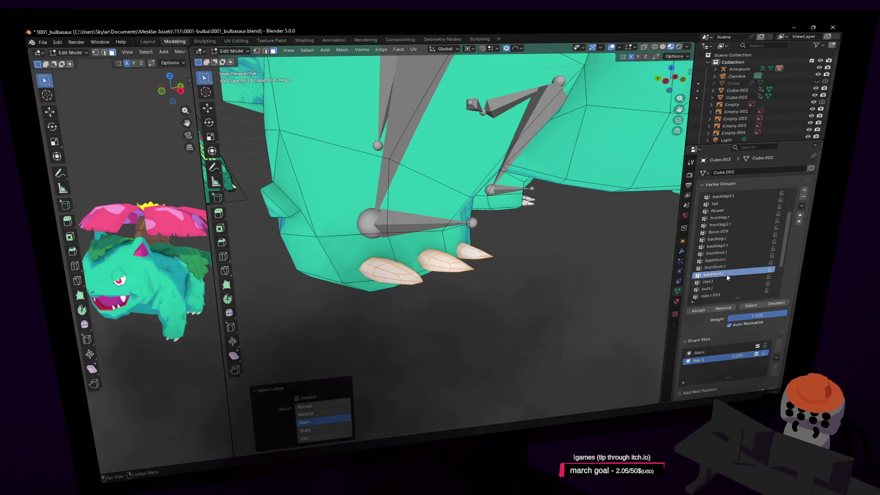
{"action": "left_click", "coordinate": [698, 310]}
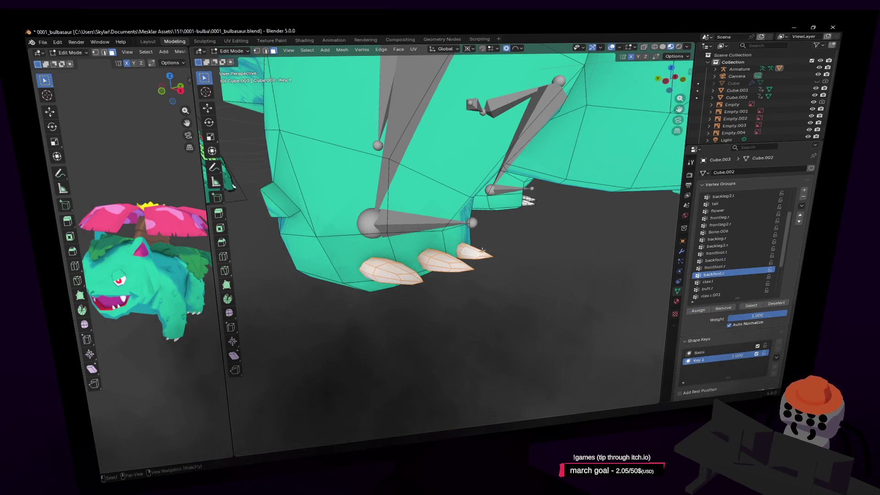
- Select the front-right foot's claws from below and assign them to frontfoot.r
{"action": "key", "text": "shift+grave"}
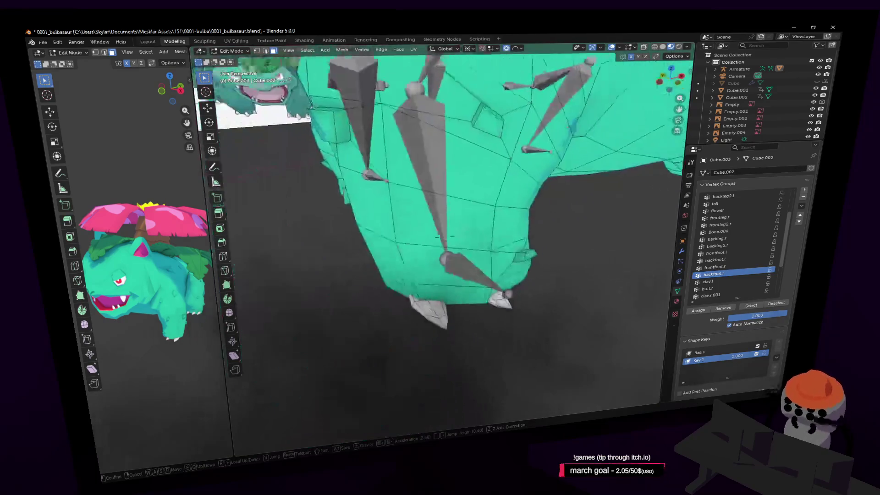
{"action": "left_click", "coordinate": [491, 265]}
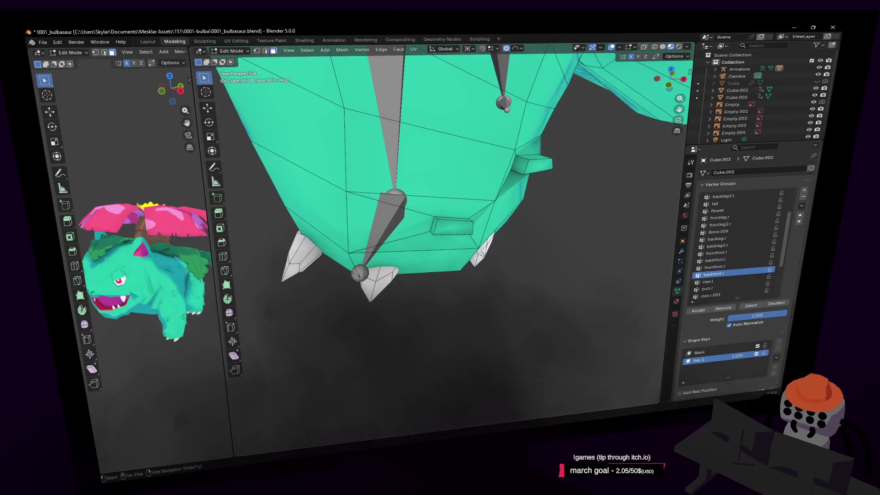
{"action": "key", "text": "l"}
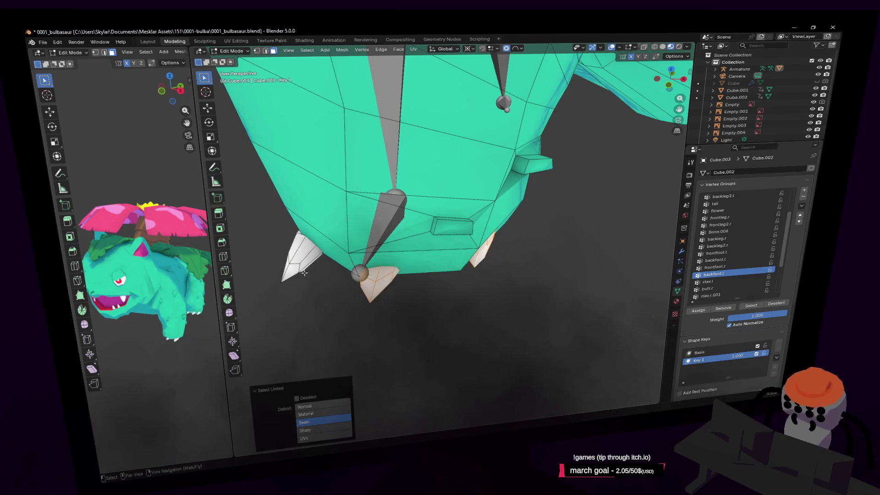
{"action": "key", "text": "shift+grave"}
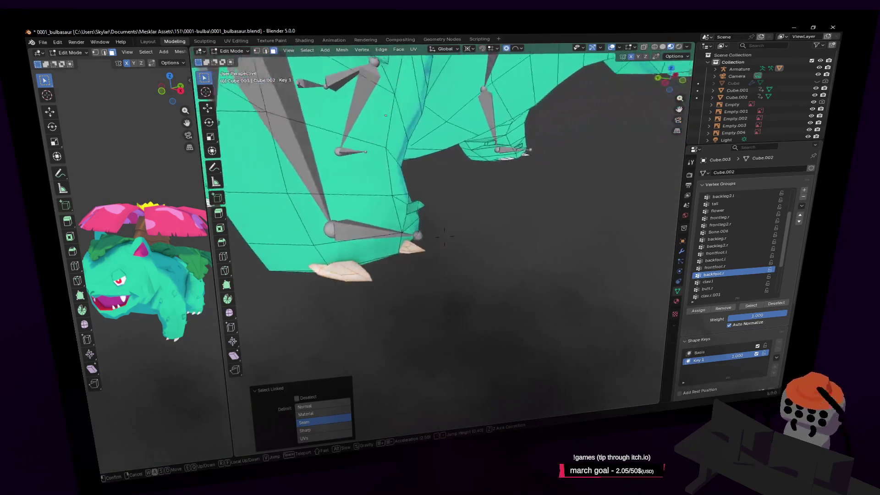
{"action": "left_click", "coordinate": [444, 230]}
{"action": "left_click", "coordinate": [709, 268]}
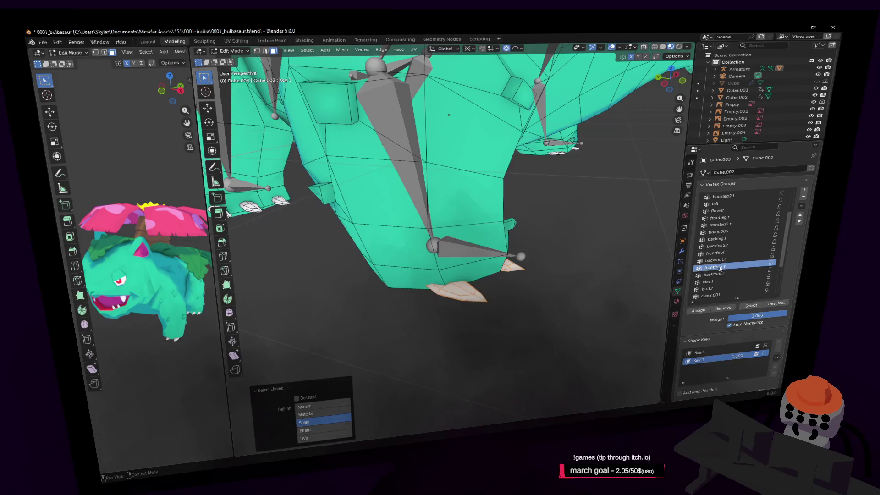
{"action": "left_click", "coordinate": [698, 313]}
{"action": "key", "text": "shift+grave"}
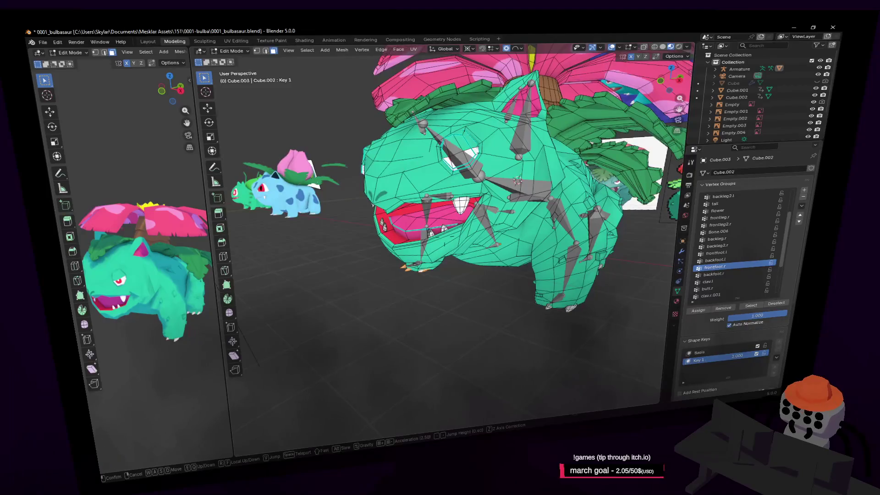
{"action": "left_click", "coordinate": [582, 268]}
- Exit Edit Mode and fly the view back to show the models and reference images
{"action": "key", "text": "Tab"}
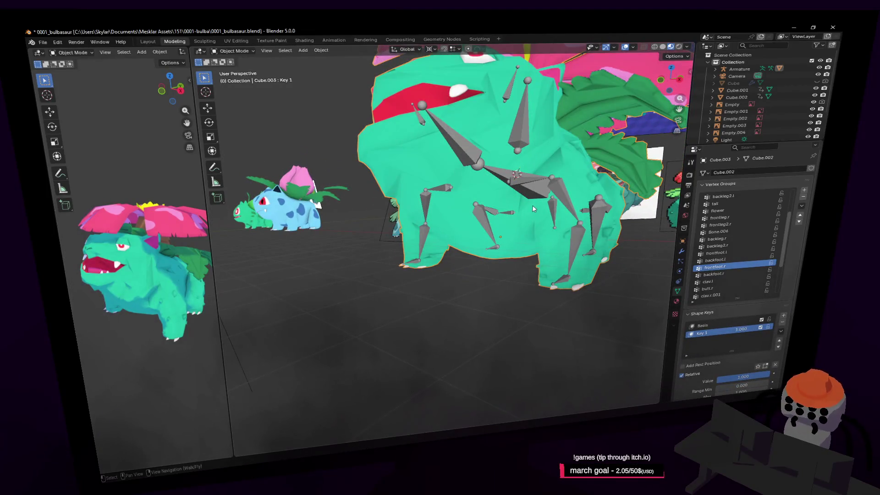
{"action": "key", "text": "shift+grave"}
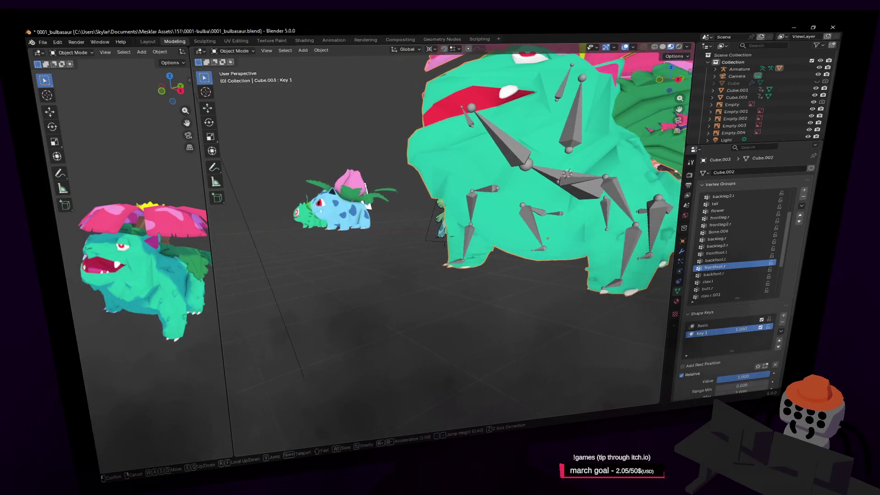
{"action": "key", "text": "s"}
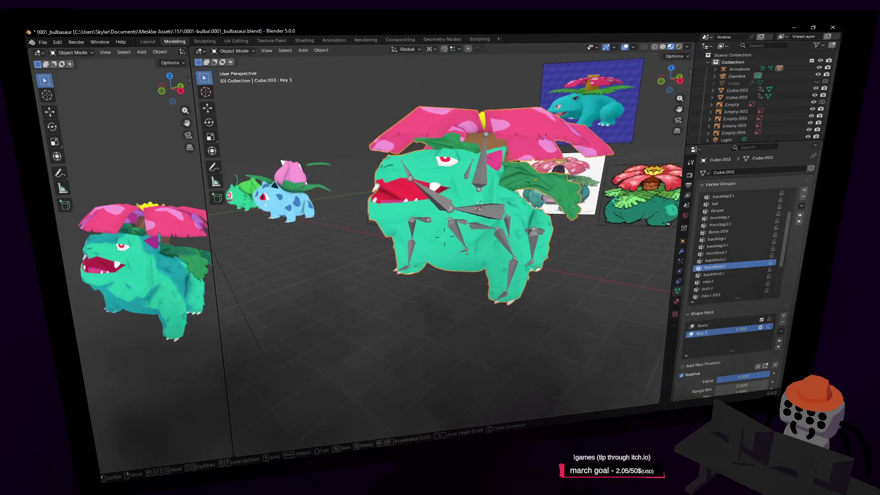
{"action": "left_click", "coordinate": [468, 186]}
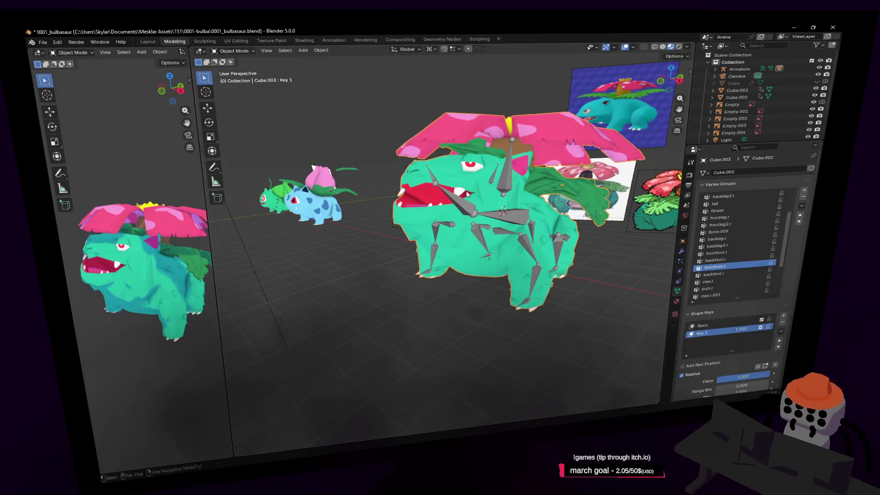
{"action": "key", "text": "shift+grave"}
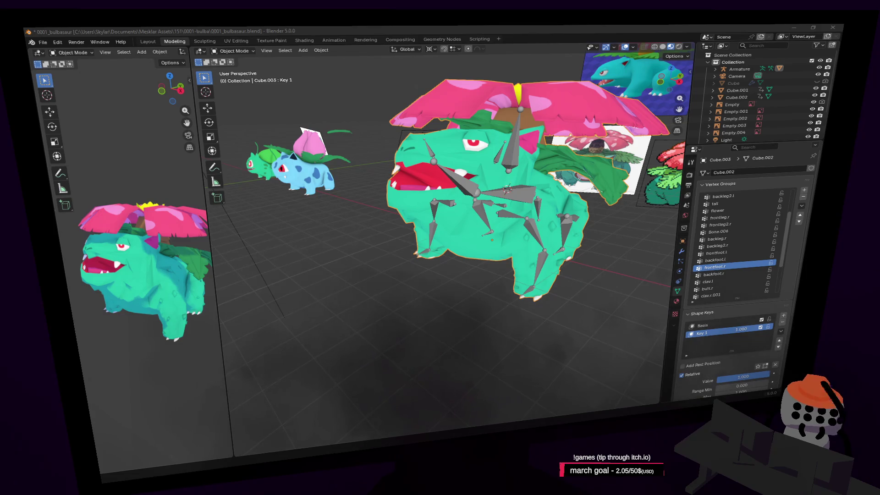
{"action": "key", "text": "shift+grave"}
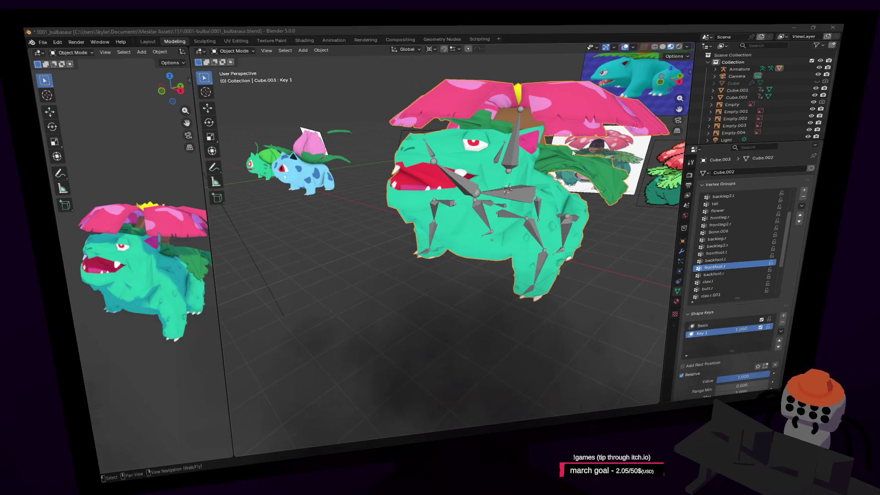
{"action": "key", "text": "w"}
{"action": "key", "text": "Return"}
- Walk the view closer to Venusaur while toggling the mesh in and out of Edit Mode
{"action": "key", "text": "Tab"}
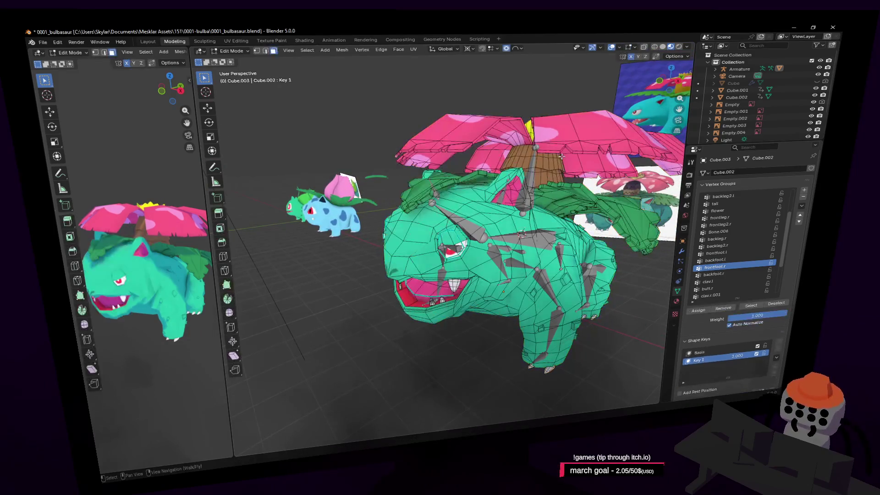
{"action": "key", "text": "Tab"}
{"action": "key", "text": "shift+grave"}
{"action": "key", "text": "w"}
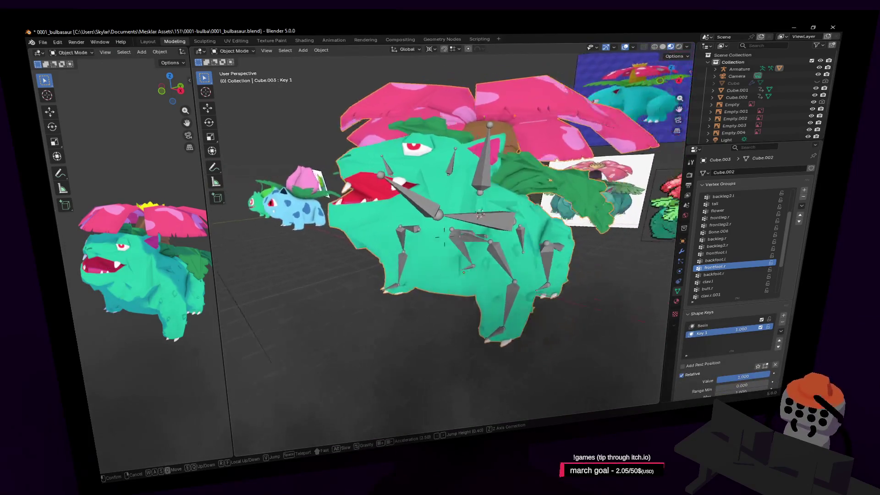
{"action": "key", "text": "Tab"}
{"action": "key", "text": "Tab"}
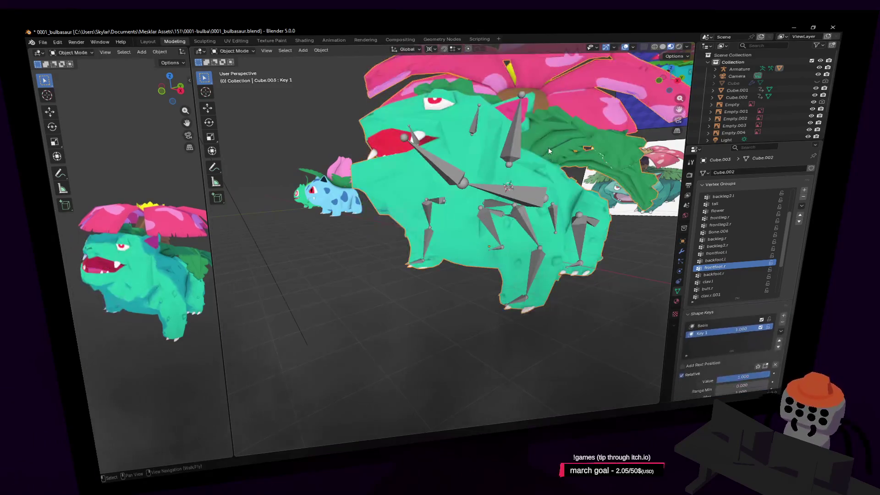
{"action": "key", "text": "w"}
{"action": "key", "text": "Return"}
{"action": "key", "text": "Tab"}
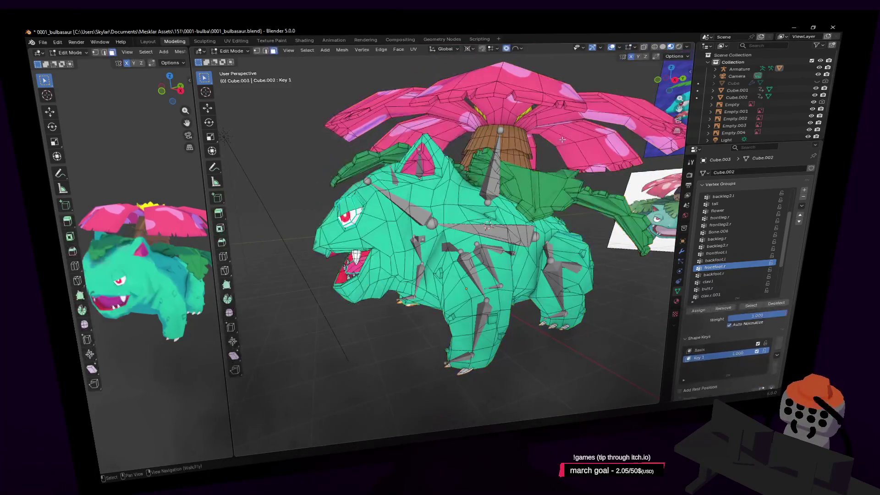
{"action": "key", "text": "Tab"}
{"action": "key", "text": "Tab"}
{"action": "key", "text": "shift+grave"}
{"action": "key", "text": "w"}
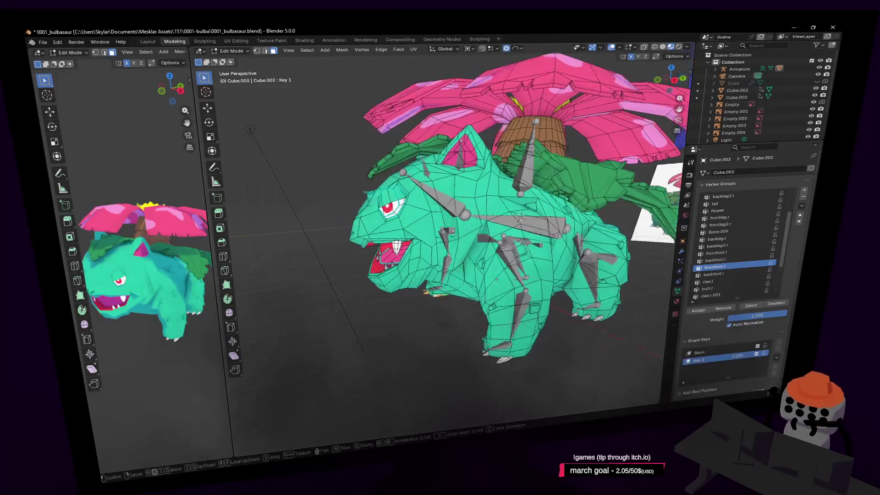
{"action": "key", "text": "w"}
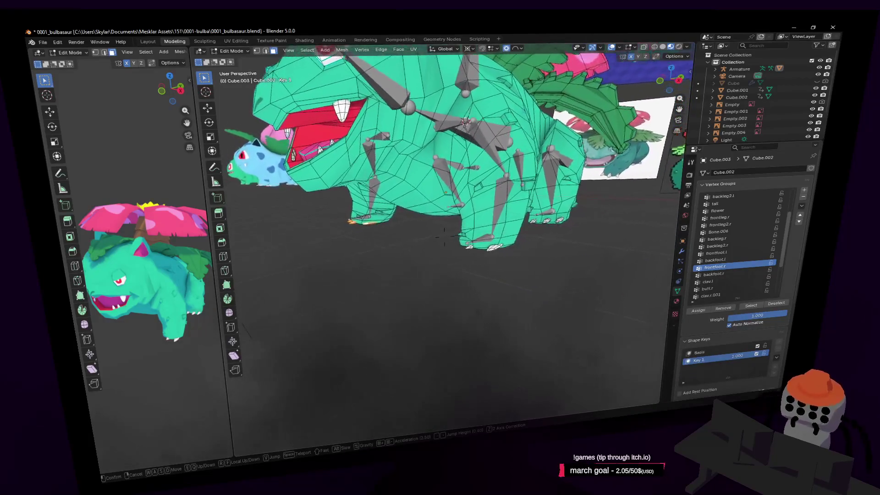
- Return the mesh to Object Mode, tilt the view toward Venusaur, and select the armature
{"action": "key", "text": "Return"}
{"action": "key", "text": "Tab"}
{"action": "key", "text": "w"}
{"action": "right_click_drag", "start_coordinate": [555, 155], "coordinate": [543, 177]}
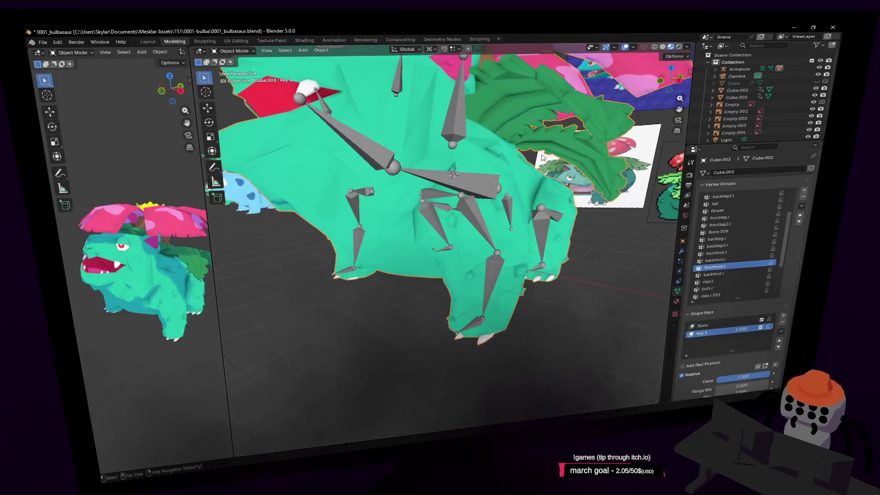
{"action": "left_click", "coordinate": [467, 180]}
{"action": "right_click_drag", "start_coordinate": [385, 69], "coordinate": [382, 63]}
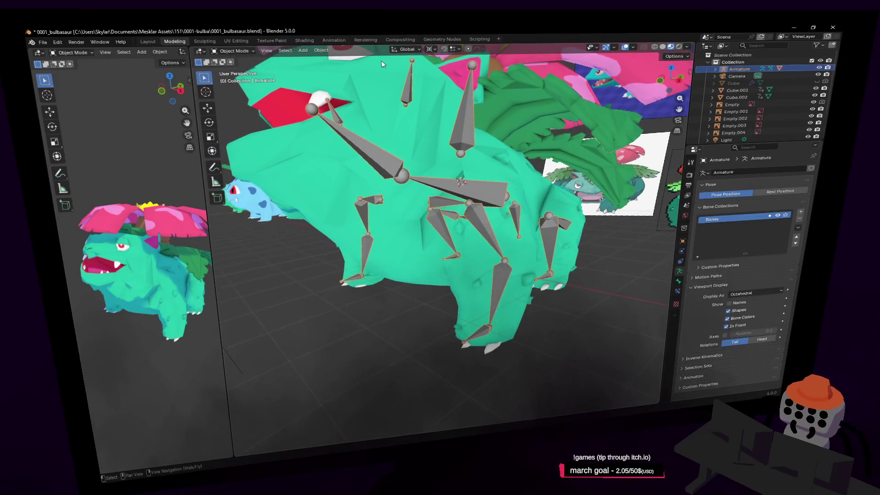
- Switch the armature to Pose Mode and start rotating the root bone Bone.001
{"action": "left_click", "coordinate": [235, 51]}
{"action": "left_click", "coordinate": [236, 78]}
{"action": "right_click_drag", "start_coordinate": [527, 192], "coordinate": [511, 189]}
{"action": "left_click", "coordinate": [532, 190]}
{"action": "key", "text": "r"}
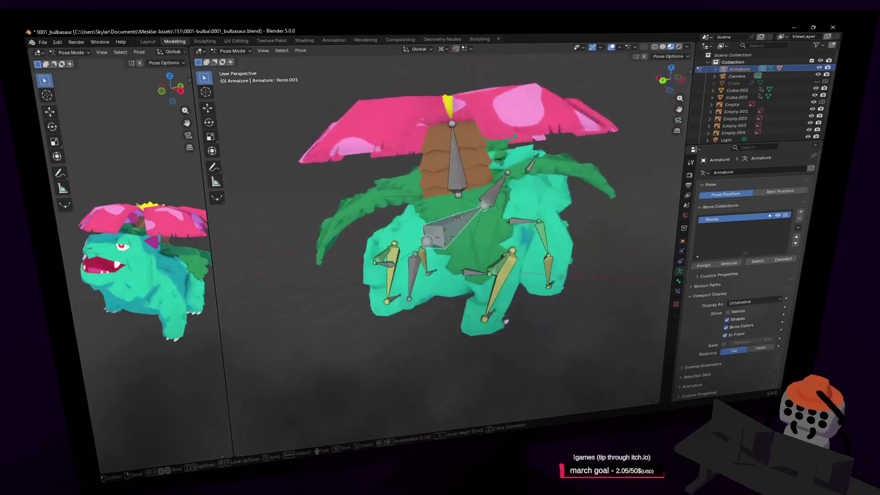
{"action": "key", "text": "w"}
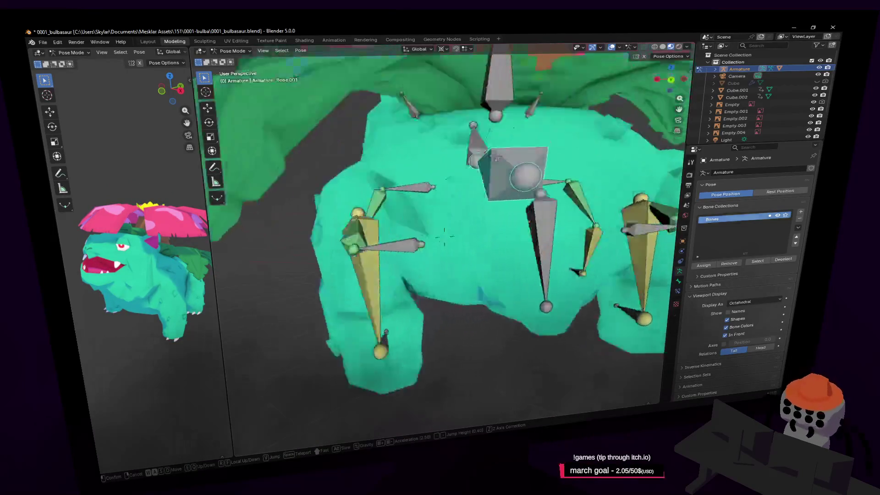
{"action": "left_click", "coordinate": [553, 228]}
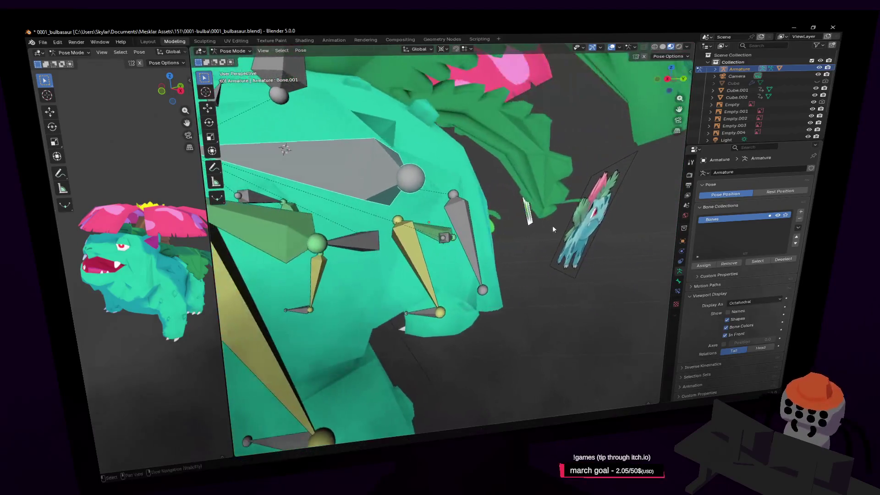
- Set the pivot point to Median Point and rotate the tail bone
{"action": "left_click", "coordinate": [475, 246]}
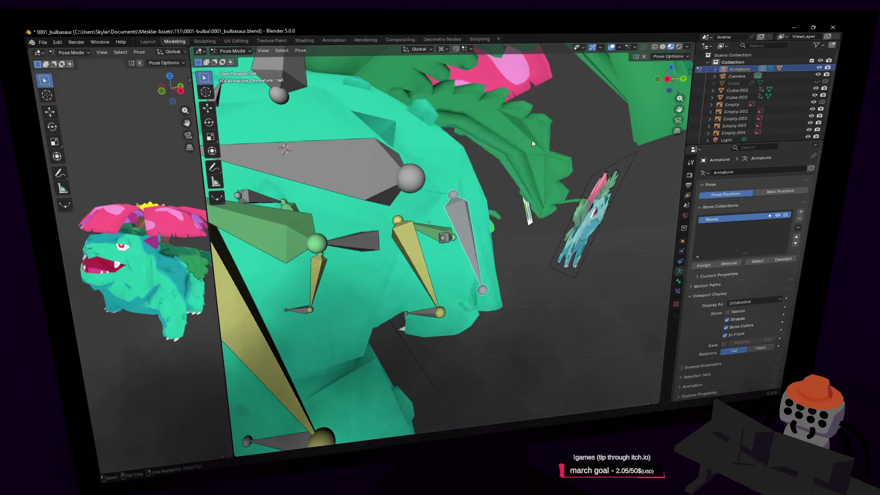
{"action": "left_click", "coordinate": [448, 49]}
{"action": "left_click", "coordinate": [467, 92]}
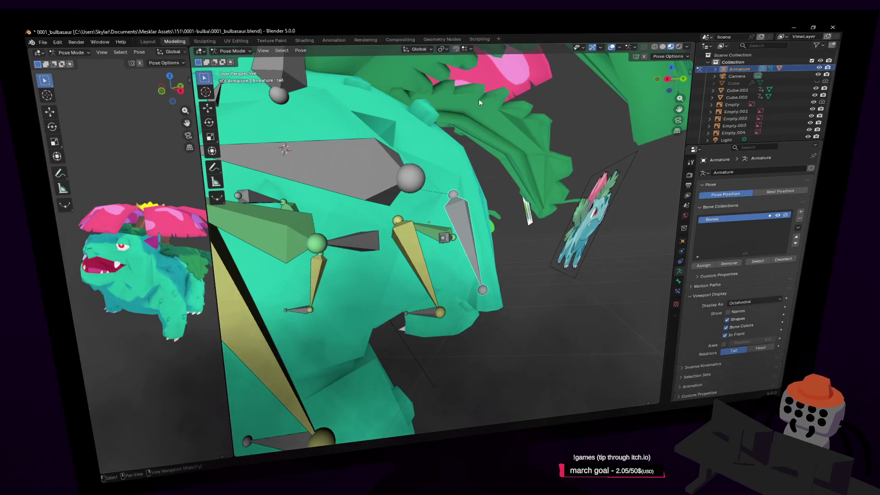
{"action": "key", "text": "r"}
{"action": "left_click", "coordinate": [540, 138]}
{"action": "mouse_move", "coordinate": [540, 138]}
{"action": "middle_mouse_down"}
{"action": "mouse_move", "coordinate": [480, 257]}
{"action": "mouse_move", "coordinate": [507, 255]}
{"action": "middle_mouse_up"}
- Rotate the selected bone to point downward, then rotate it again from the rear view
{"action": "key", "text": "r"}
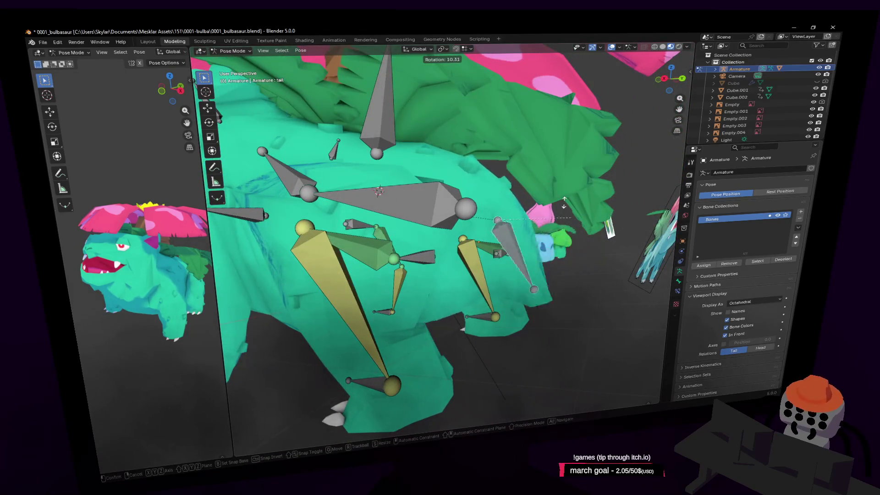
{"action": "left_click", "coordinate": [566, 205]}
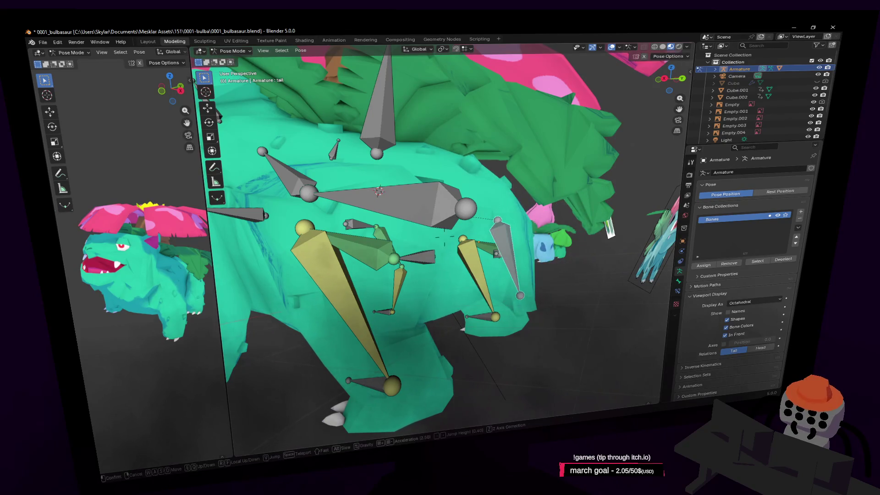
{"action": "middle_click_drag", "start_coordinate": [566, 205], "coordinate": [594, 151]}
{"action": "key", "text": "r"}
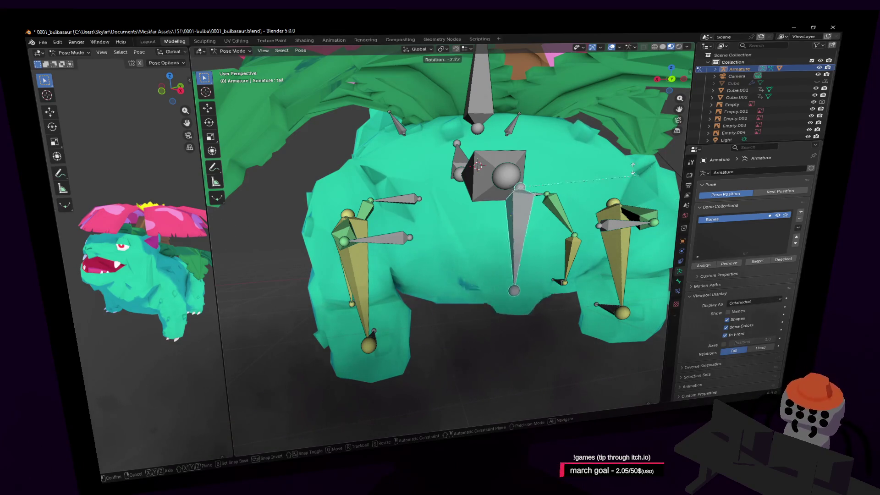
{"action": "left_click", "coordinate": [226, 241]}
- Walk the view around the leg bones and back out to see the whole creature
{"action": "key", "text": "shift+grave"}
{"action": "key", "text": "w"}
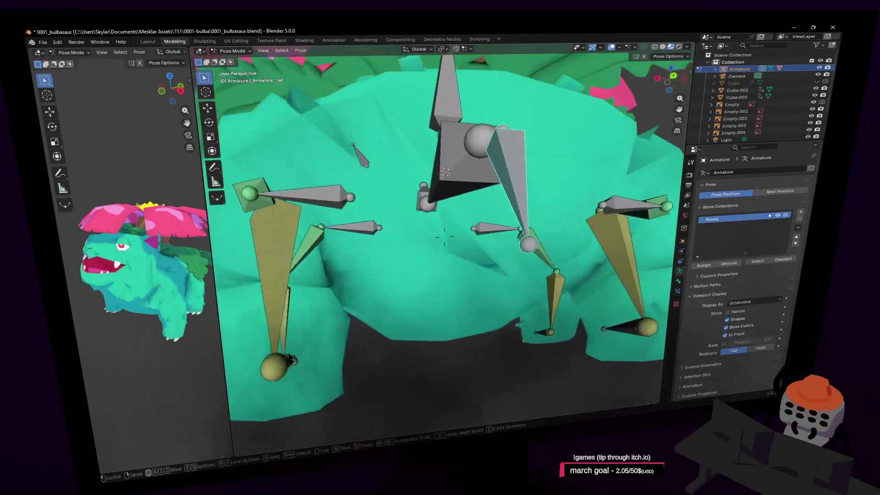
{"action": "key", "text": "w"}
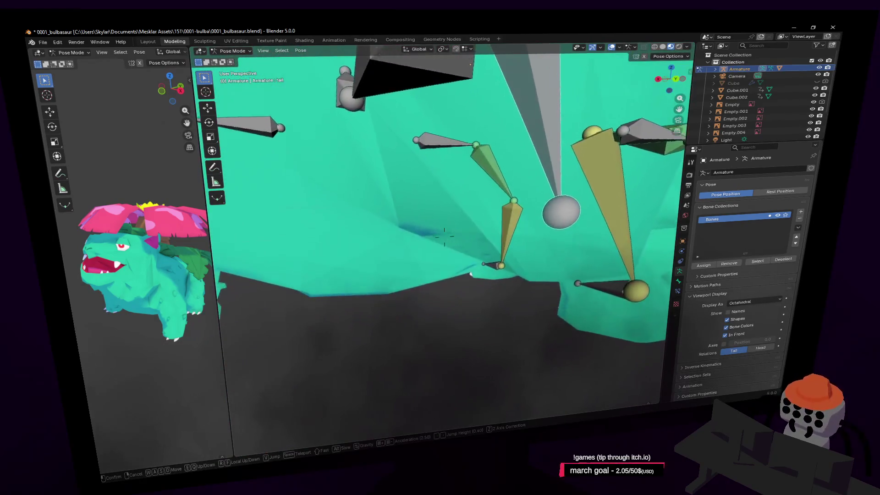
{"action": "key", "text": "w"}
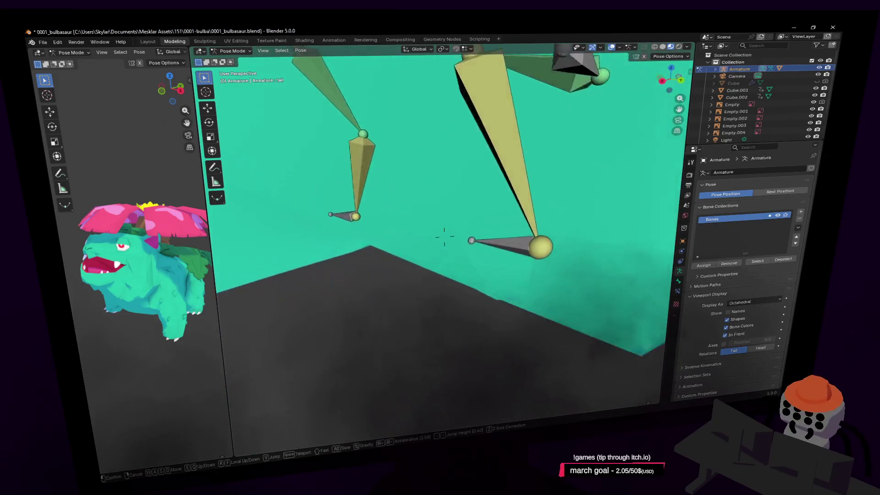
{"action": "key", "text": "s"}
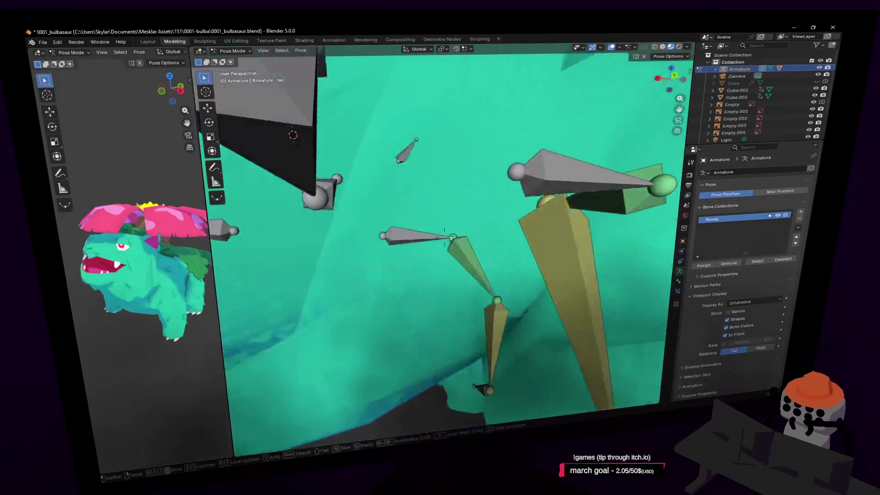
{"action": "key", "text": "w"}
{"action": "key", "text": "Return"}
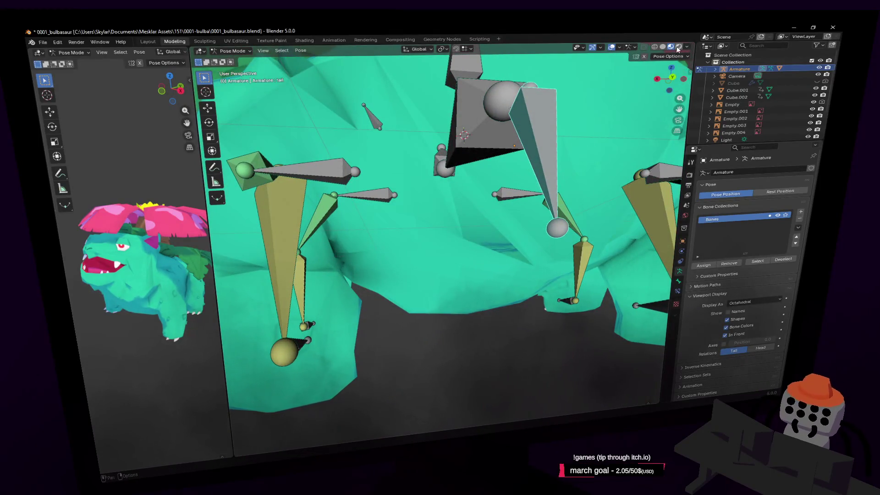
{"action": "key", "text": "shift+grave"}
{"action": "key", "text": "s"}
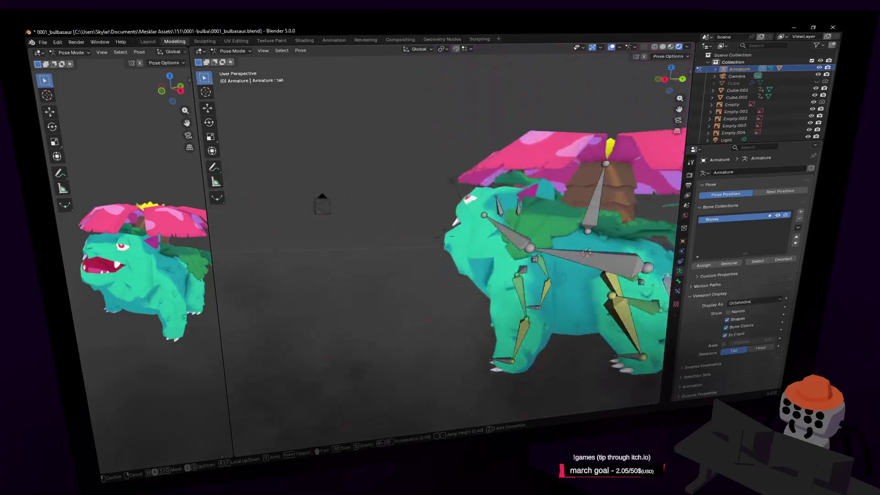
{"action": "key", "text": "w"}
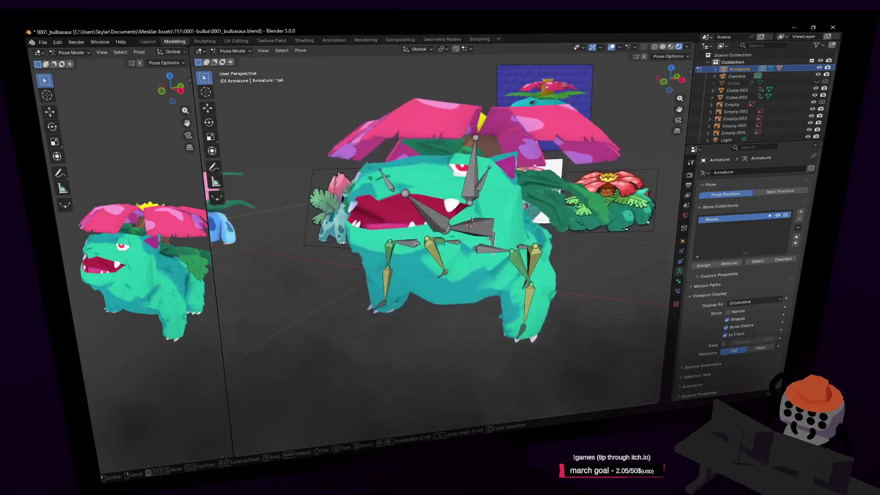
{"action": "left_click", "coordinate": [609, 194]}
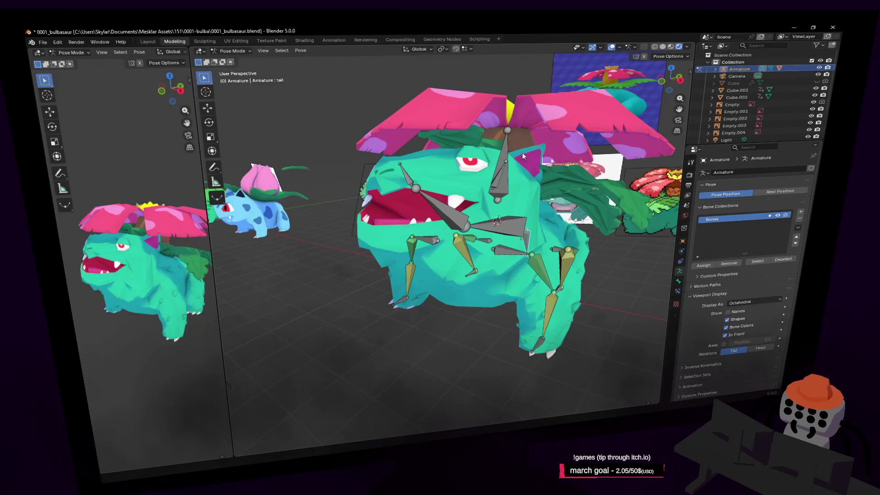
{"action": "middle_click_drag", "start_coordinate": [529, 184], "coordinate": [524, 175]}
- Toggle the armature's Edit Mode to compare the rest pose with the posed shape
{"action": "key", "text": "Tab"}
{"action": "key", "text": "Tab"}
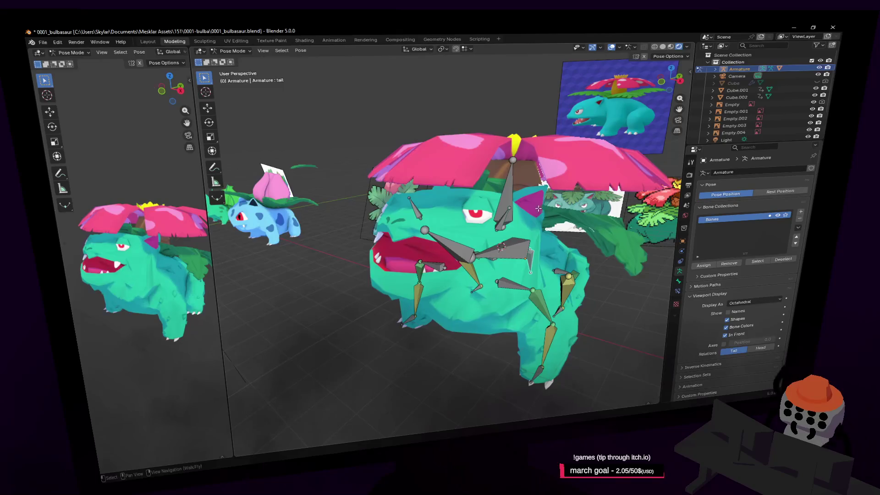
{"action": "key", "text": "Tab"}
{"action": "middle_click_drag", "start_coordinate": [542, 210], "coordinate": [519, 233]}
{"action": "left_click", "coordinate": [231, 51]}
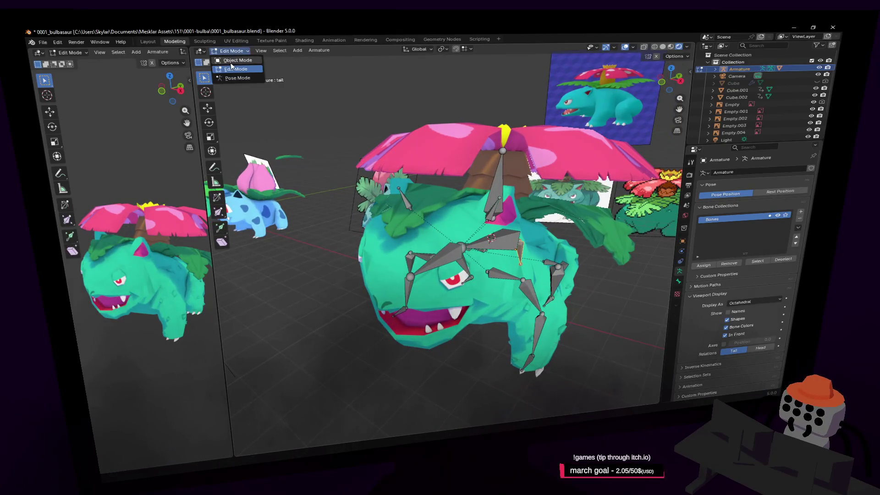
- Return the armature to Object Mode and rotate it
{"action": "left_click", "coordinate": [233, 60]}
{"action": "key", "text": "shift+grave"}
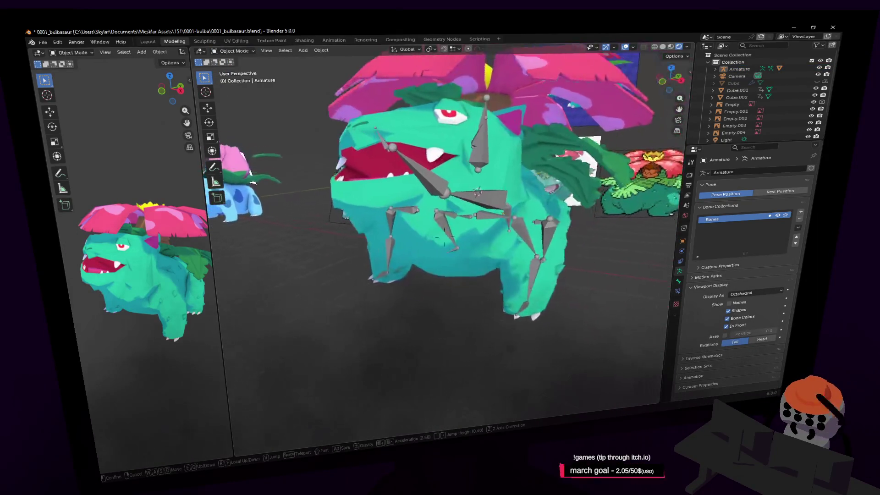
{"action": "left_click", "coordinate": [449, 183]}
{"action": "key", "text": "r"}
{"action": "left_click", "coordinate": [468, 118]}
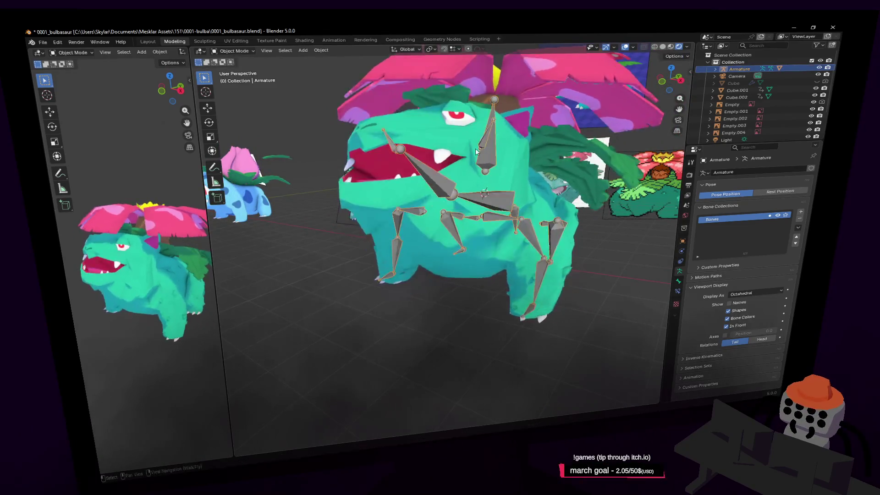
{"action": "middle_click_drag", "start_coordinate": [468, 119], "coordinate": [475, 149]}
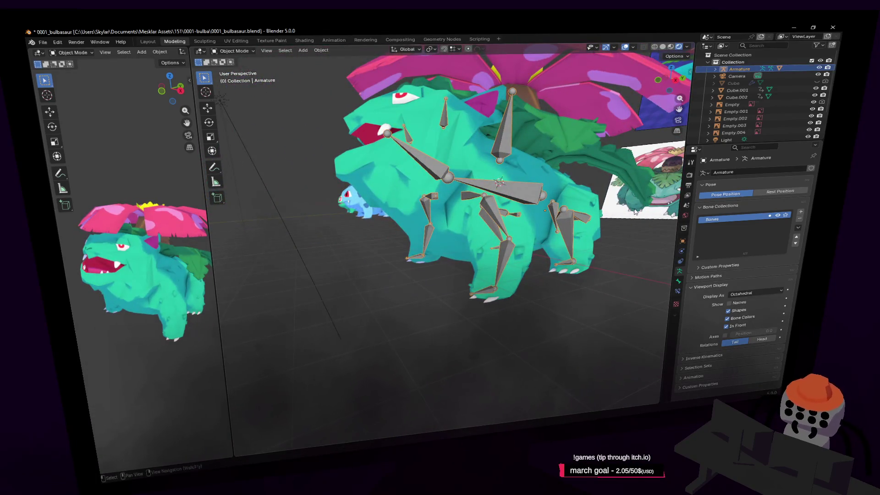
- Split off a lower area, turn it into a Timeline, and shrink it below the 3D view
{"action": "mouse_move", "coordinate": [236, 454]}
{"action": "left_mouse_down"}
{"action": "mouse_move", "coordinate": [257, 367]}
{"action": "mouse_move", "coordinate": [330, 359]}
{"action": "mouse_move", "coordinate": [338, 251]}
{"action": "left_mouse_up"}
{"action": "middle_click_drag", "start_coordinate": [446, 305], "coordinate": [577, 247]}
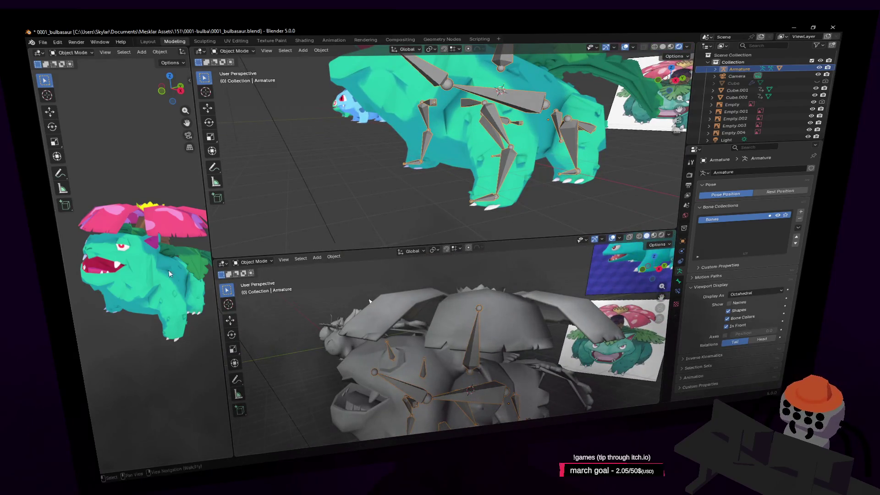
{"action": "left_click", "coordinate": [246, 263]}
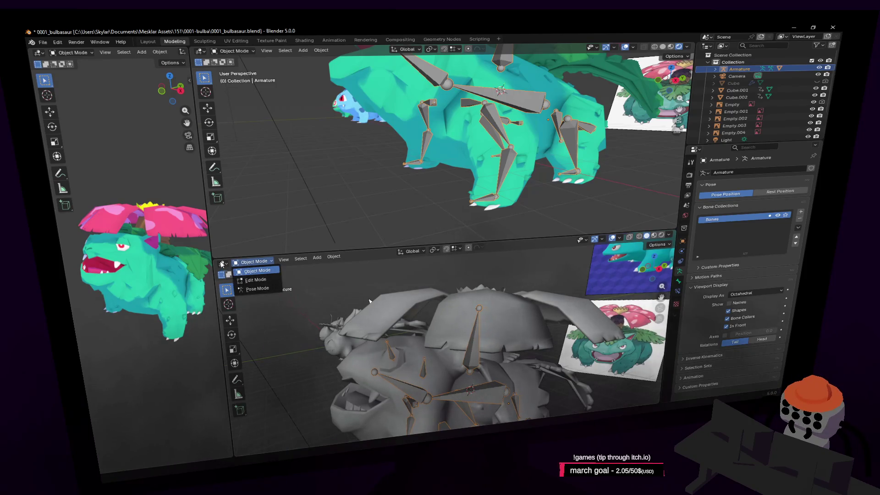
{"action": "left_click", "coordinate": [221, 264]}
{"action": "left_click", "coordinate": [222, 264]}
{"action": "left_click", "coordinate": [338, 291]}
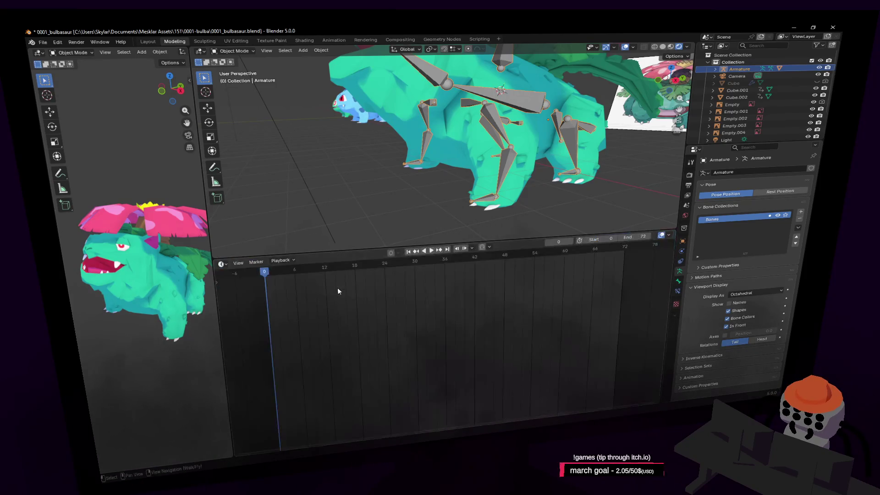
{"action": "left_click_drag", "start_coordinate": [321, 250], "coordinate": [317, 344]}
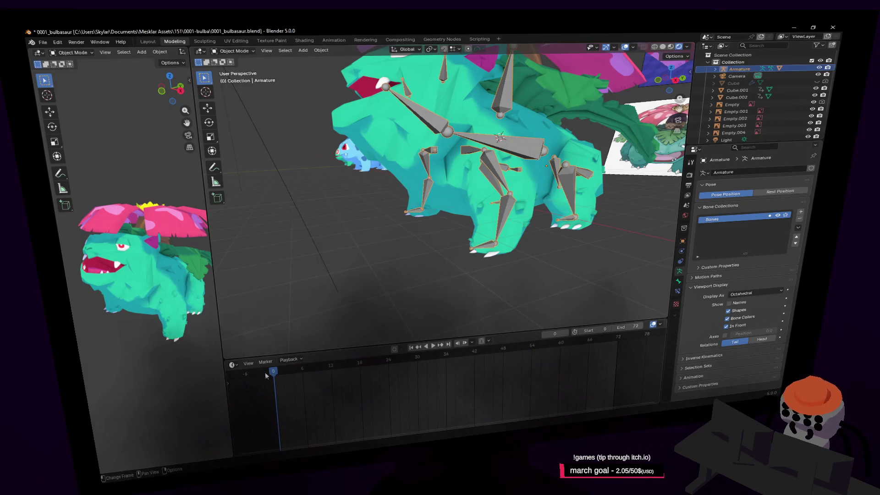
- Put the armature in Pose Mode, clear all bone rotations with Alt+R, and widen the left viewport
{"action": "scroll", "coordinate": [517, 251], "scroll_direction": "up", "scroll_amount": 4}
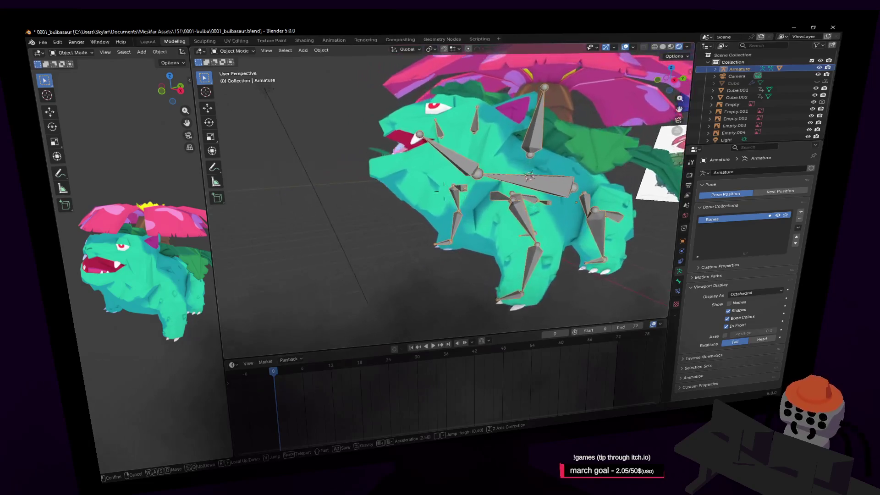
{"action": "middle_click_drag", "start_coordinate": [493, 252], "coordinate": [429, 191]}
{"action": "left_click", "coordinate": [236, 51]}
{"action": "left_click", "coordinate": [234, 81]}
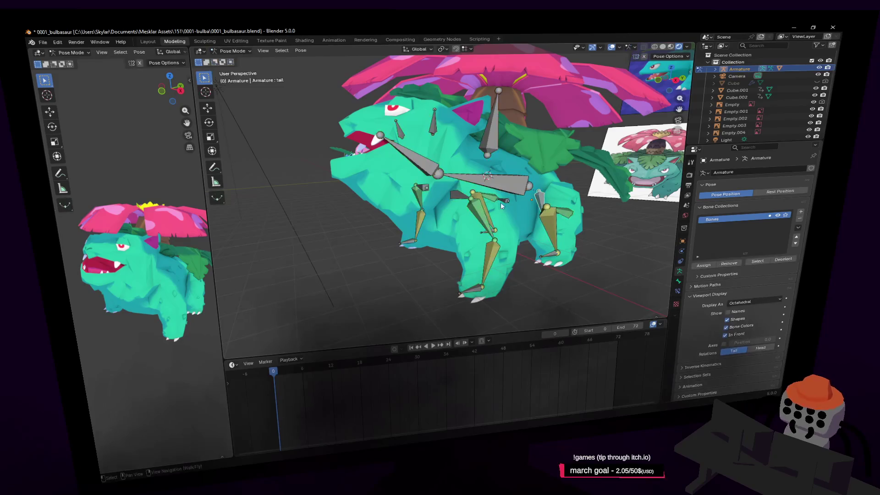
{"action": "key", "text": "a"}
{"action": "key", "text": "alt+r"}
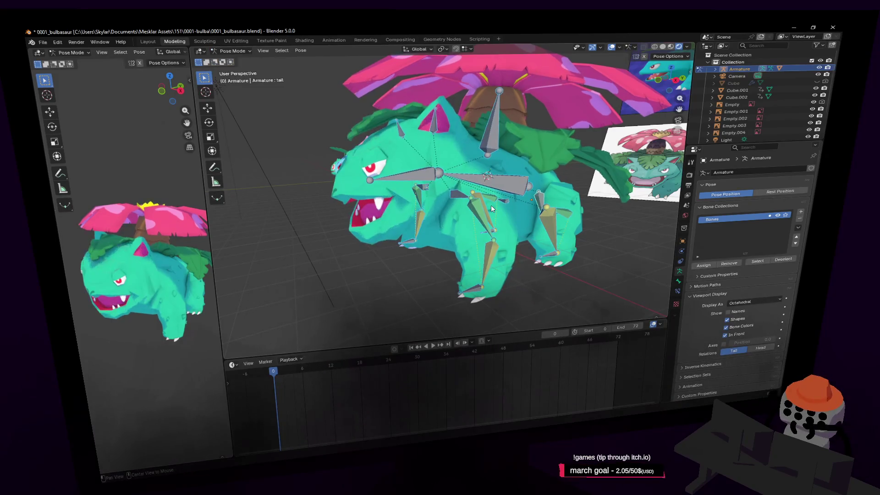
{"action": "middle_click_drag", "start_coordinate": [487, 177], "coordinate": [448, 261]}
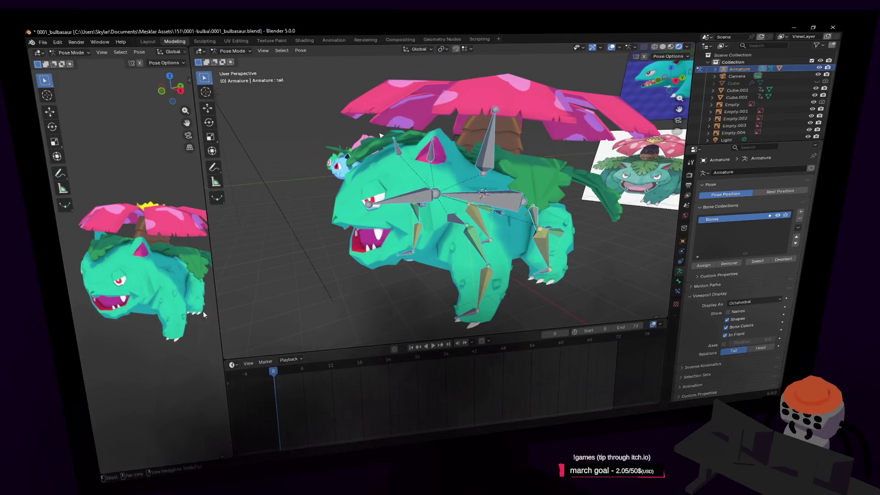
{"action": "mouse_move", "coordinate": [213, 282]}
{"action": "left_mouse_down"}
{"action": "mouse_move", "coordinate": [323, 269]}
{"action": "mouse_move", "coordinate": [238, 276]}
{"action": "left_mouse_up"}
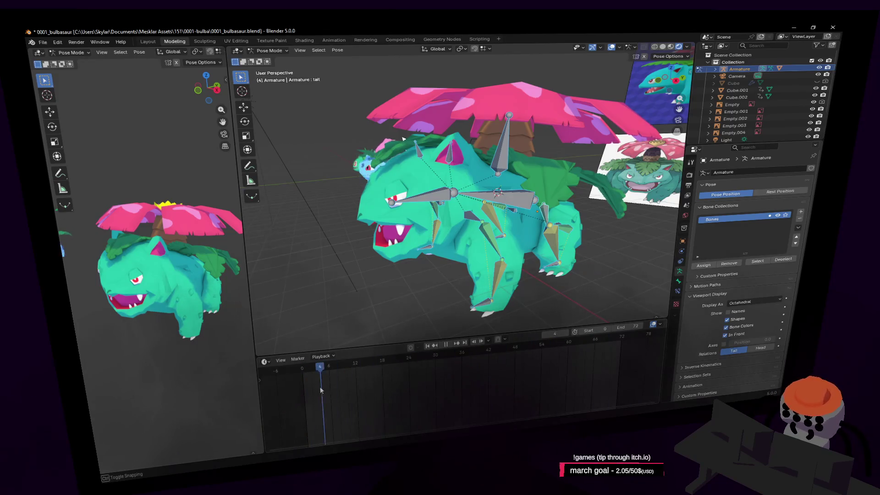
- Rotate the spine bone Bone.001 to hunch Venusaur forward
{"action": "key", "text": "shift+grave"}
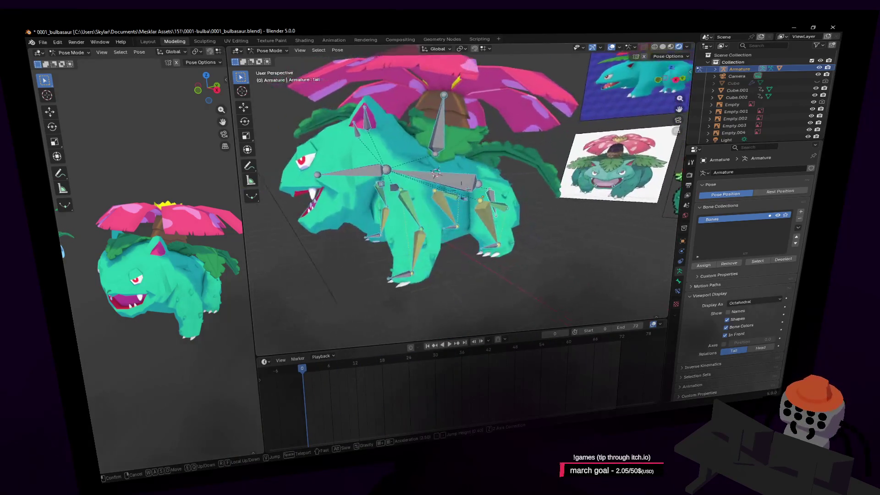
{"action": "key", "text": "w"}
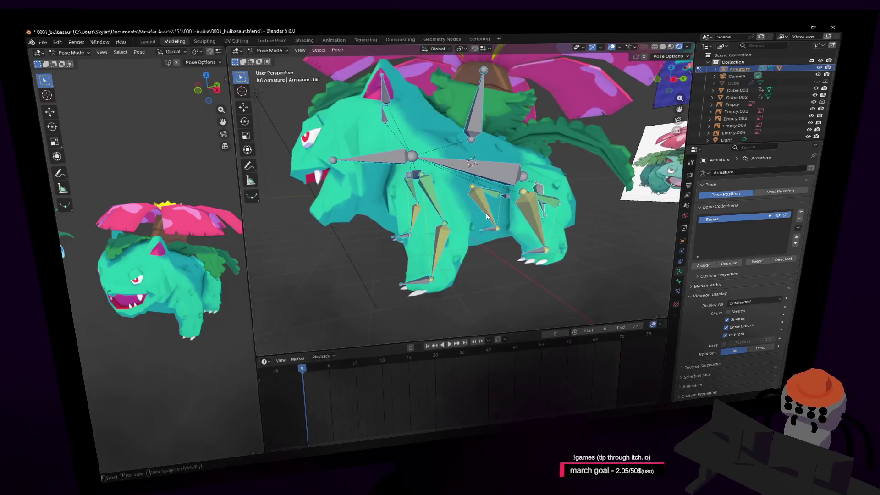
{"action": "key", "text": "Return"}
{"action": "key", "text": "r"}
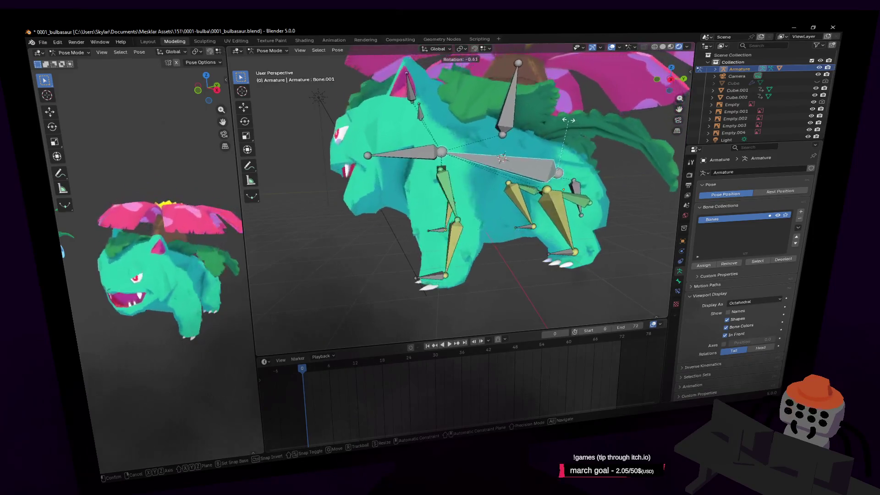
{"action": "right_click", "coordinate": [553, 116]}
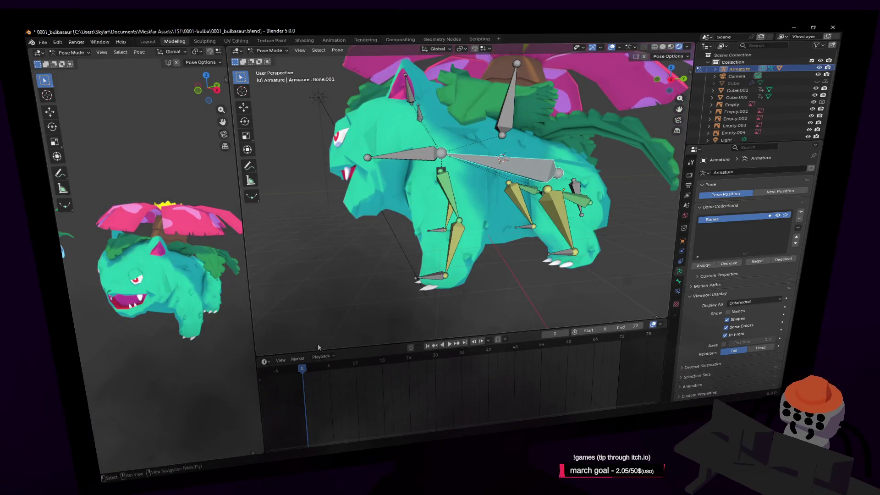
{"action": "middle_click_drag", "start_coordinate": [538, 184], "coordinate": [558, 208]}
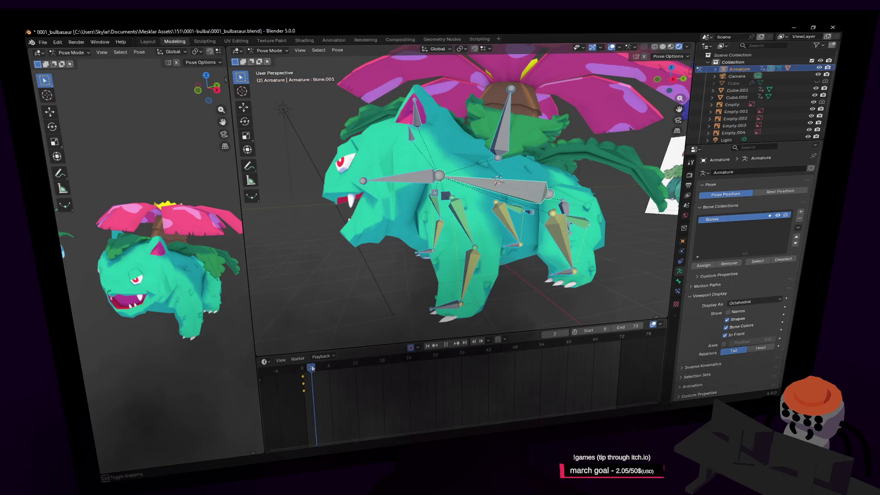
{"action": "key", "text": "r"}
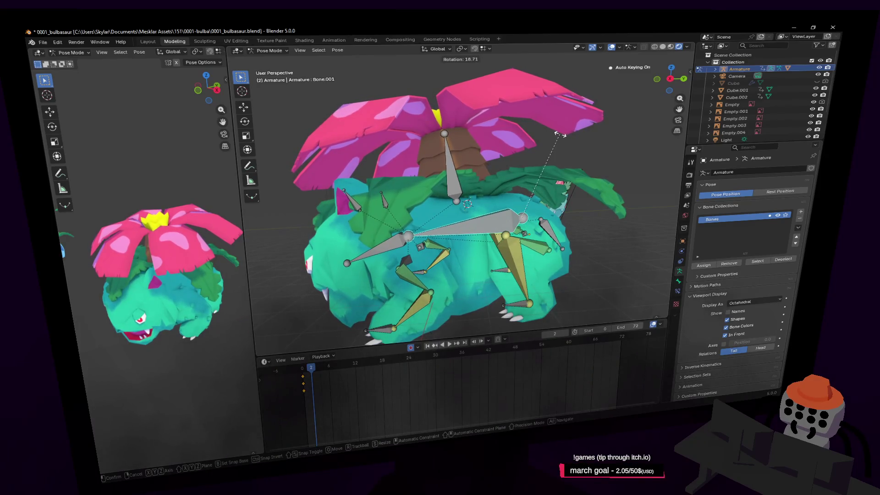
{"action": "left_click", "coordinate": [559, 135]}
- Tilt the head bone by 14.9°
{"action": "key", "text": "shift+grave"}
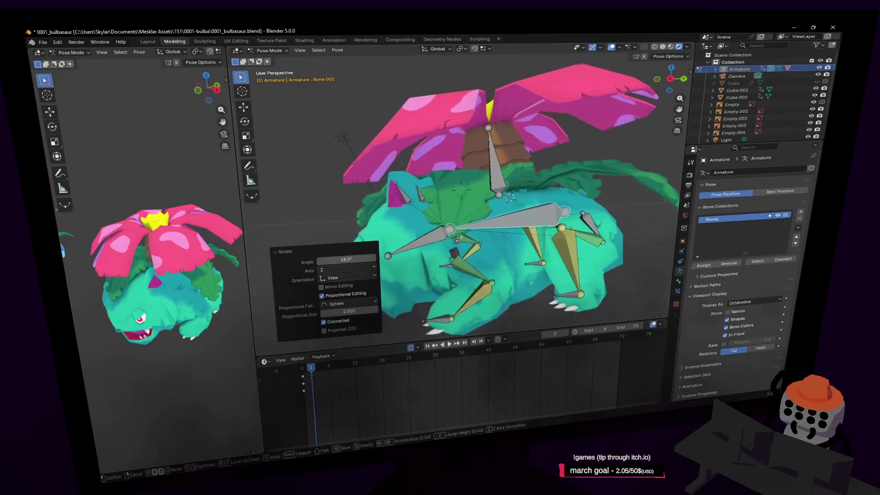
{"action": "key", "text": "w"}
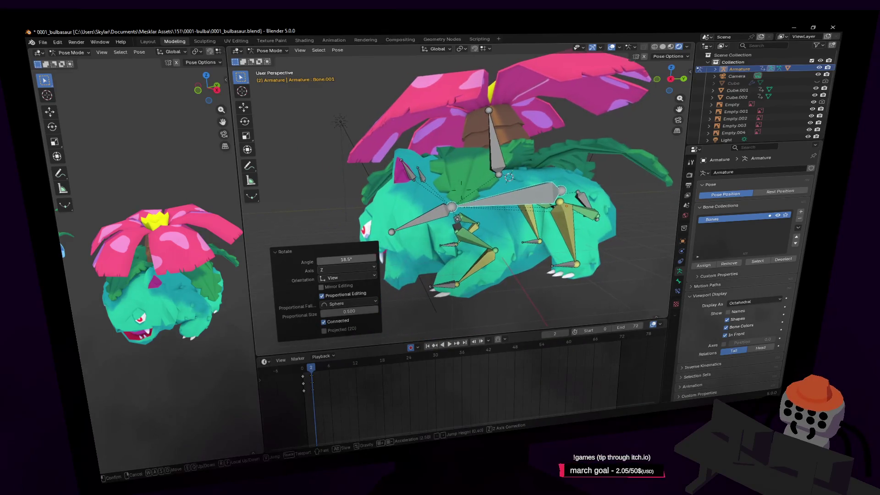
{"action": "left_click", "coordinate": [474, 221]}
{"action": "left_click", "coordinate": [446, 224]}
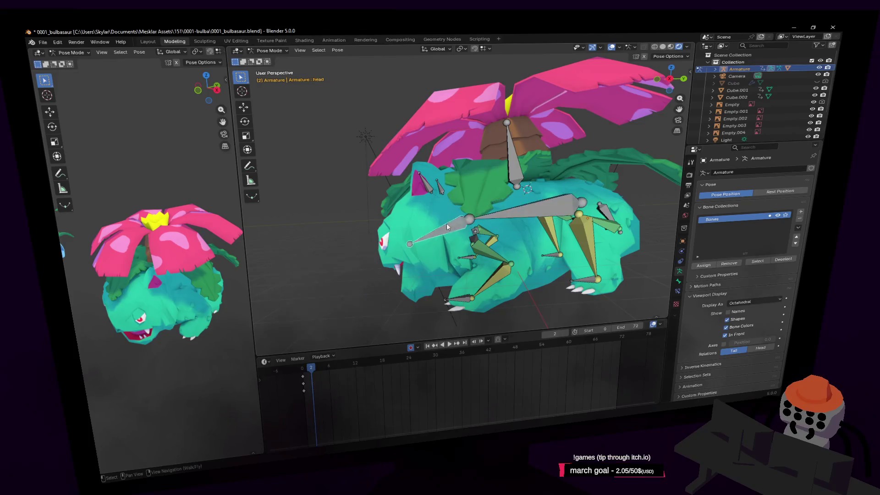
{"action": "key", "text": "r"}
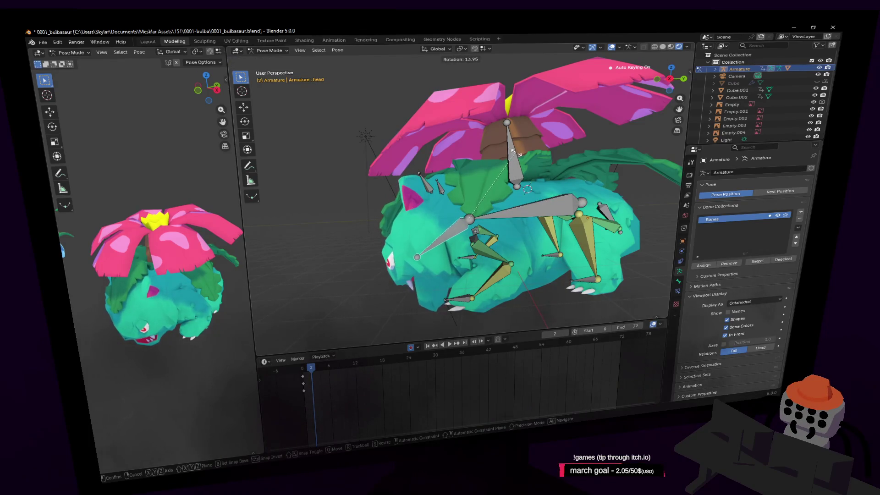
{"action": "left_click", "coordinate": [515, 156]}
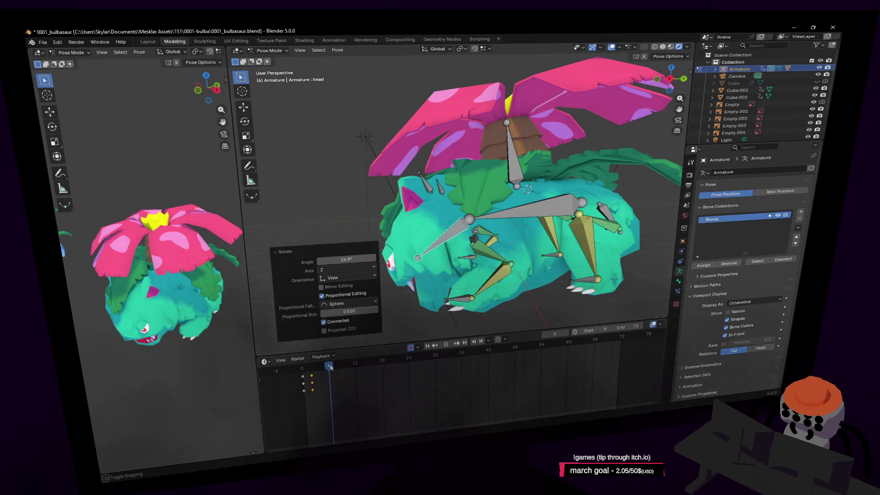
- Copy the pose keyframes further along the timeline, shift them two frames earlier, and preview playback
{"action": "left_click", "coordinate": [537, 213]}
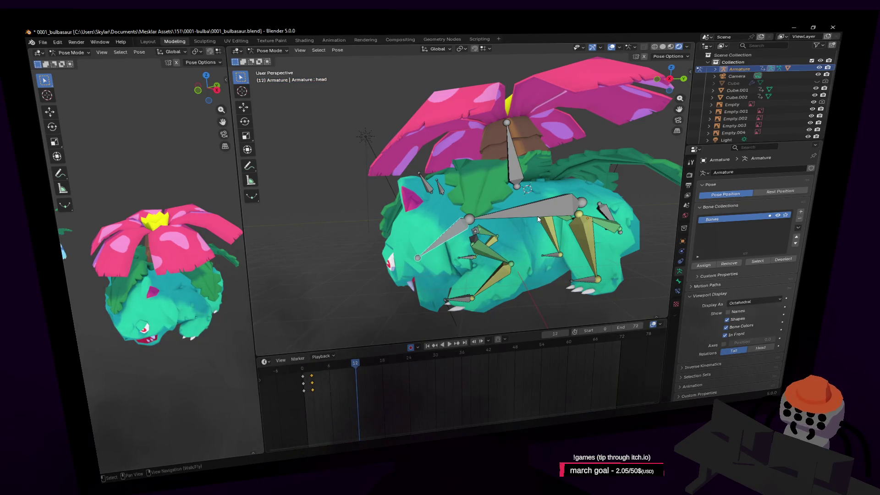
{"action": "middle_click_drag", "start_coordinate": [537, 215], "coordinate": [622, 119]}
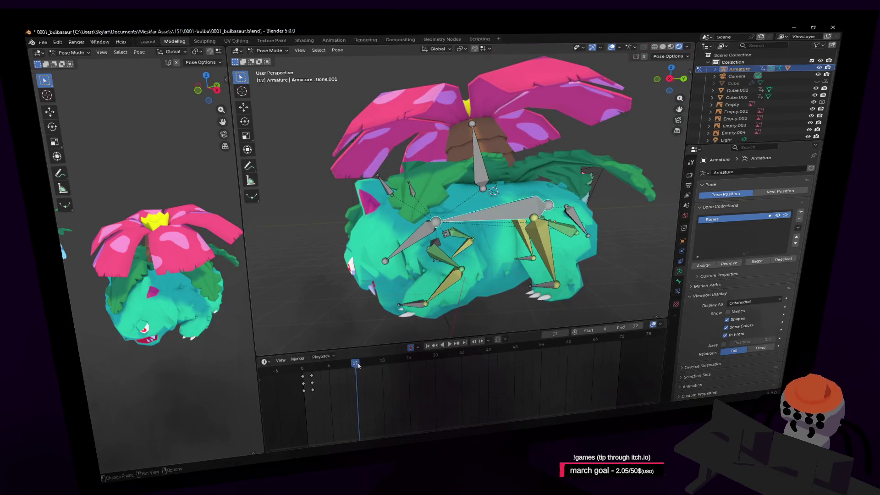
{"action": "key", "text": "a"}
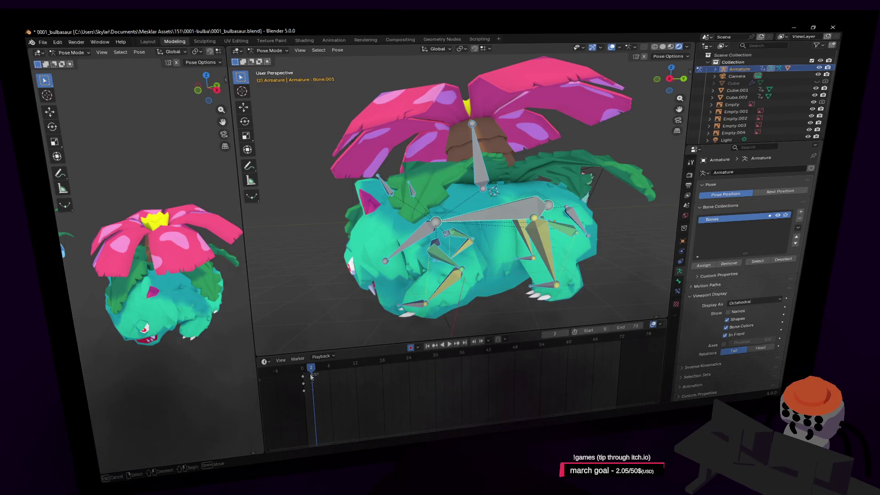
{"action": "key", "text": "g"}
{"action": "left_click", "coordinate": [356, 380]}
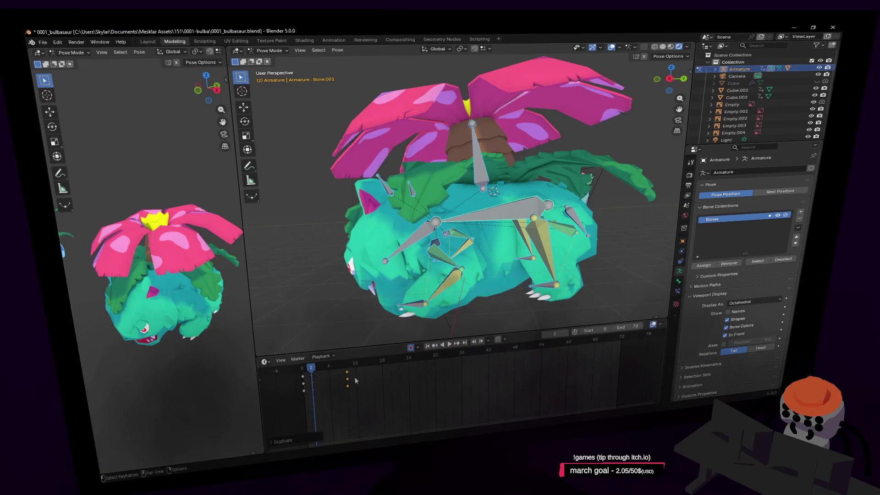
{"action": "key", "text": "g"}
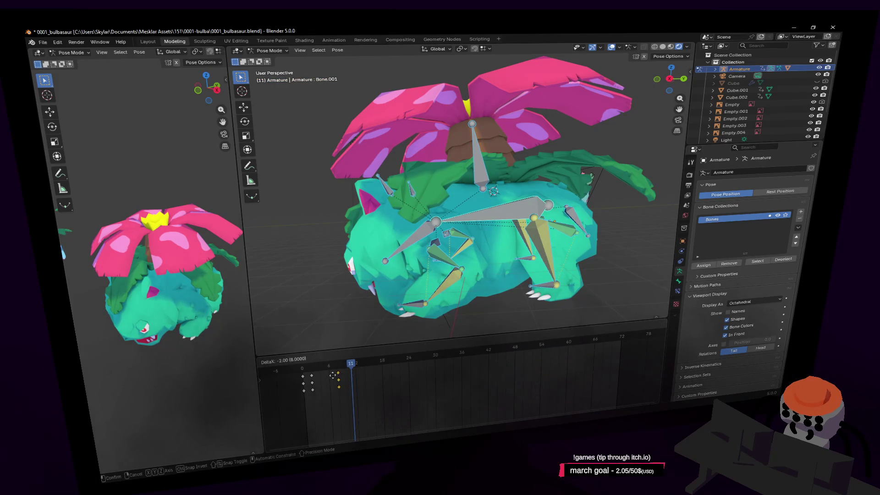
{"action": "left_click", "coordinate": [319, 377]}
{"action": "left_click", "coordinate": [312, 368]}
{"action": "key", "text": "space"}
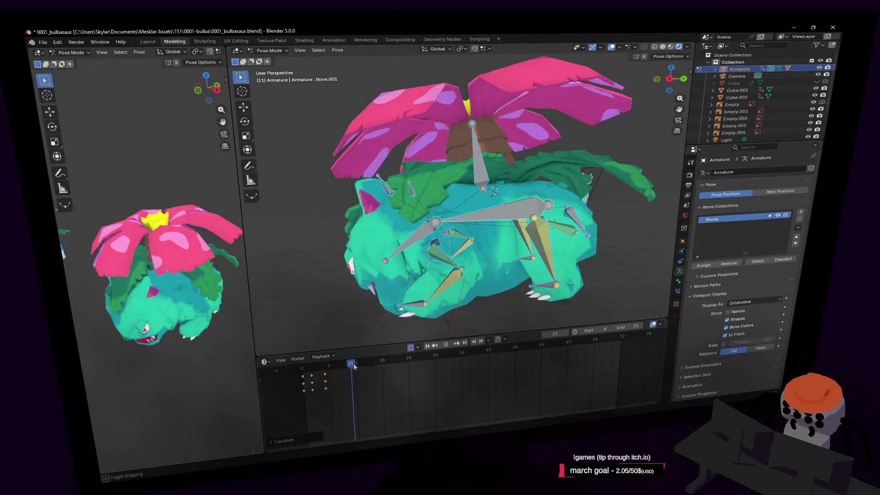
- Rotate the spine bone and tilt the head bone about -41°
{"action": "key", "text": "r"}
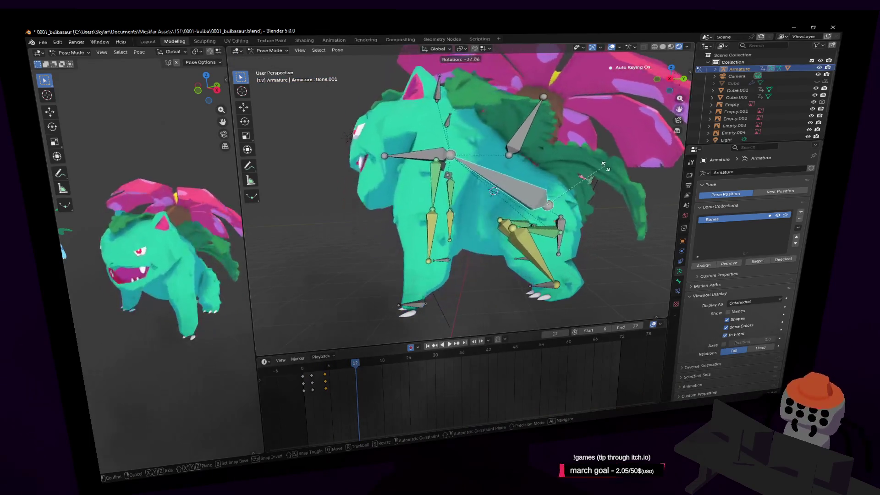
{"action": "left_click", "coordinate": [482, 164]}
{"action": "left_click", "coordinate": [415, 157]}
{"action": "key", "text": "r"}
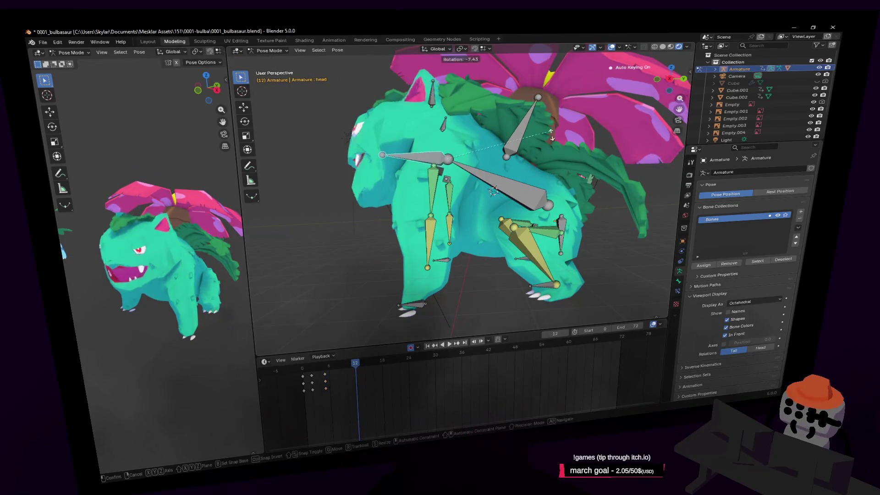
{"action": "left_click", "coordinate": [539, 215]}
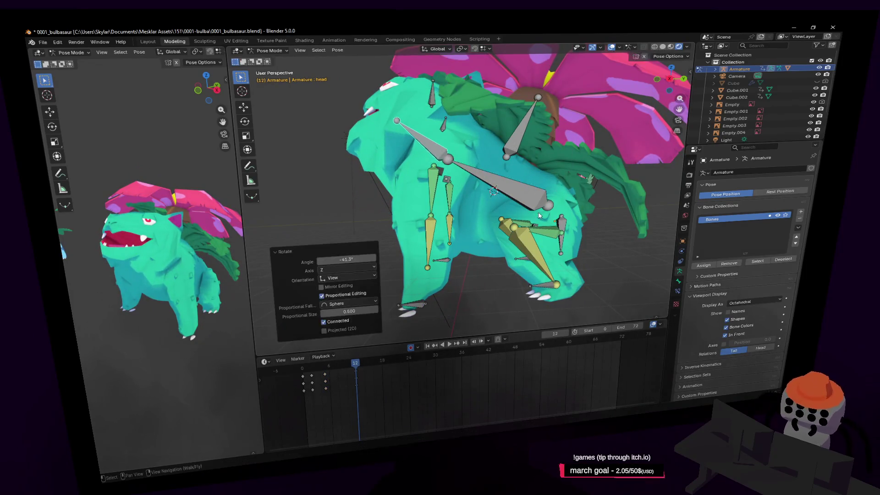
- Lift the right front foot bone 0.993 m straight up and reposition it
{"action": "left_click", "coordinate": [427, 301]}
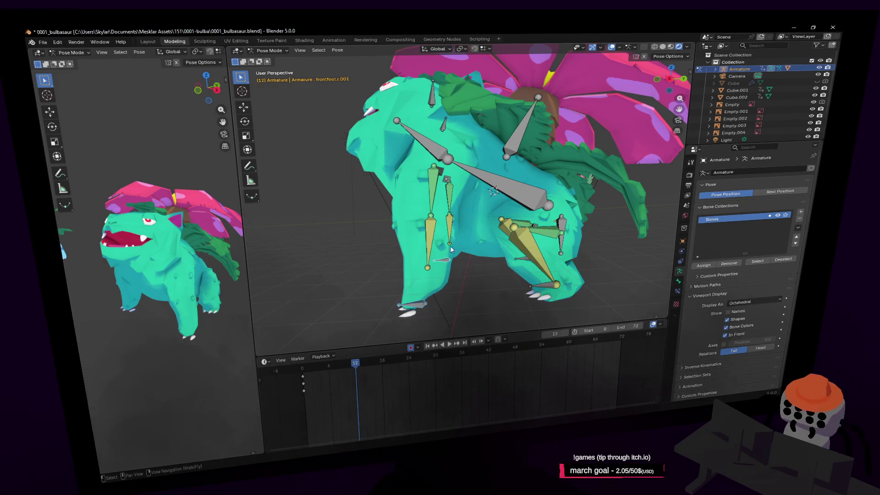
{"action": "key", "text": "g"}
{"action": "key", "text": "z"}
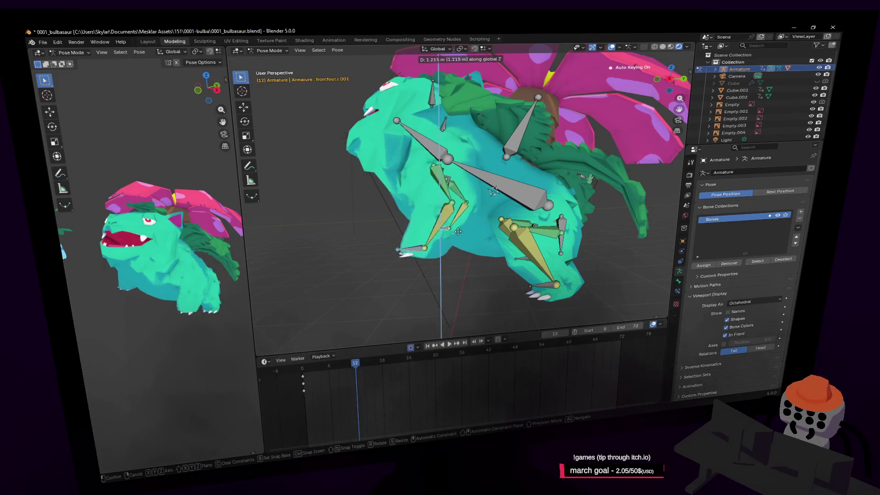
{"action": "left_click", "coordinate": [469, 239]}
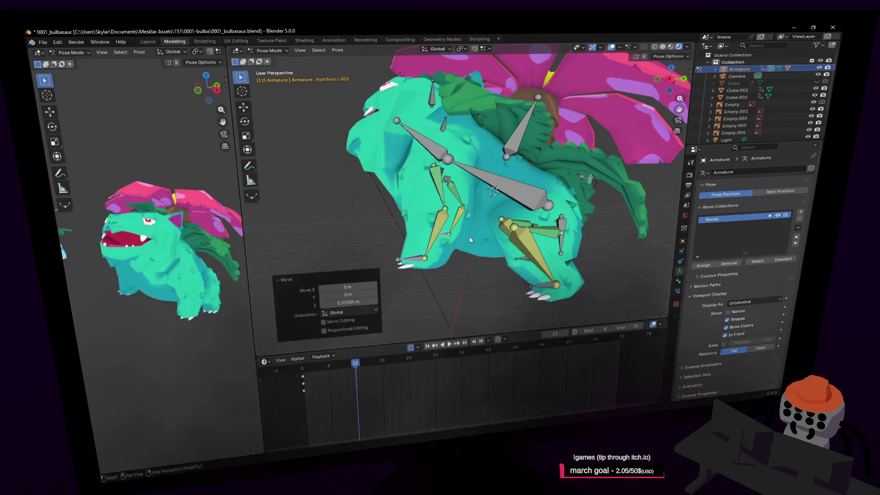
{"action": "middle_click_drag", "start_coordinate": [470, 236], "coordinate": [481, 224]}
{"action": "key", "text": "g"}
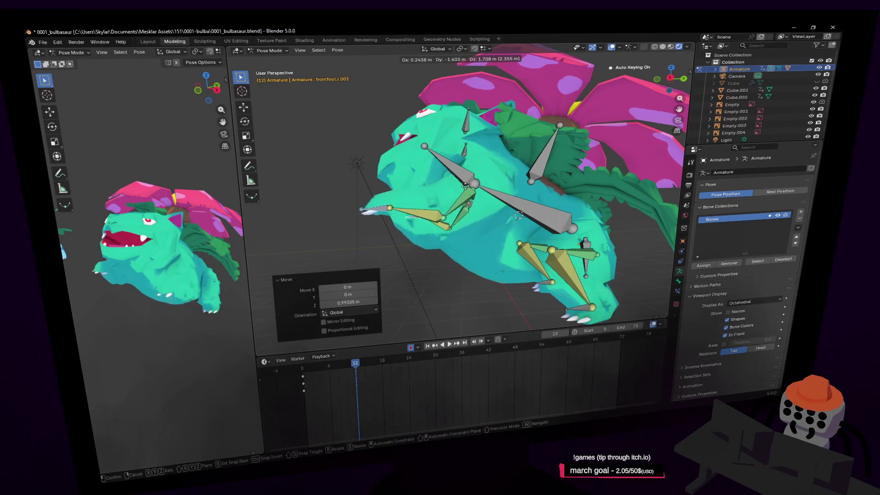
{"action": "left_click", "coordinate": [465, 187]}
{"action": "key", "text": "r"}
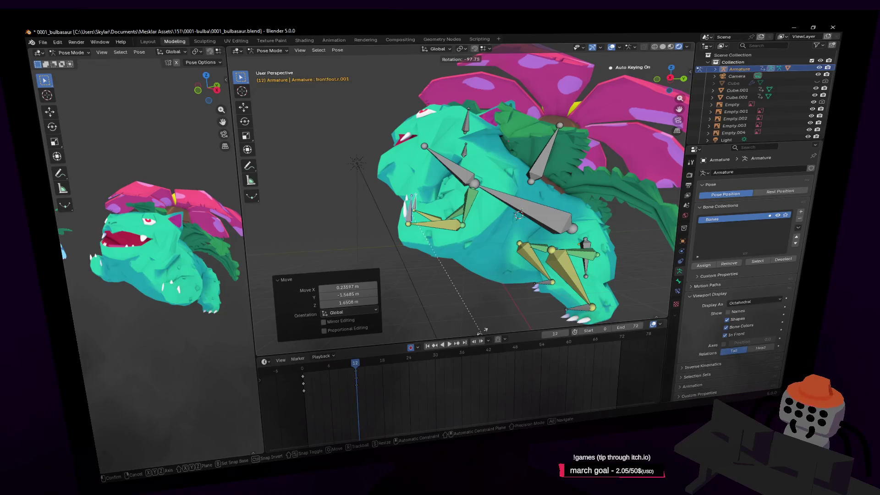
{"action": "right_click", "coordinate": [484, 329]}
- Rotate the front leg -61.1° about X, then reposition and rotate the foot bone
{"action": "middle_click_drag", "start_coordinate": [495, 211], "coordinate": [498, 182]}
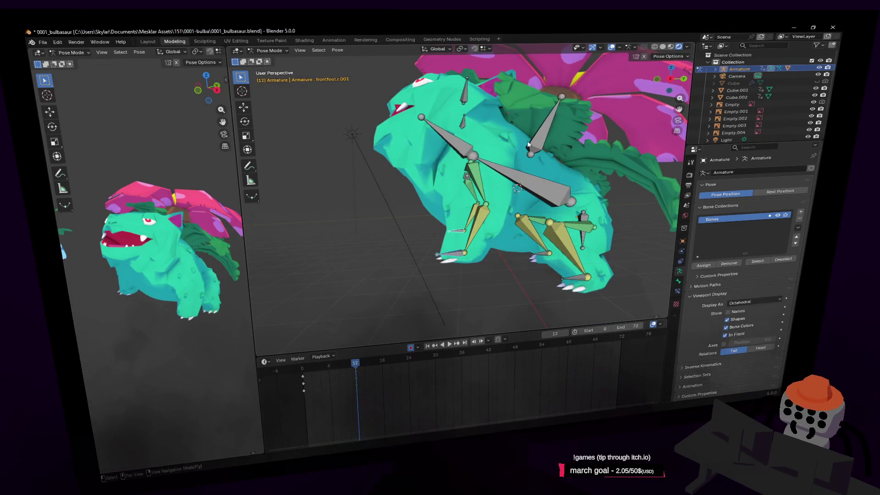
{"action": "key", "text": "r"}
{"action": "key", "text": "x"}
{"action": "left_click", "coordinate": [565, 240]}
{"action": "key", "text": "g"}
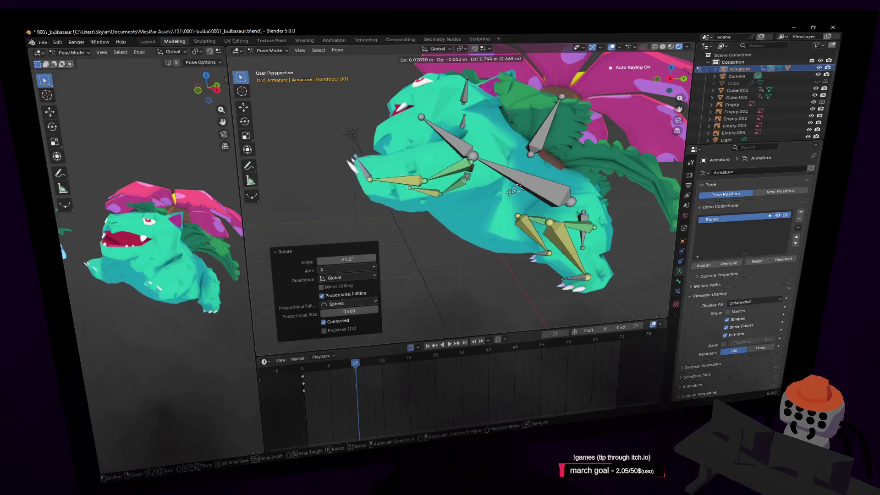
{"action": "key", "text": "shift+x"}
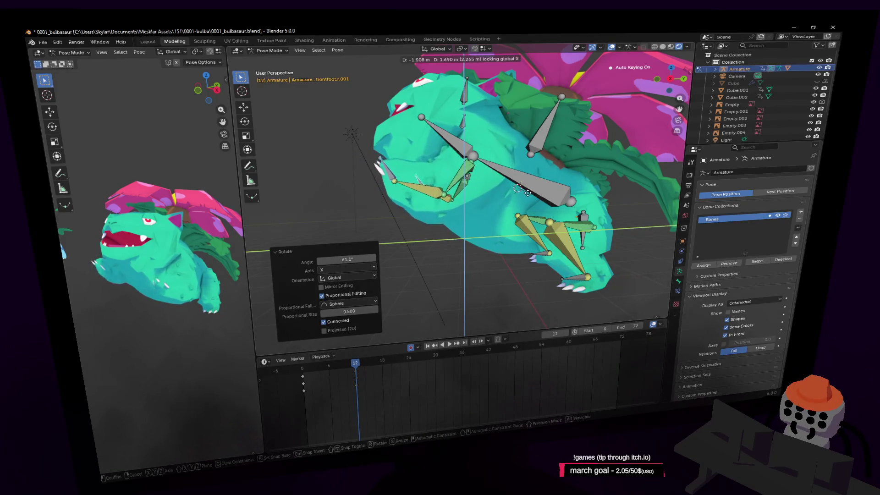
{"action": "left_click", "coordinate": [518, 183]}
{"action": "key", "text": "r"}
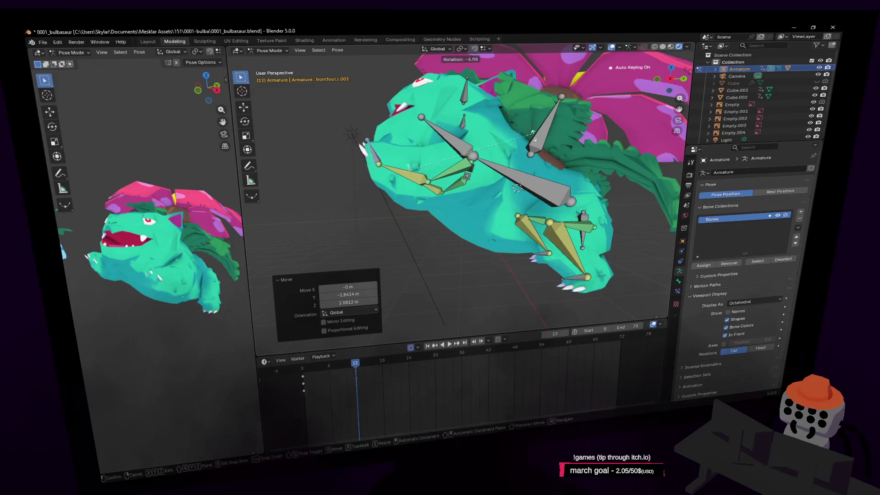
{"action": "left_click", "coordinate": [553, 158]}
- Shift body bone Bone.001 along Y, tilt it slightly and move it to lift the body
{"action": "key", "text": "shift+grave"}
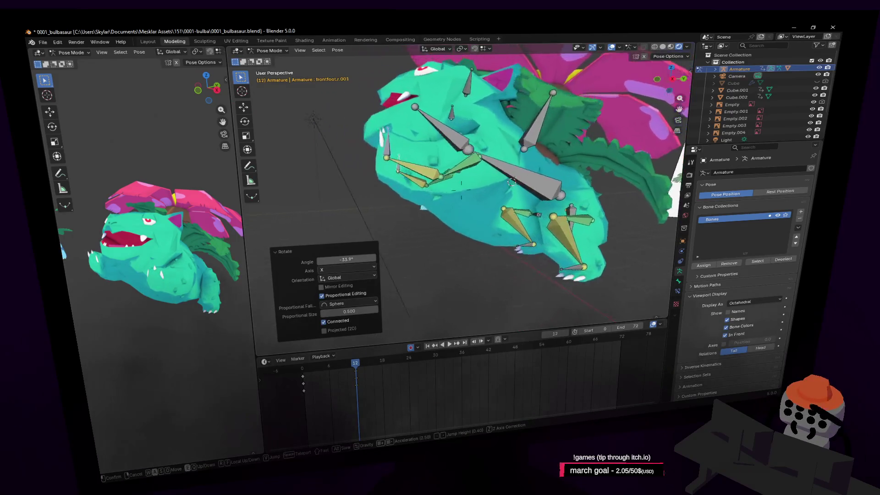
{"action": "key", "text": "s"}
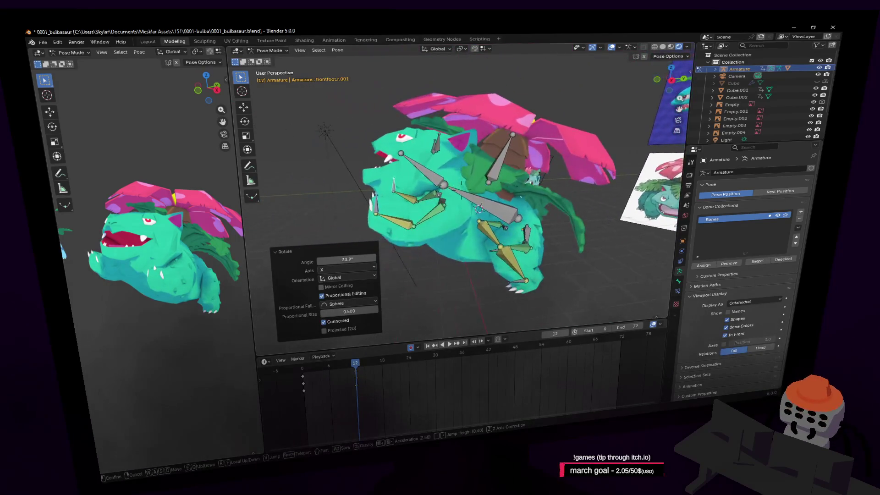
{"action": "left_click", "coordinate": [527, 182]}
{"action": "left_click", "coordinate": [488, 207]}
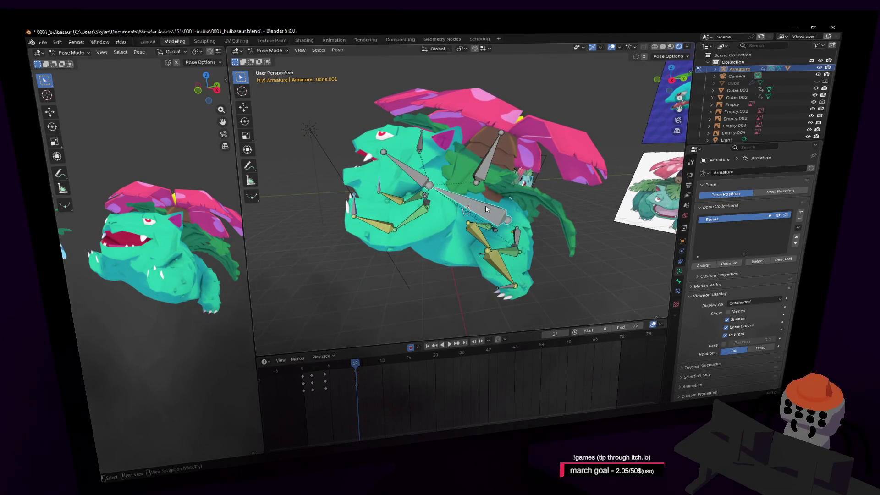
{"action": "key", "text": "g"}
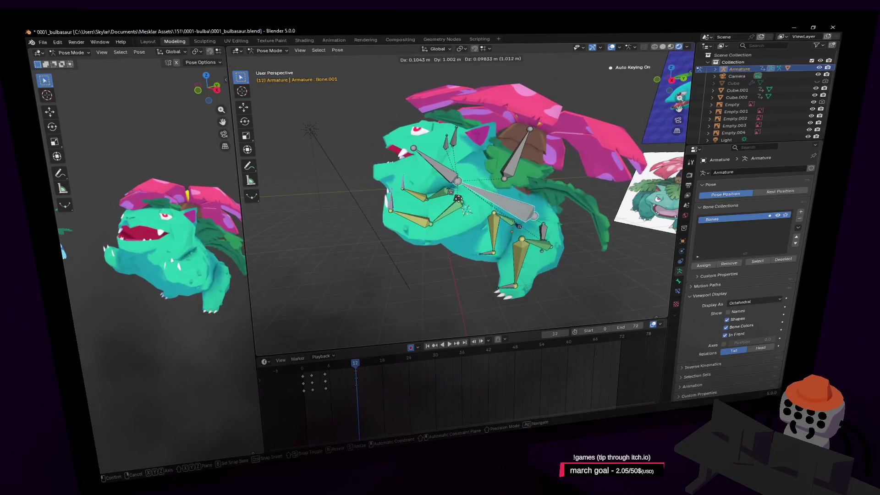
{"action": "key", "text": "y"}
{"action": "left_click", "coordinate": [496, 183]}
{"action": "key", "text": "r"}
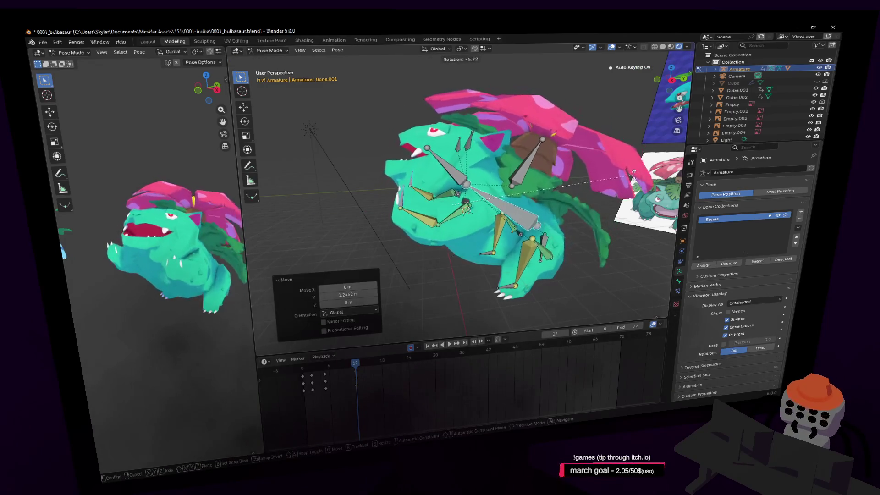
{"action": "left_click", "coordinate": [504, 181]}
{"action": "key", "text": "g"}
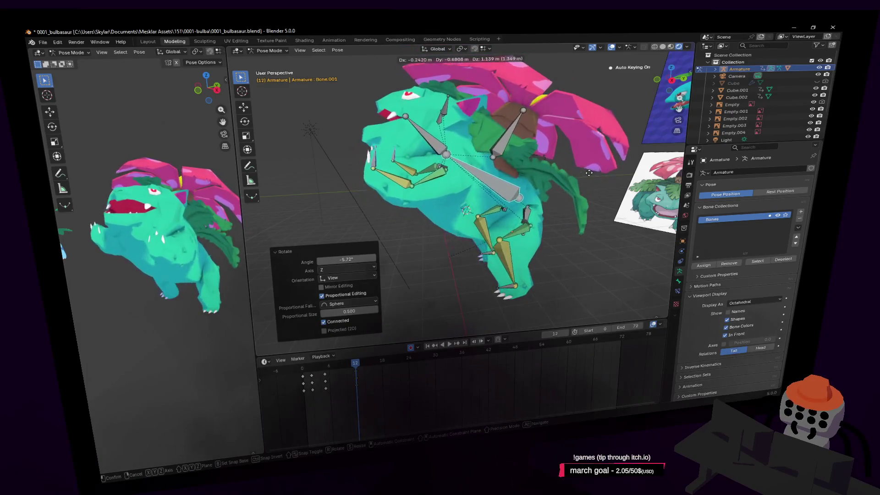
{"action": "left_click", "coordinate": [581, 177]}
- Tilt the back flower bone -19.3° about the X axis
{"action": "key", "text": "shift+grave"}
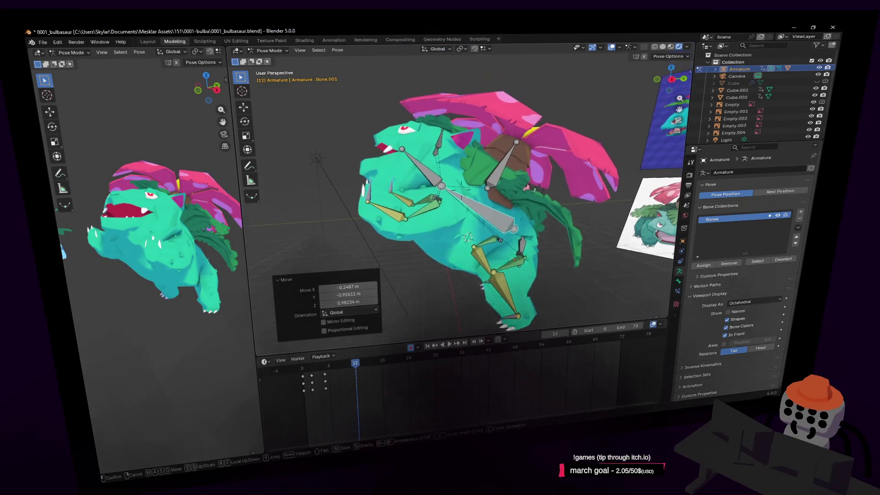
{"action": "left_click", "coordinate": [499, 199]}
{"action": "left_click", "coordinate": [499, 199]}
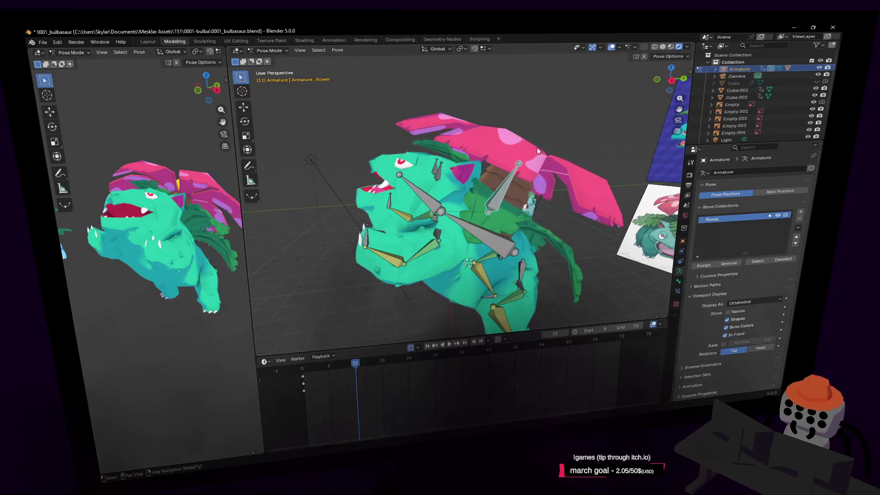
{"action": "middle_click_drag", "start_coordinate": [548, 158], "coordinate": [573, 158]}
{"action": "key", "text": "r"}
{"action": "key", "text": "x"}
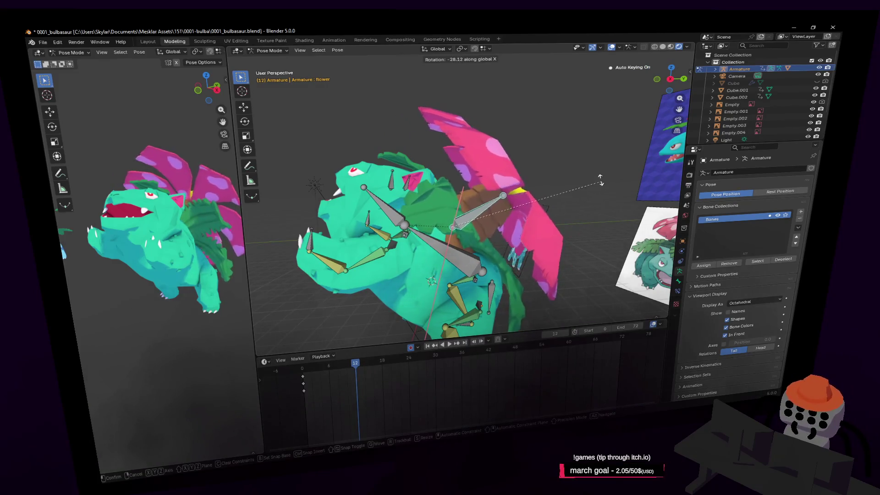
{"action": "left_click", "coordinate": [590, 164]}
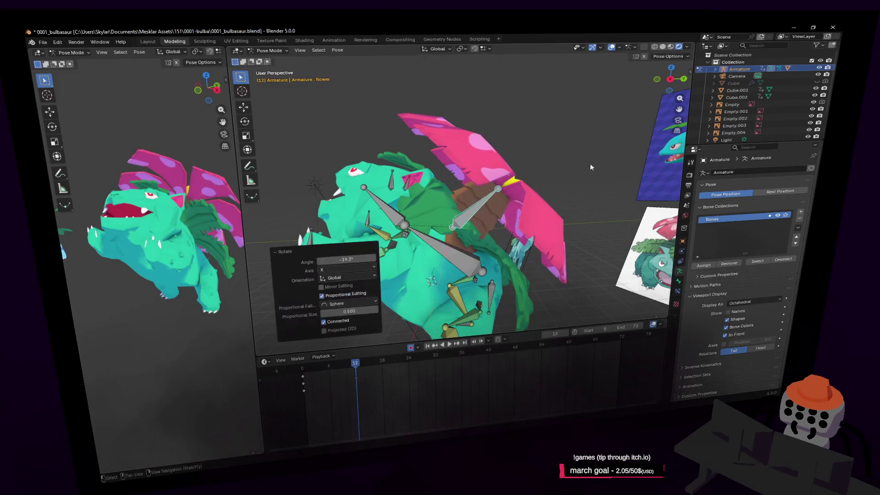
- Pull the view back and play the animation to preview the rearing pose
{"action": "key", "text": "shift+grave"}
{"action": "key", "text": "s"}
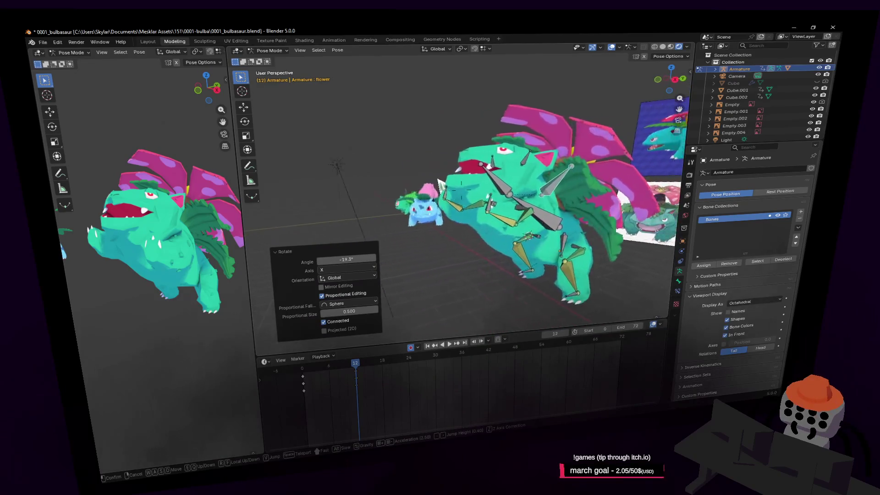
{"action": "left_click", "coordinate": [340, 408]}
{"action": "key", "text": "space"}
{"action": "mouse_move", "coordinate": [354, 362]}
{"action": "left_mouse_down"}
{"action": "mouse_move", "coordinate": [316, 373]}
{"action": "mouse_move", "coordinate": [337, 380]}
{"action": "mouse_move", "coordinate": [302, 378]}
{"action": "mouse_move", "coordinate": [306, 368]}
{"action": "left_mouse_up"}
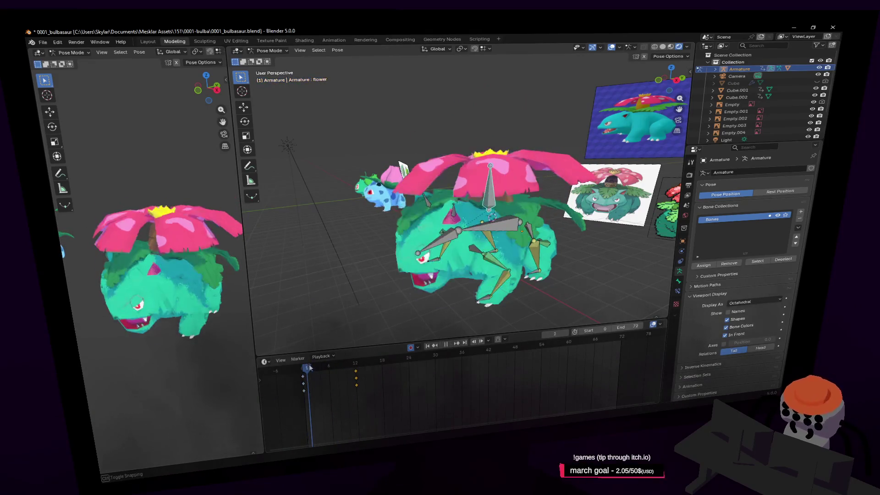
- Duplicate the frame-0 keyframes and place the copies near frame 7
{"action": "left_click", "coordinate": [481, 275]}
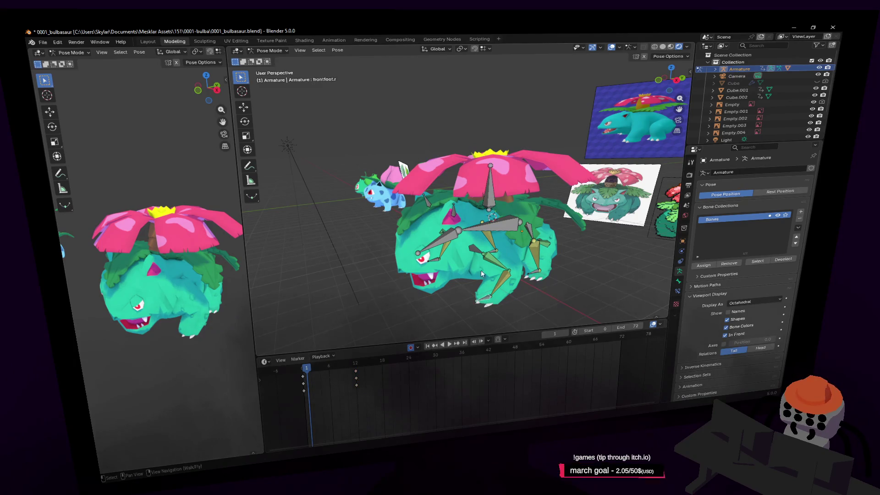
{"action": "key", "text": "shift+grave"}
{"action": "key", "text": "w"}
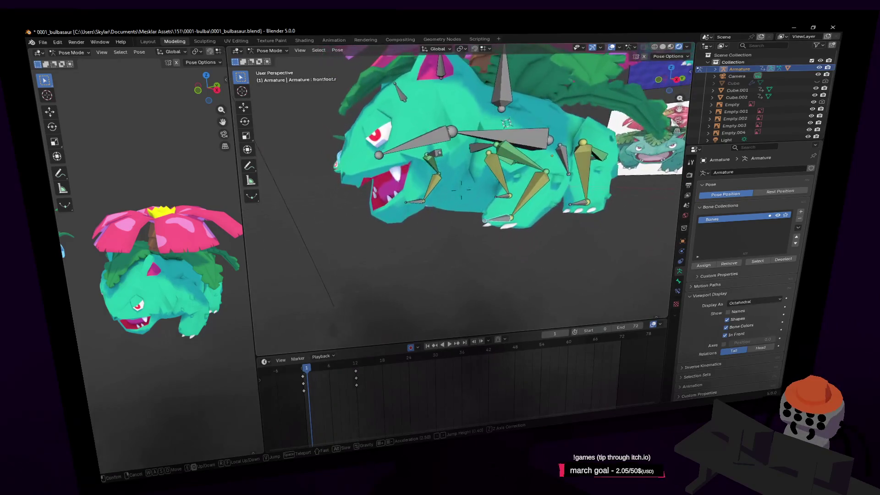
{"action": "left_click", "coordinate": [278, 423]}
{"action": "left_click", "coordinate": [302, 369]}
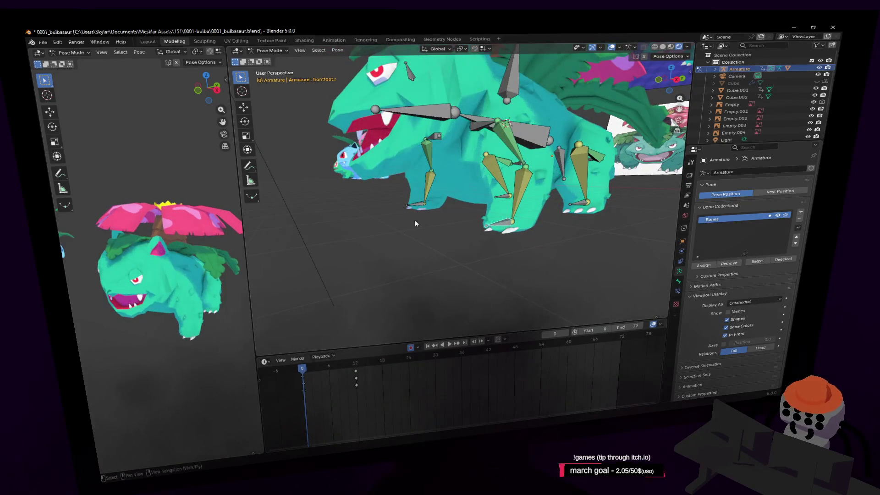
{"action": "key", "text": "shift+d"}
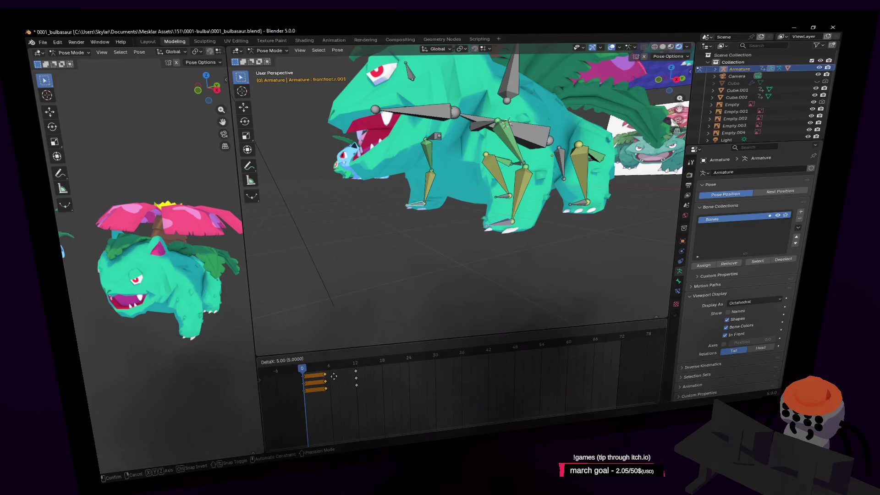
{"action": "left_click", "coordinate": [333, 387]}
{"action": "left_click", "coordinate": [335, 367]}
{"action": "left_click_drag", "start_coordinate": [335, 366], "coordinate": [340, 373]}
- Nudge the copied keys by one frame and play the animation to check the hold
{"action": "key", "text": "Left"}
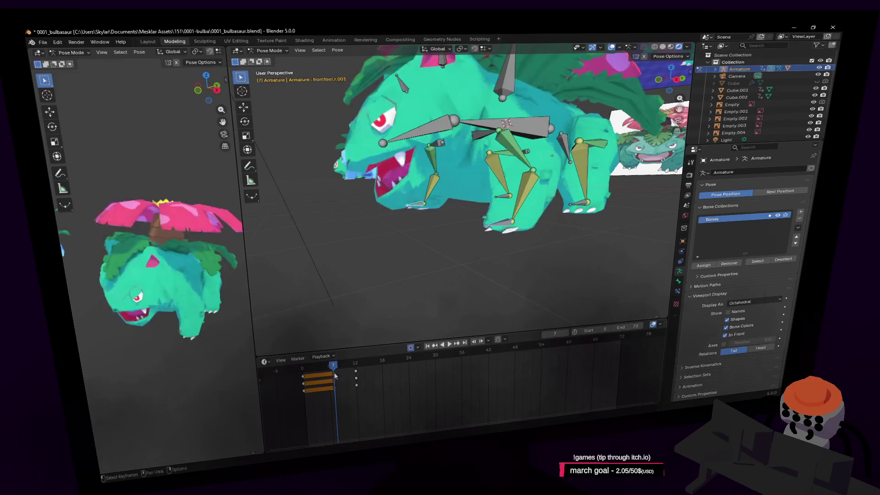
{"action": "key", "text": "g"}
{"action": "left_click", "coordinate": [340, 376]}
{"action": "key", "text": "space"}
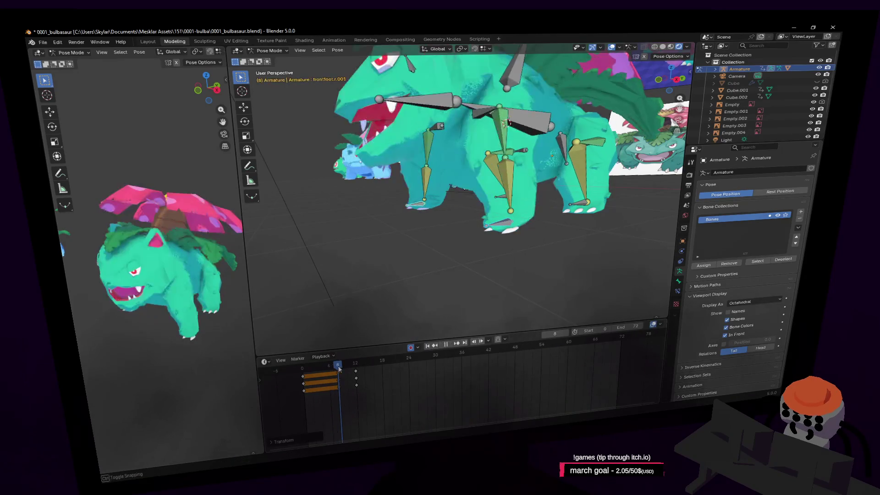
{"action": "mouse_move", "coordinate": [343, 370]}
{"action": "left_mouse_down"}
{"action": "mouse_move", "coordinate": [367, 371]}
{"action": "mouse_move", "coordinate": [343, 386]}
{"action": "mouse_move", "coordinate": [376, 384]}
{"action": "mouse_move", "coordinate": [335, 392]}
{"action": "left_mouse_up"}
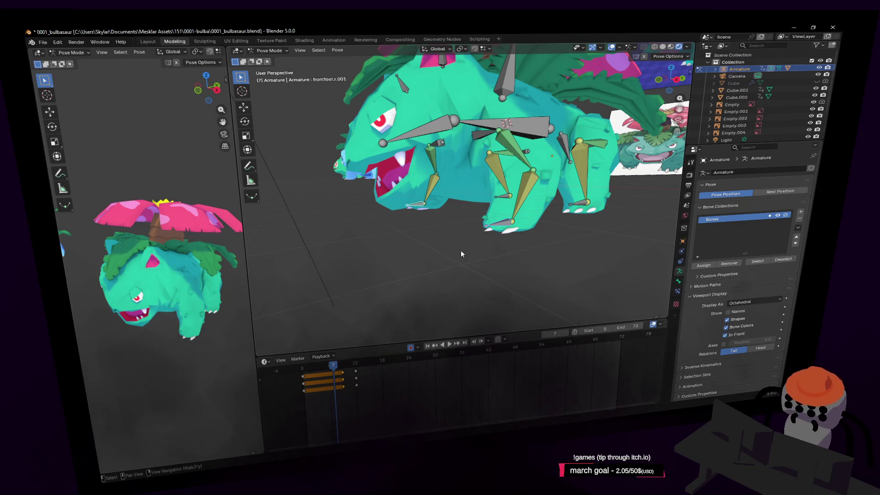
- Reframe Venusaur with walk navigation and scrub the timeline forward to frame 16
{"action": "key", "text": "shift+grave"}
{"action": "key", "text": "w"}
{"action": "key", "text": "s"}
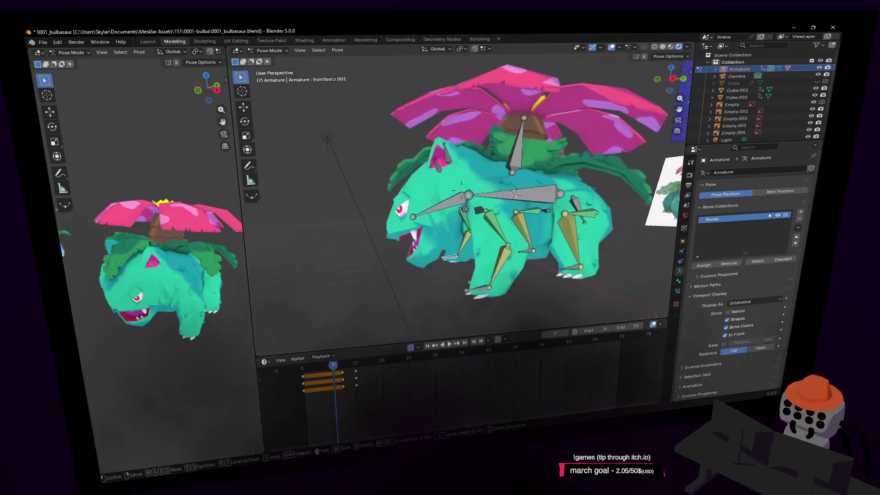
{"action": "key", "text": "Return"}
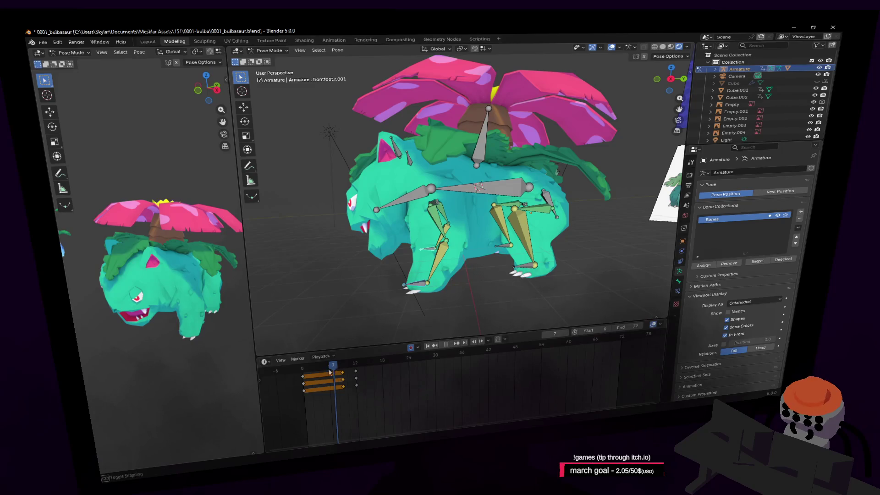
{"action": "mouse_move", "coordinate": [328, 368]}
{"action": "left_mouse_down"}
{"action": "mouse_move", "coordinate": [365, 371]}
{"action": "mouse_move", "coordinate": [362, 381]}
{"action": "mouse_move", "coordinate": [376, 383]}
{"action": "left_mouse_up"}
{"action": "key", "text": "shift+grave"}
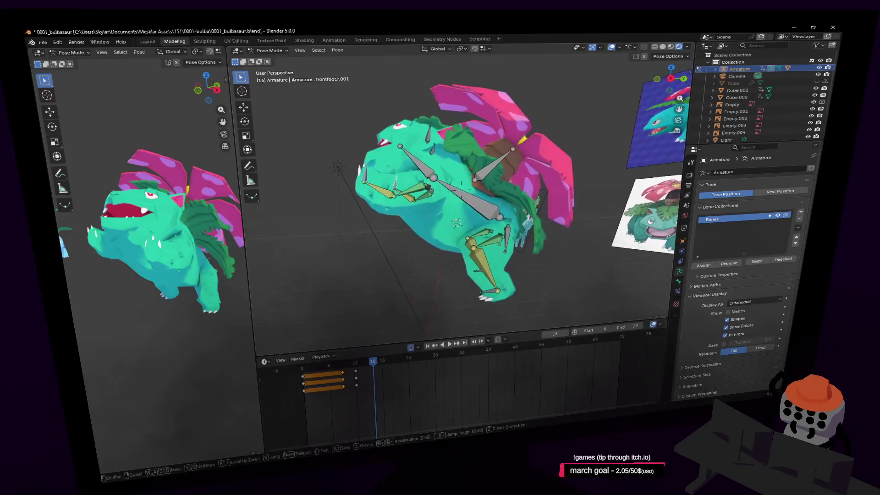
- At frame 24, tilt body bone Bone.001 -12.1° about the X axis
{"action": "key", "text": "Return"}
{"action": "left_click", "coordinate": [510, 165]}
{"action": "left_click_drag", "start_coordinate": [375, 387], "coordinate": [408, 387]}
{"action": "key", "text": "r"}
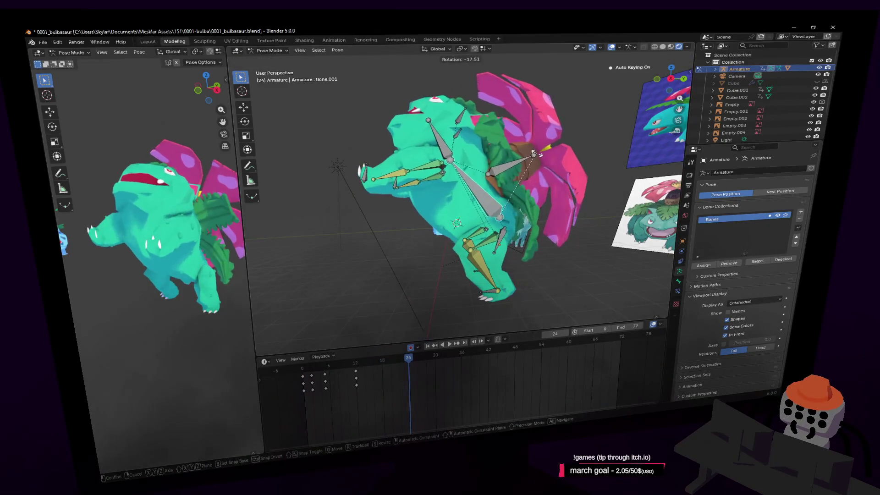
{"action": "key", "text": "x"}
{"action": "left_click", "coordinate": [519, 149]}
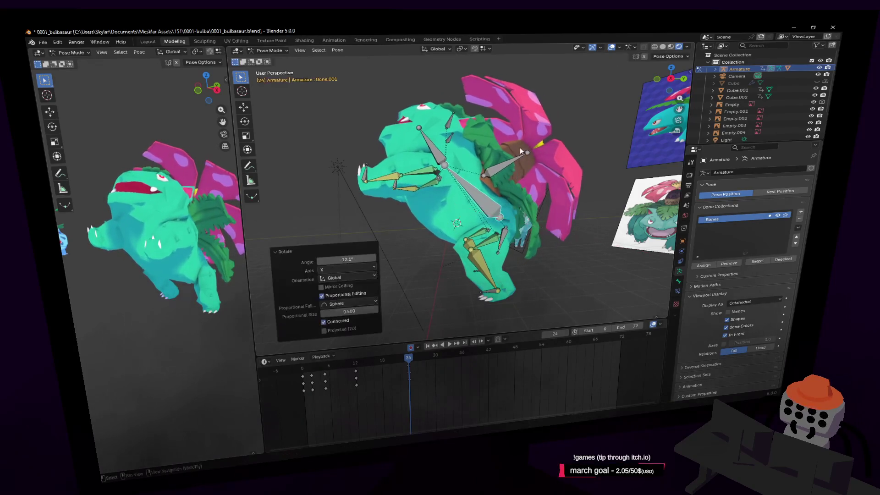
- Raise the head bone 31.5° about the X axis
{"action": "left_click", "coordinate": [448, 153]}
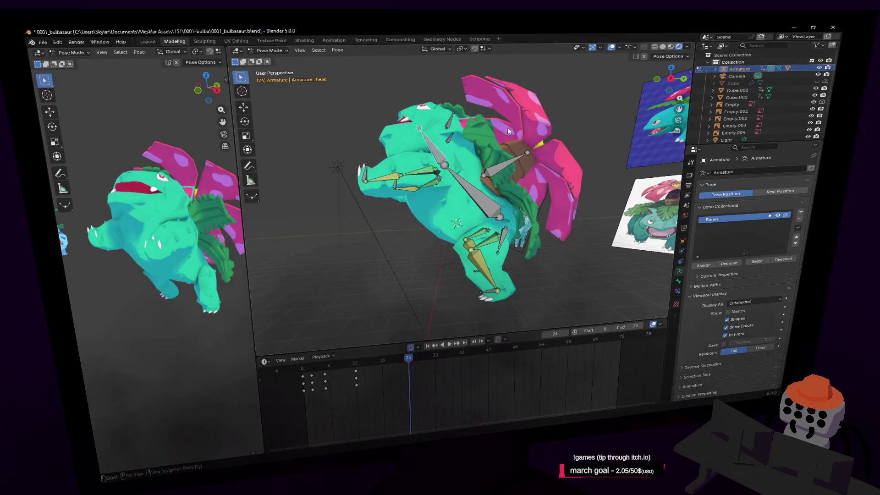
{"action": "key", "text": "r"}
{"action": "key", "text": "x"}
{"action": "left_click", "coordinate": [464, 124]}
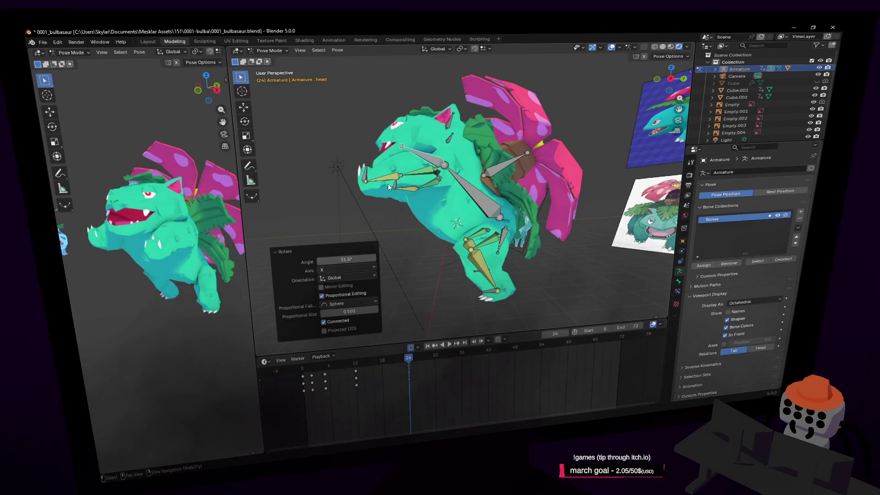
- Offset front foot bone frontfoot.r.001 along Y and lower it along Z
{"action": "left_click", "coordinate": [365, 176]}
{"action": "key", "text": "g"}
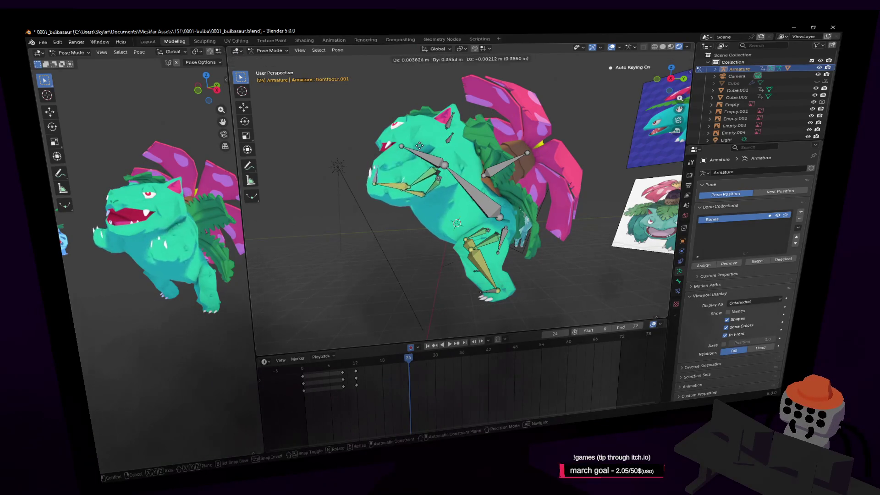
{"action": "key", "text": "x"}
{"action": "key", "text": "y"}
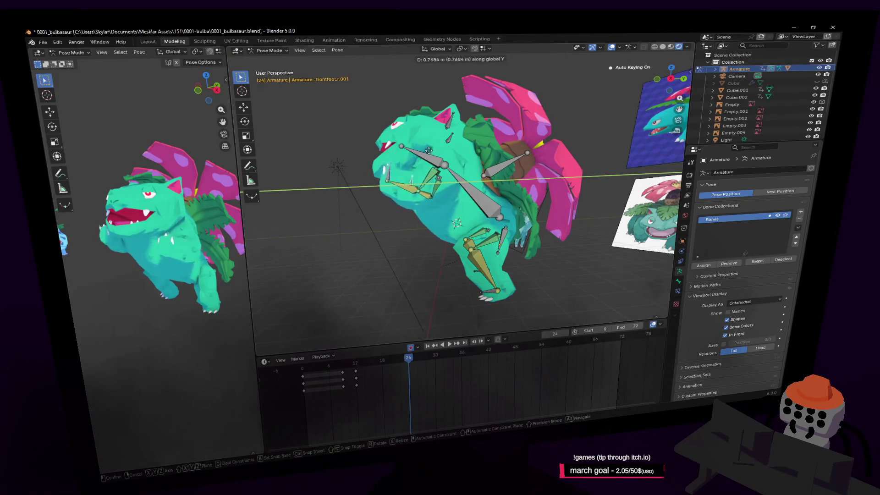
{"action": "left_click", "coordinate": [421, 150]}
{"action": "key", "text": "g"}
{"action": "key", "text": "z"}
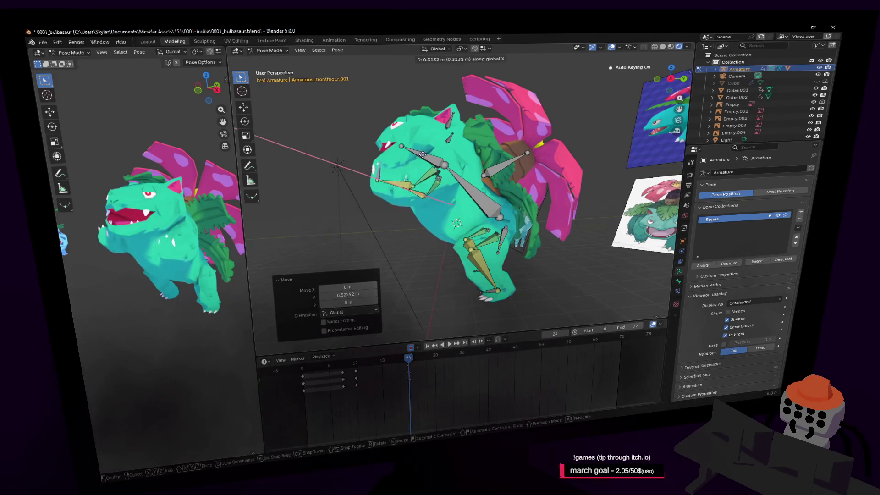
{"action": "left_click", "coordinate": [421, 149]}
- Keyframe the pose at frame 24 and play the animation to check it
{"action": "key", "text": "shift+grave"}
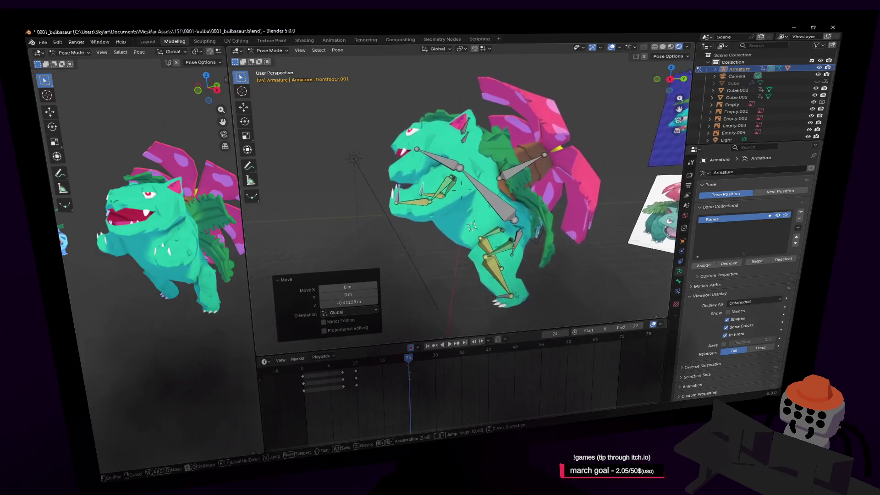
{"action": "left_click", "coordinate": [425, 164]}
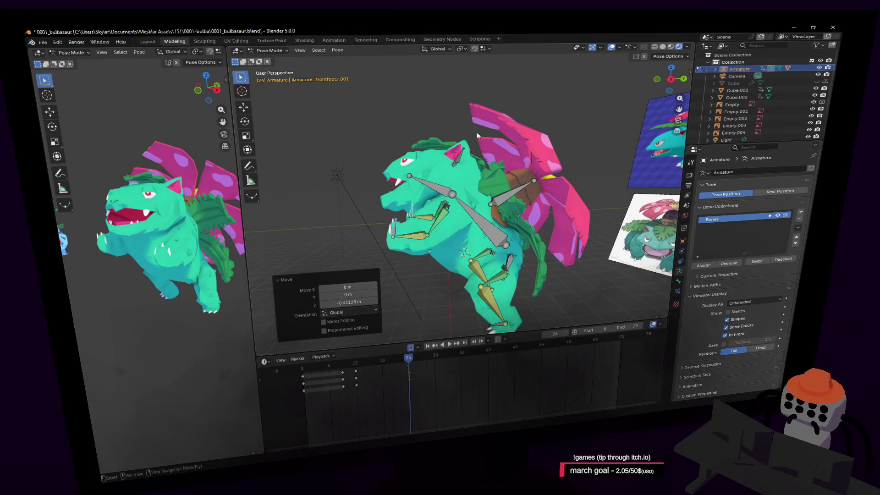
{"action": "right_click", "coordinate": [487, 222], "text": "shift"}
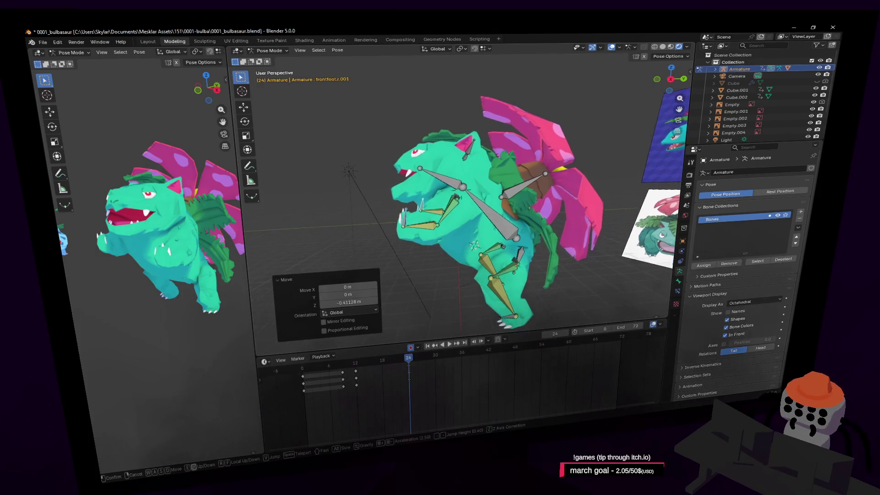
{"action": "left_click", "coordinate": [480, 180]}
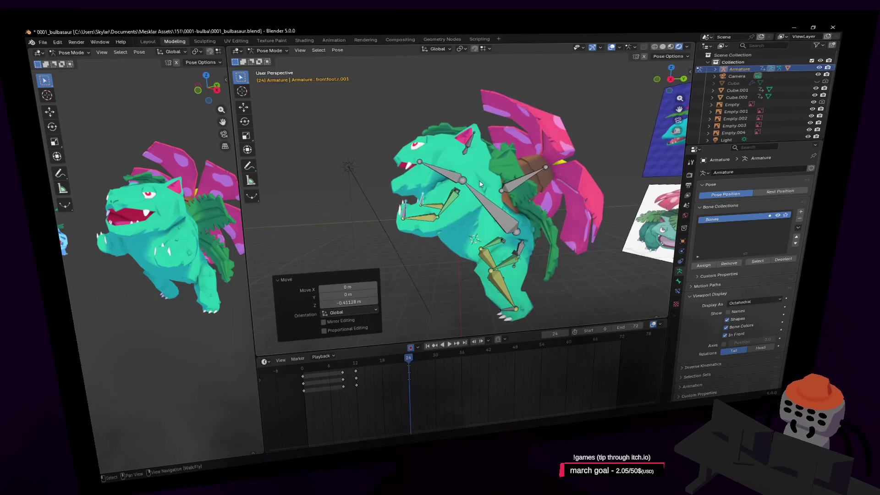
{"action": "key", "text": "i"}
{"action": "key", "text": "space"}
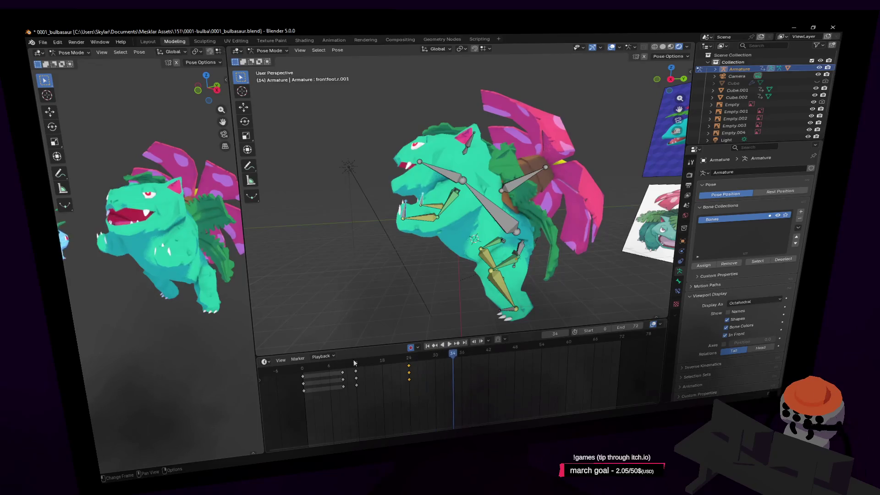
- Select the head bone's frame-24 keys and slide them later toward frame 30
{"action": "key", "text": "Escape"}
{"action": "key", "text": "space"}
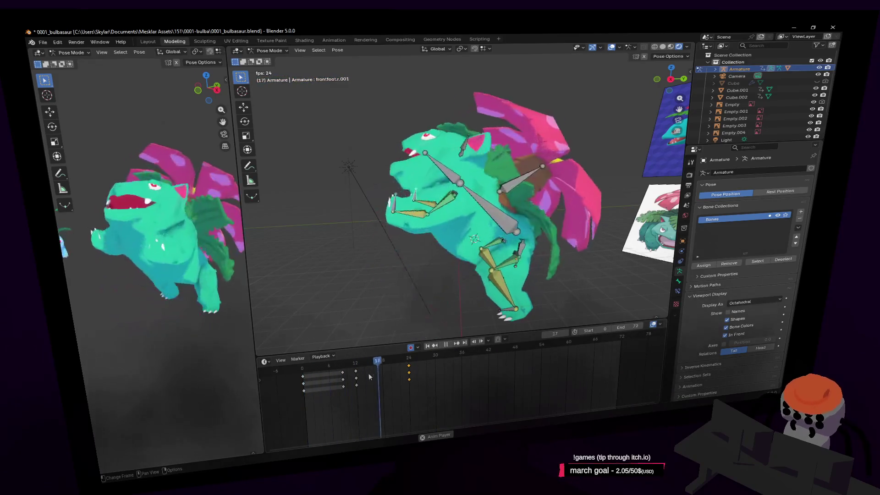
{"action": "key", "text": "space"}
{"action": "left_click_drag", "start_coordinate": [348, 365], "coordinate": [383, 369]}
{"action": "left_click", "coordinate": [450, 183]}
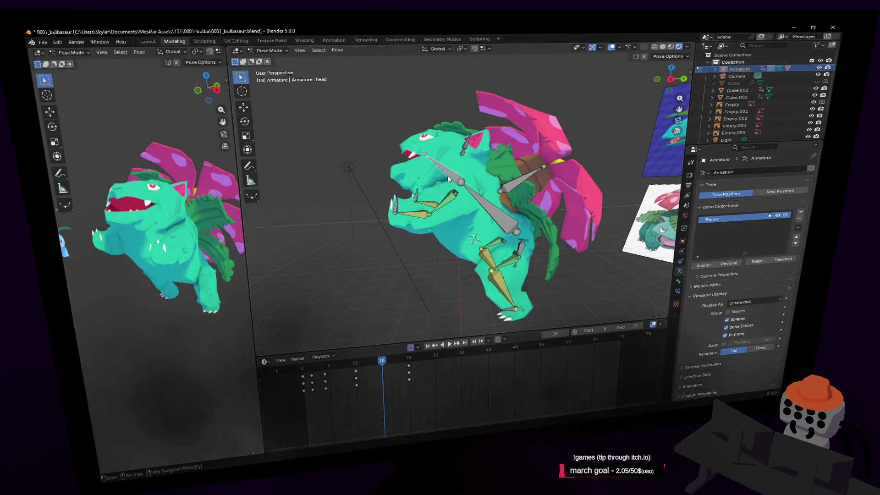
{"action": "key", "text": "ctrl+v"}
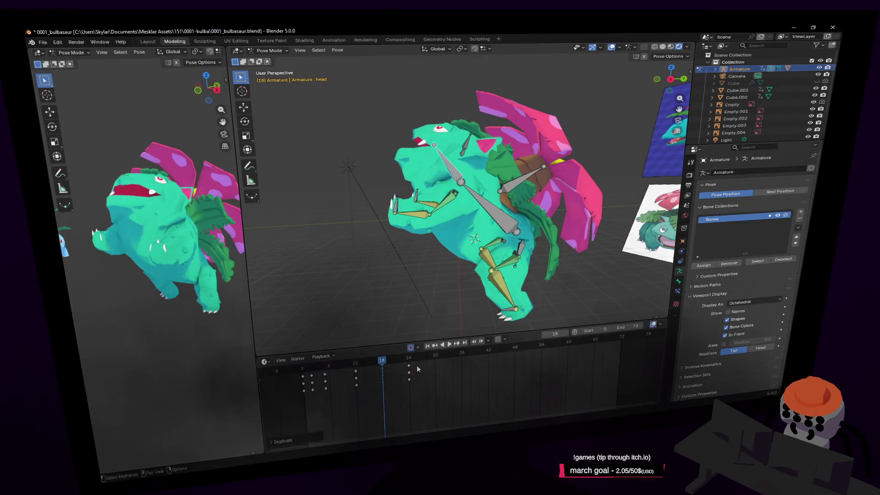
{"action": "key", "text": "g"}
{"action": "left_click", "coordinate": [416, 363]}
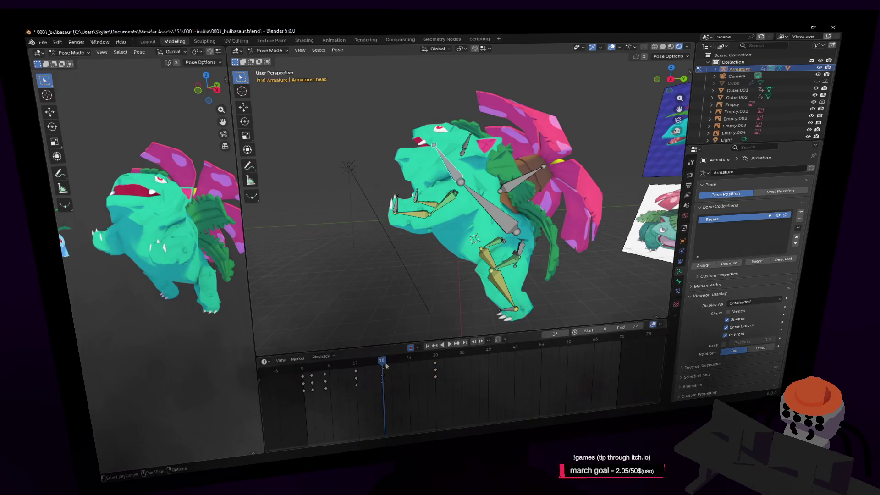
- Replay the stomp animation from the first frame and scrub through to review poses
{"action": "left_click_drag", "start_coordinate": [381, 369], "coordinate": [354, 364]}
{"action": "key", "text": "shift+Left"}
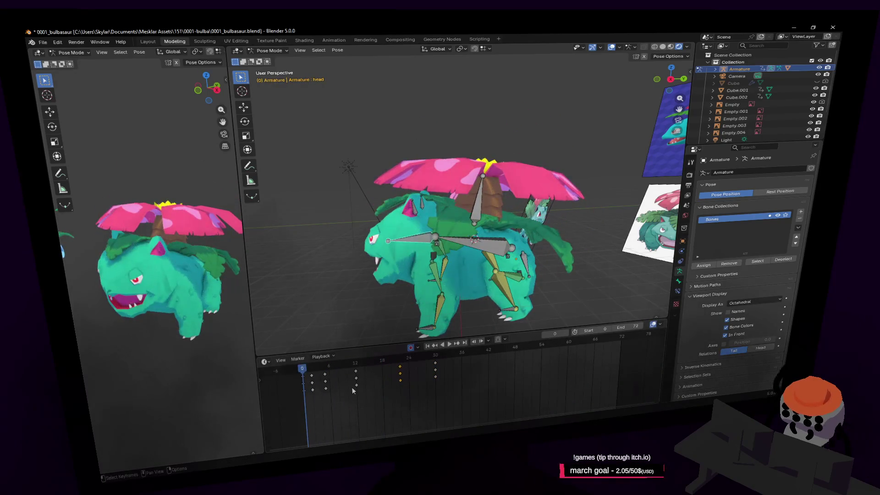
{"action": "key", "text": "space"}
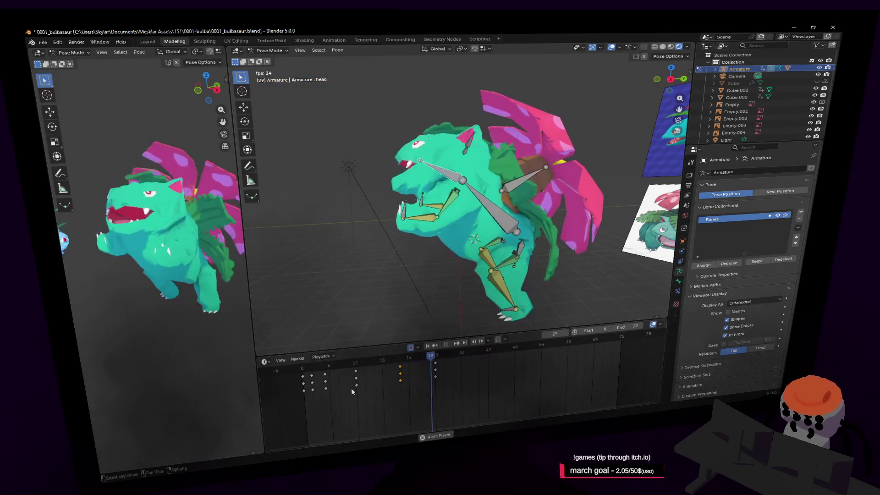
{"action": "mouse_move", "coordinate": [356, 382]}
{"action": "left_mouse_down"}
{"action": "mouse_move", "coordinate": [343, 372]}
{"action": "mouse_move", "coordinate": [483, 379]}
{"action": "mouse_move", "coordinate": [621, 353]}
{"action": "mouse_move", "coordinate": [541, 349]}
{"action": "left_mouse_up"}
- Reset all bones to the neutral standing pose and keyframe it at frame 54
{"action": "key", "text": "a"}
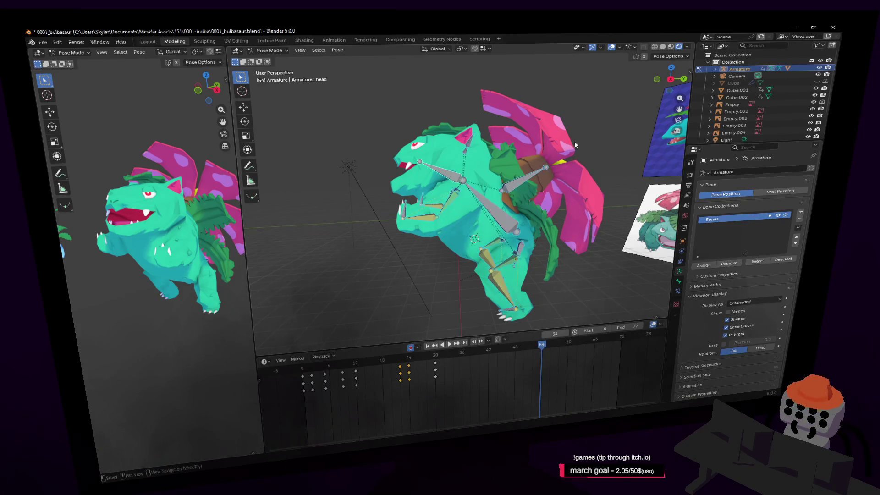
{"action": "key", "text": "alt+r"}
{"action": "key", "text": "i"}
{"action": "left_click_drag", "start_coordinate": [542, 344], "coordinate": [553, 345]}
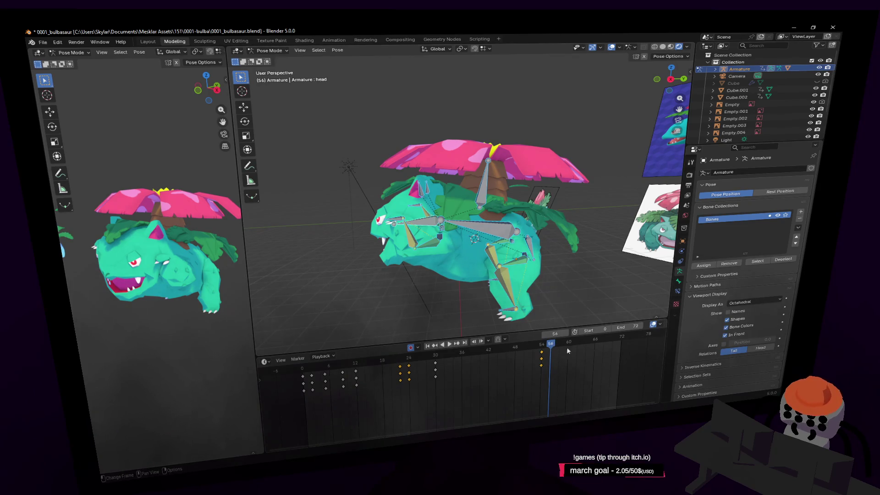
{"action": "key", "text": "Down"}
{"action": "key", "text": "alt+r"}
{"action": "key", "text": "i"}
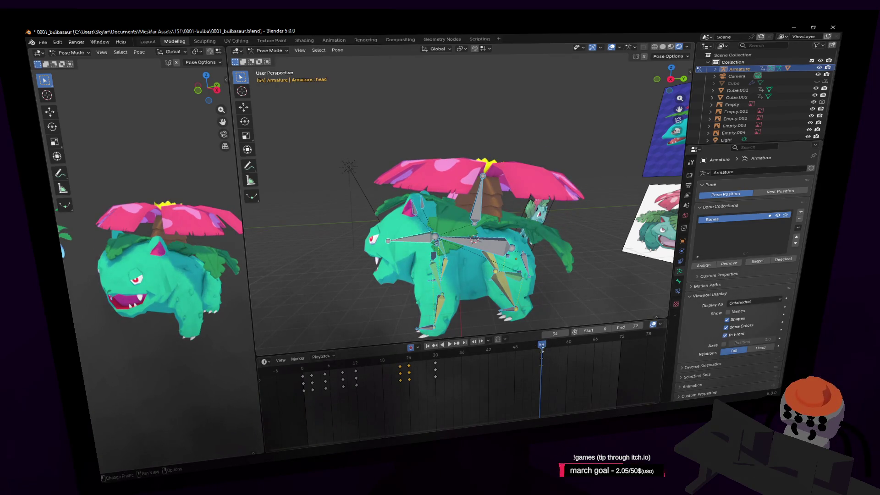
- At frame 58, rotate spine bone Bone.001 and dip the head bone down
{"action": "left_click_drag", "start_coordinate": [544, 345], "coordinate": [560, 343]}
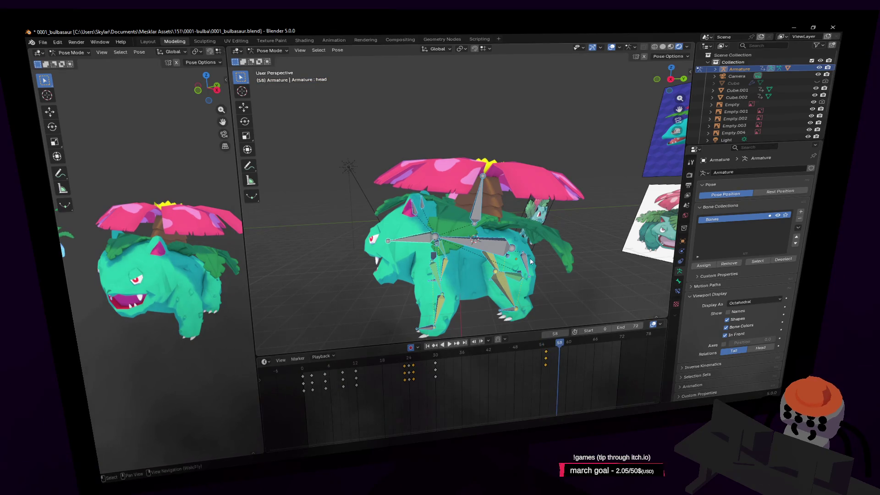
{"action": "mouse_move", "coordinate": [488, 226]}
{"action": "middle_mouse_down"}
{"action": "mouse_move", "coordinate": [502, 225]}
{"action": "mouse_move", "coordinate": [491, 228]}
{"action": "middle_mouse_up"}
{"action": "left_click", "coordinate": [491, 228]}
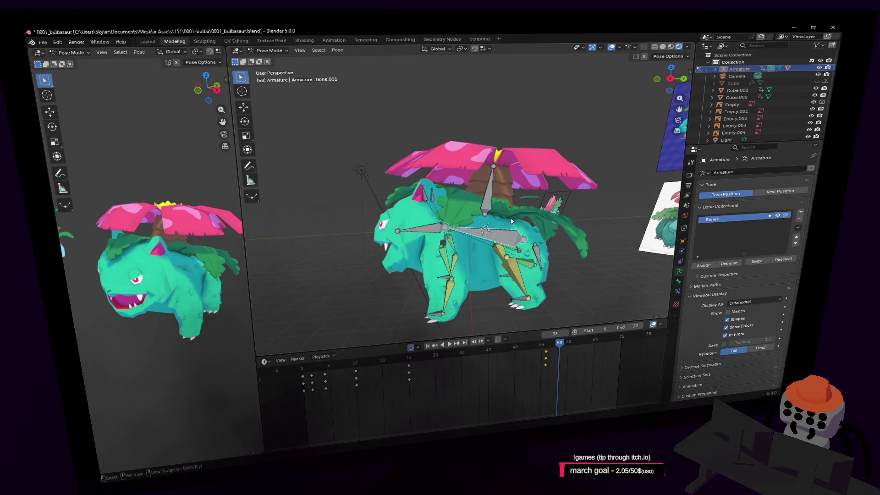
{"action": "key", "text": "r"}
{"action": "left_click", "coordinate": [512, 197]}
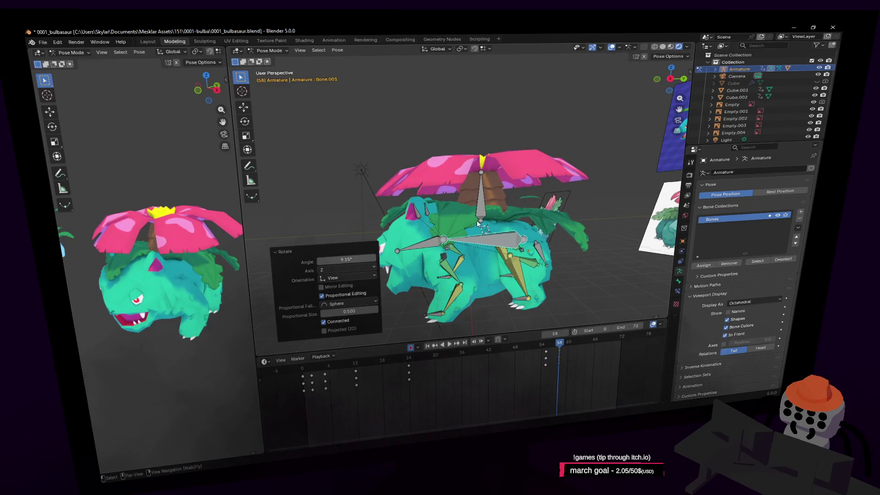
{"action": "left_click", "coordinate": [430, 246]}
{"action": "key", "text": "r"}
{"action": "left_click", "coordinate": [423, 262]}
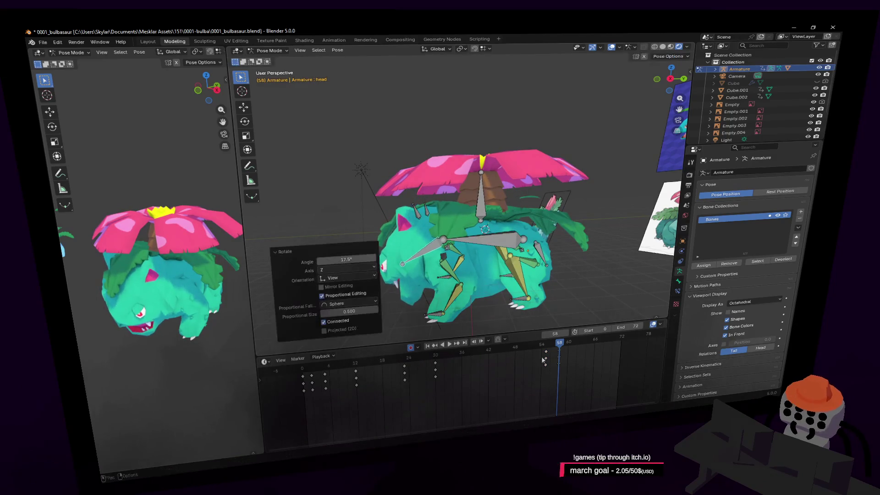
- Keyframe all bones at frame 61, slide those keys slightly earlier, and review playback
{"action": "key", "text": "Right"}
{"action": "key", "text": "Right"}
{"action": "key", "text": "Right"}
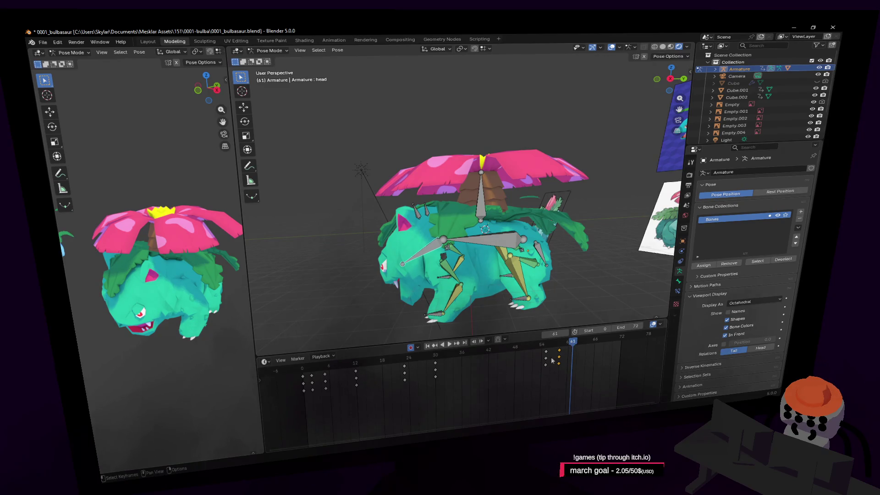
{"action": "key", "text": "a"}
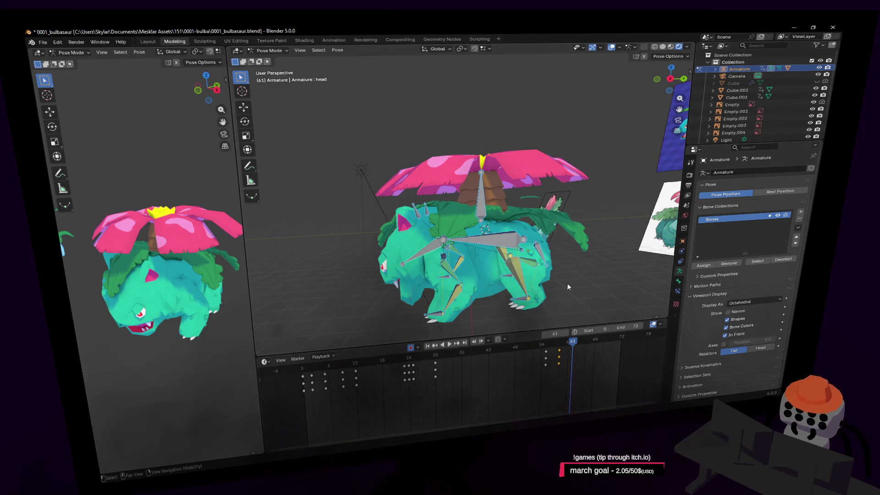
{"action": "key", "text": "i"}
{"action": "left_click_drag", "start_coordinate": [554, 358], "coordinate": [532, 355]}
{"action": "key", "text": "space"}
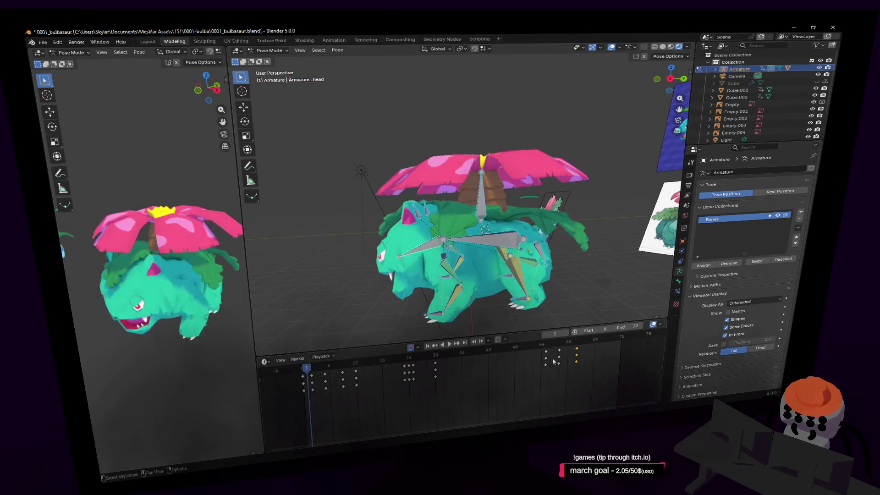
{"action": "key", "text": "g"}
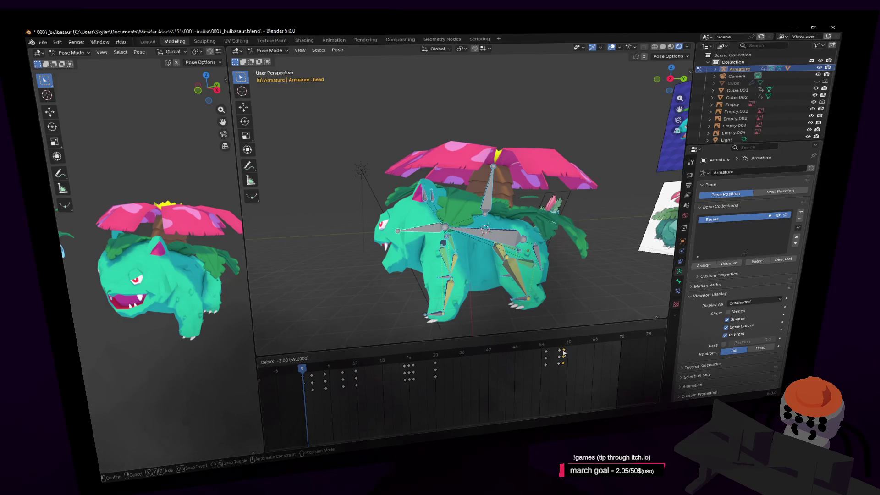
{"action": "key", "text": "space"}
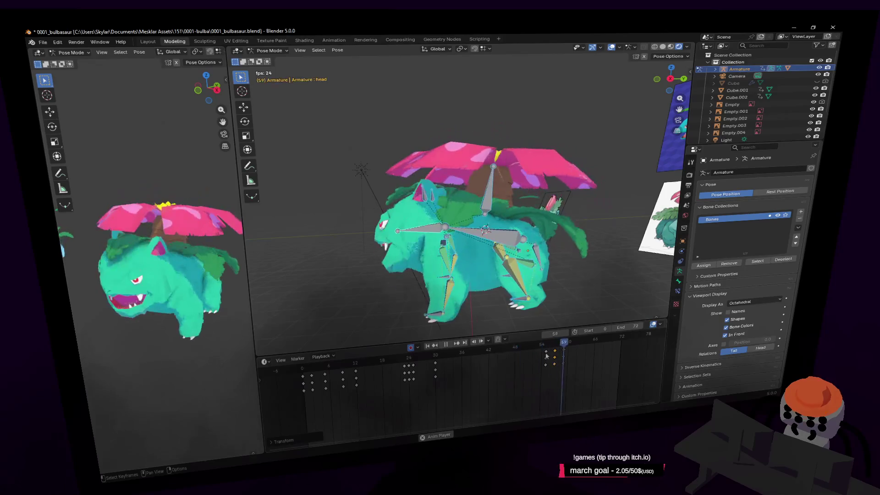
{"action": "key", "text": "space"}
{"action": "mouse_move", "coordinate": [504, 353]}
{"action": "left_mouse_down"}
{"action": "mouse_move", "coordinate": [428, 354]}
{"action": "mouse_move", "coordinate": [464, 356]}
{"action": "mouse_move", "coordinate": [406, 372]}
{"action": "mouse_move", "coordinate": [413, 371]}
{"action": "left_mouse_up"}
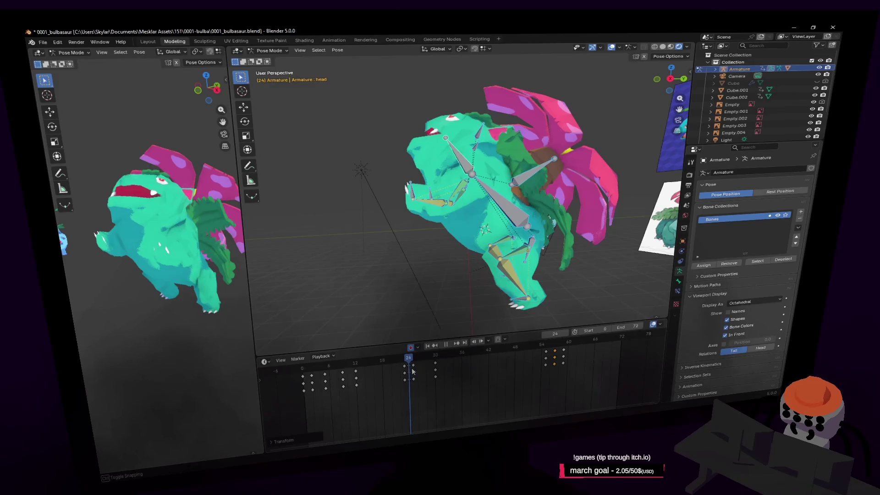
- Undo the extra frame-24 keys and tilt the head bone 31.8° about X at frame 12
{"action": "key", "text": "ctrl+z"}
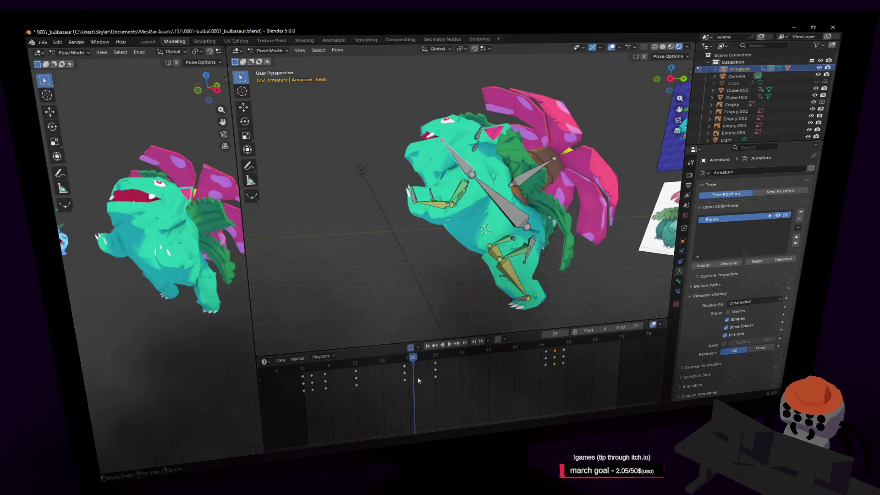
{"action": "key", "text": "space"}
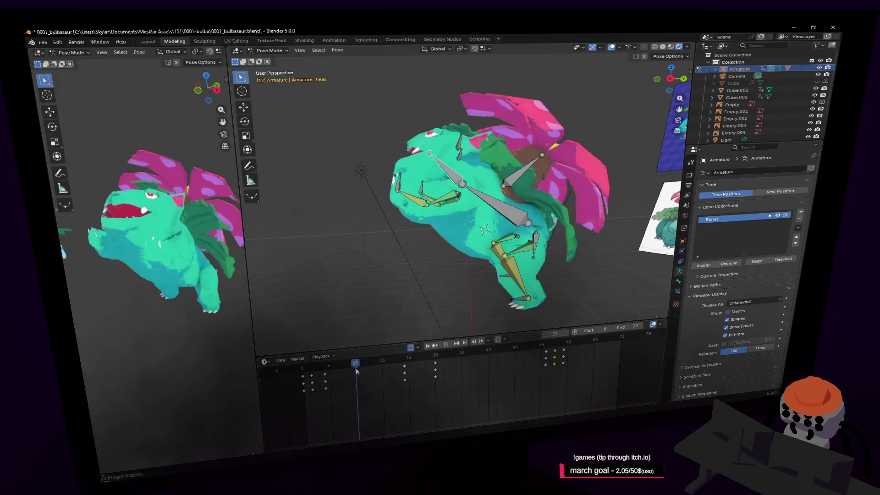
{"action": "key", "text": "space"}
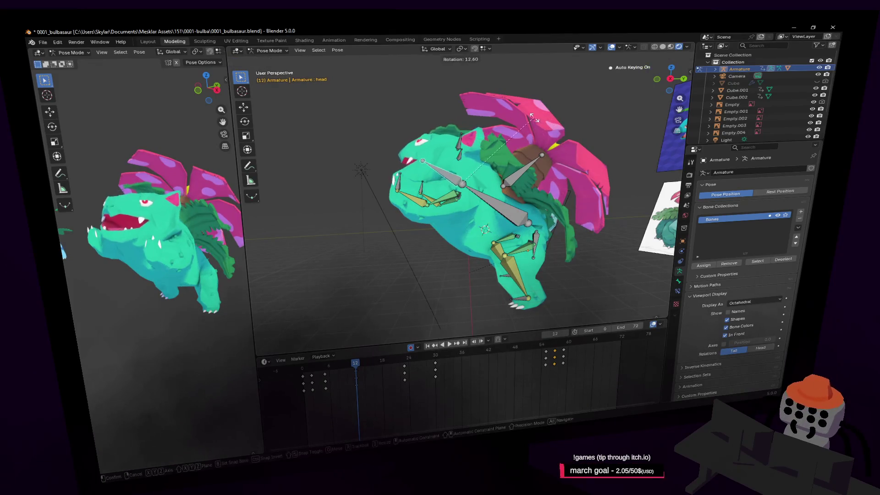
{"action": "key", "text": "r"}
{"action": "key", "text": "x"}
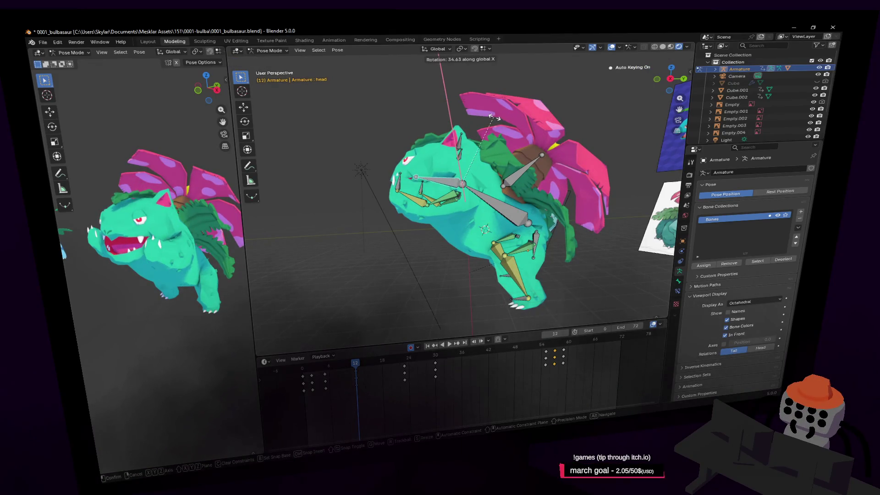
{"action": "left_click", "coordinate": [495, 118]}
- Replay the stomp from frame 1 to check the head tilt, then pick the frontfoot.r bone for retiming
{"action": "key", "text": "shift+grave"}
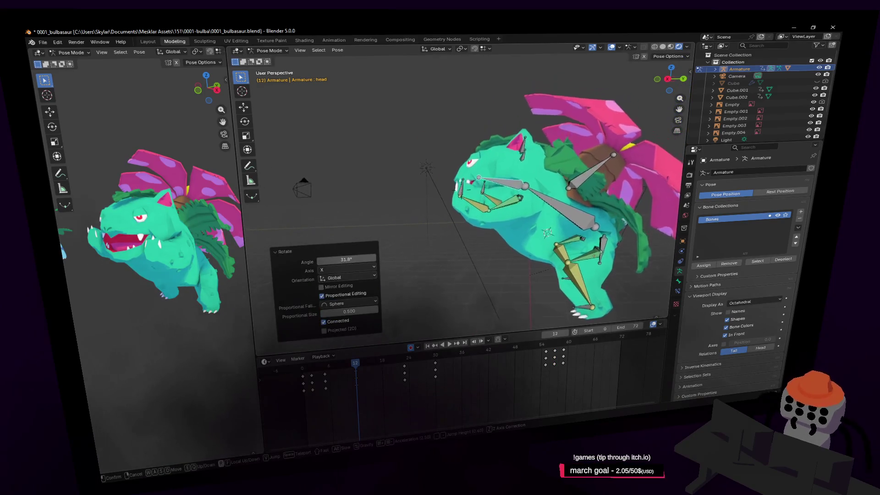
{"action": "left_click", "coordinate": [553, 140]}
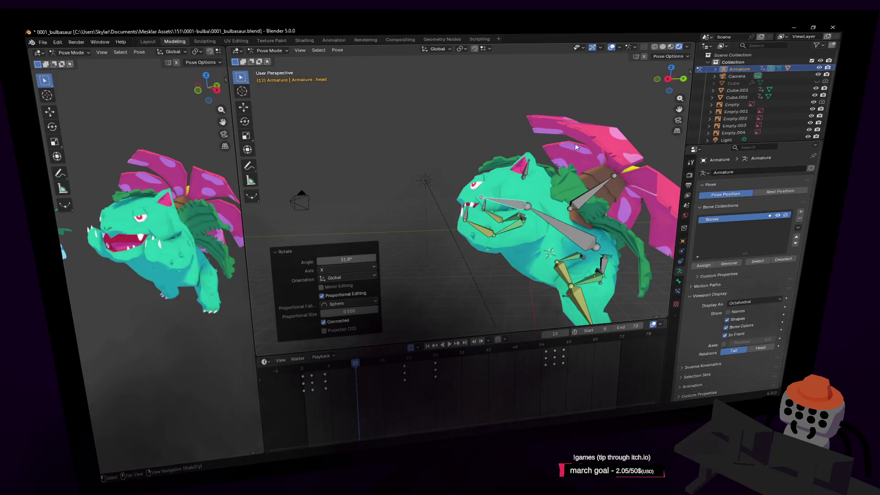
{"action": "middle_click_drag", "start_coordinate": [556, 147], "coordinate": [578, 143]}
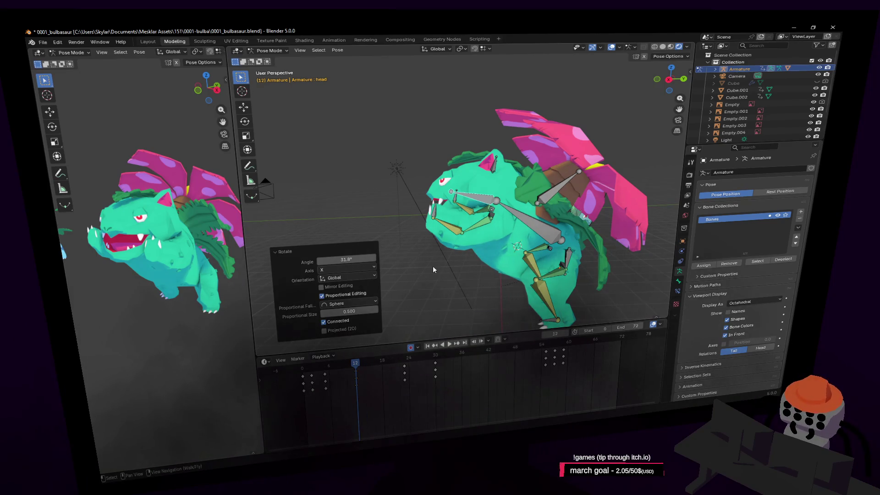
{"action": "mouse_move", "coordinate": [489, 240]}
{"action": "middle_mouse_down"}
{"action": "mouse_move", "coordinate": [472, 242]}
{"action": "mouse_move", "coordinate": [486, 244]}
{"action": "middle_mouse_up"}
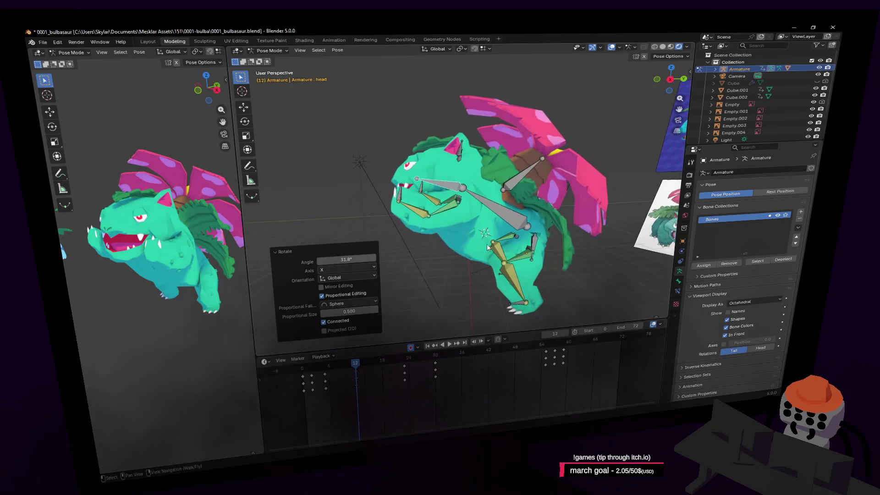
{"action": "mouse_move", "coordinate": [377, 357]}
{"action": "left_mouse_down"}
{"action": "mouse_move", "coordinate": [314, 373]}
{"action": "mouse_move", "coordinate": [358, 372]}
{"action": "left_mouse_up"}
{"action": "key", "text": "space"}
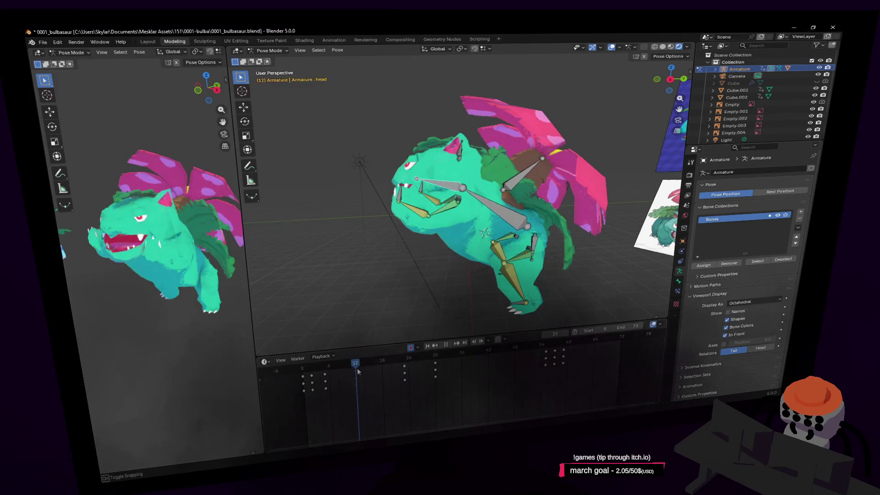
{"action": "key", "text": "space"}
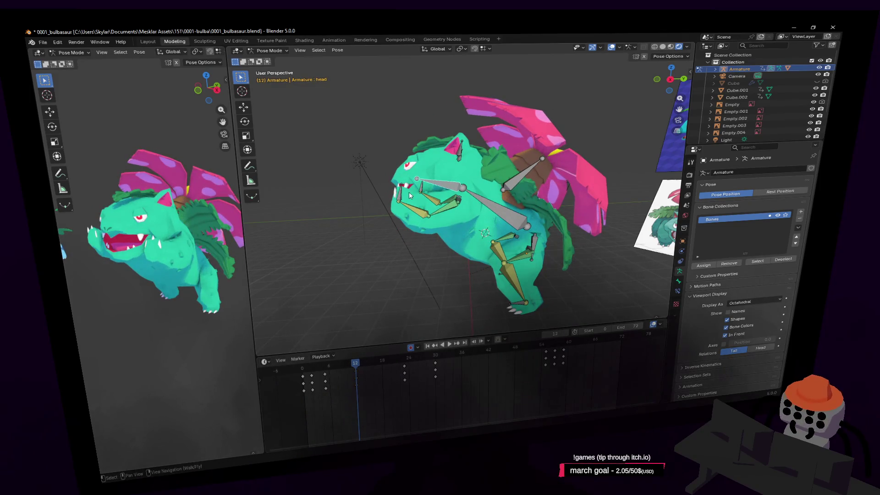
{"action": "left_click", "coordinate": [403, 200]}
{"action": "key", "text": "space"}
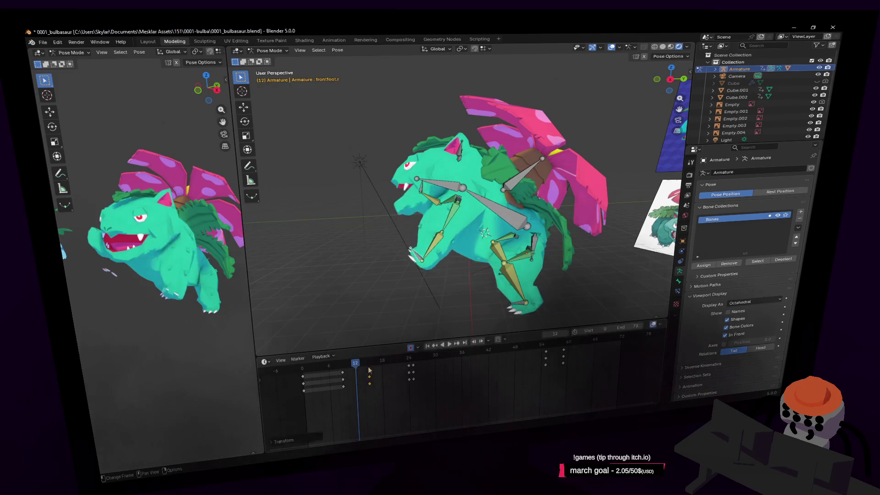
- Slide the frontfoot.r keys earlier to about frame 12, stopping playback at frame 14
{"action": "mouse_move", "coordinate": [369, 385]}
{"action": "left_mouse_down"}
{"action": "mouse_move", "coordinate": [361, 363]}
{"action": "mouse_move", "coordinate": [351, 371]}
{"action": "left_mouse_up"}
{"action": "key", "text": "space"}
{"action": "key", "text": "bracketleft"}
{"action": "key", "text": "space"}
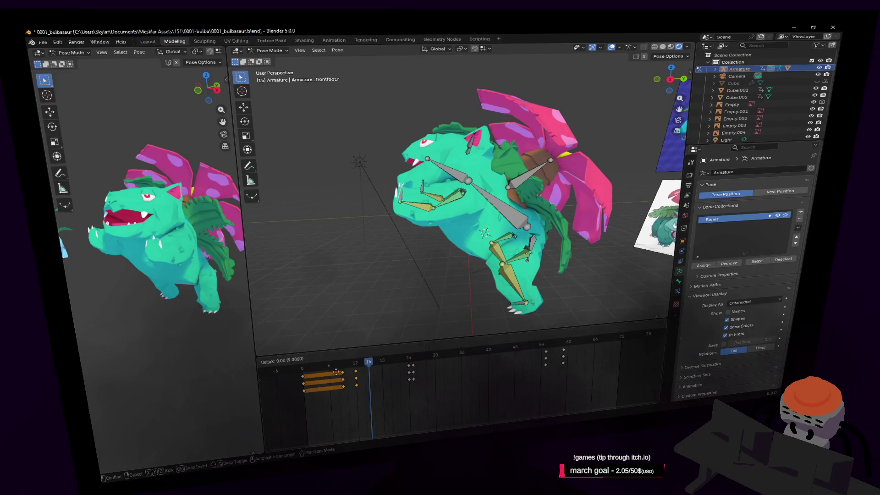
{"action": "key", "text": "g"}
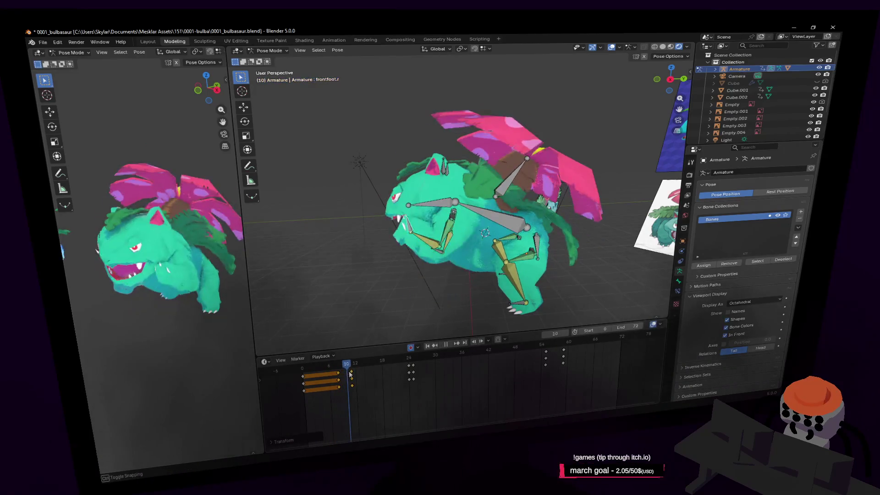
{"action": "left_click", "coordinate": [360, 376]}
{"action": "key", "text": "space"}
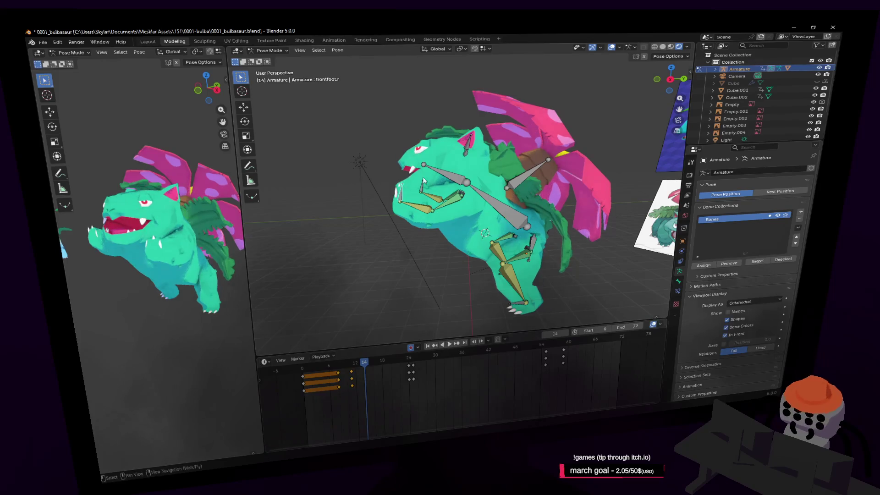
- At frame 14, reposition the front foot and move frontfoot.r.001, rotating it 26.9°
{"action": "key", "text": "g"}
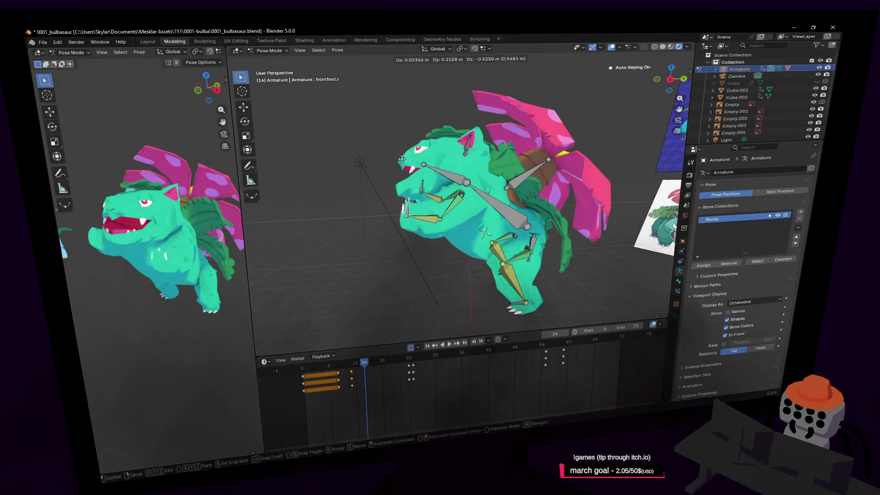
{"action": "left_click", "coordinate": [400, 156]}
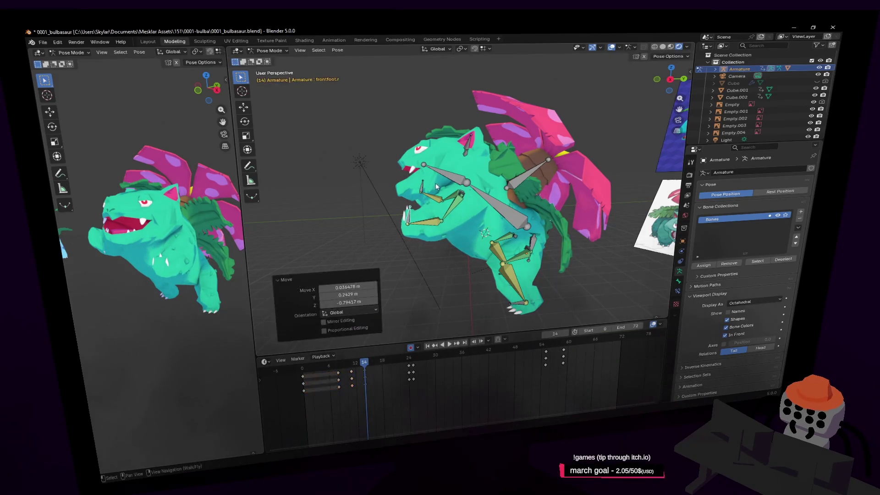
{"action": "key", "text": "shift+grave"}
{"action": "key", "text": "w"}
{"action": "left_click", "coordinate": [414, 223]}
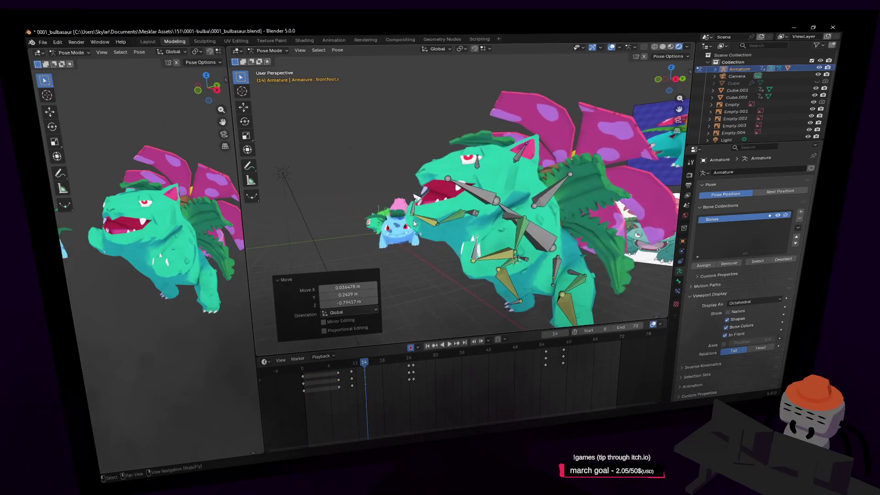
{"action": "left_click", "coordinate": [452, 213]}
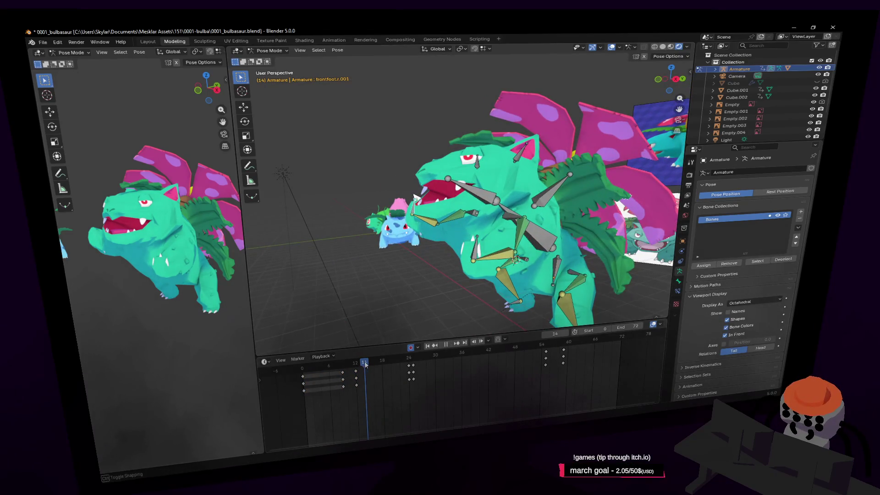
{"action": "key", "text": "g"}
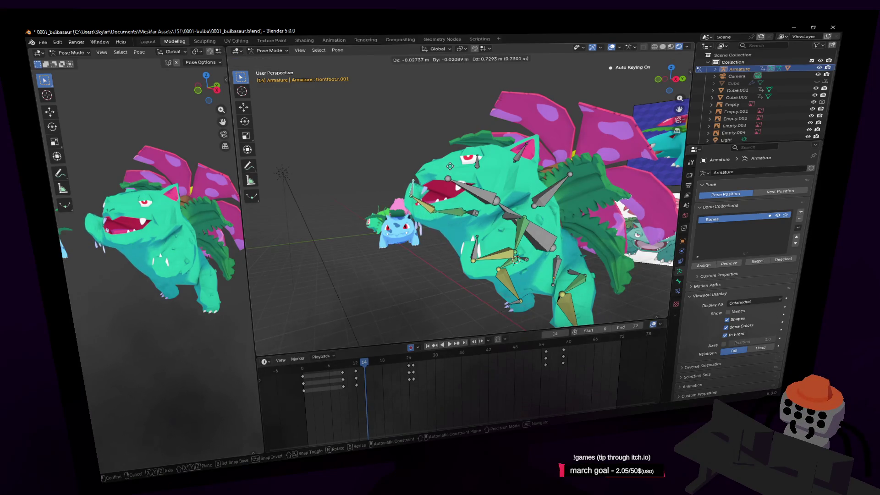
{"action": "left_click", "coordinate": [455, 186]}
{"action": "key", "text": "r"}
{"action": "left_click", "coordinate": [439, 128]}
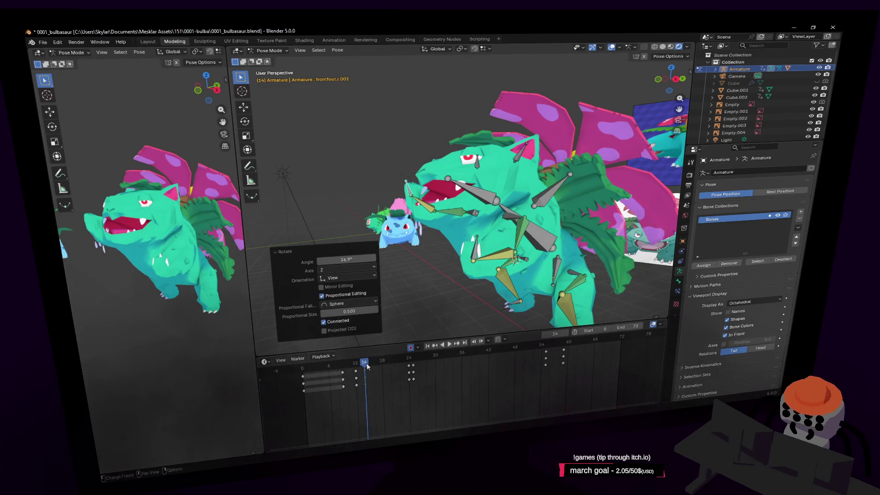
- At frame 19, move the foot bone and lift frontfoot.r up and back
{"action": "left_click_drag", "start_coordinate": [366, 365], "coordinate": [388, 369]}
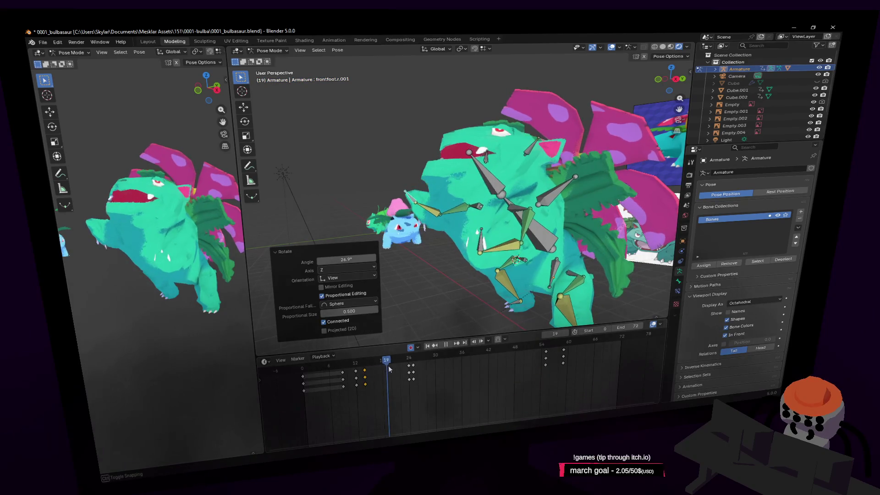
{"action": "key", "text": "g"}
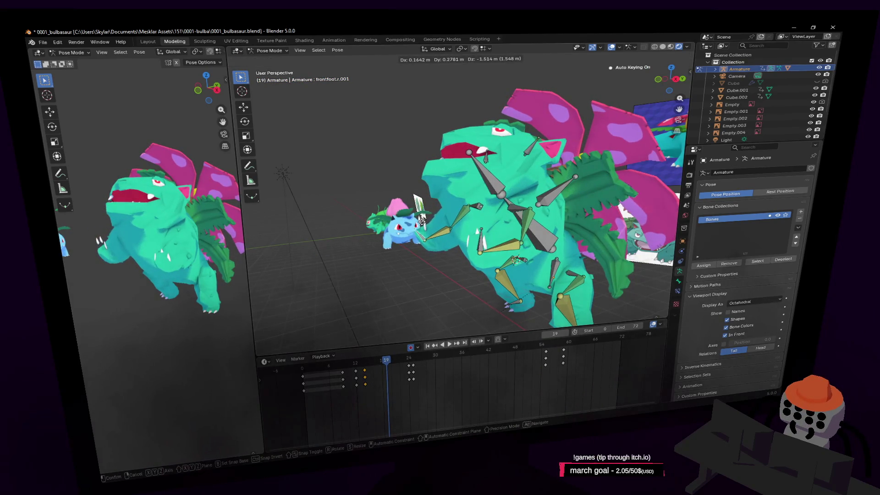
{"action": "left_click", "coordinate": [424, 222]}
{"action": "left_click", "coordinate": [508, 255]}
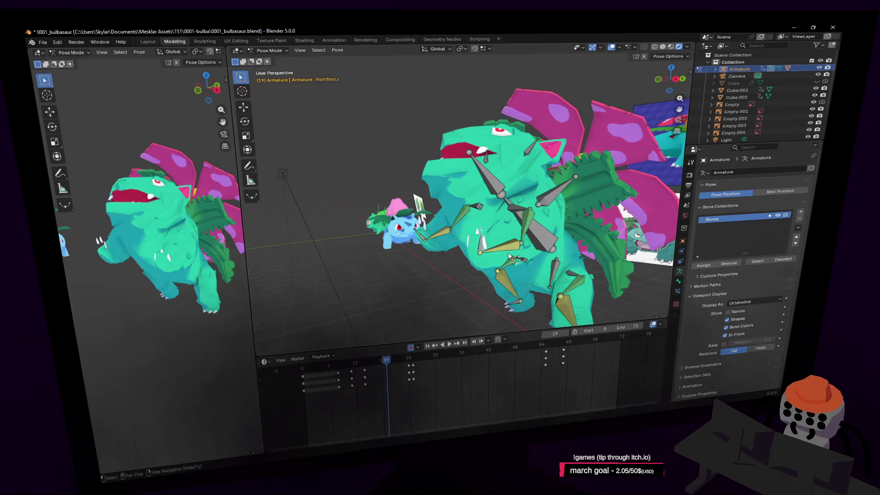
{"action": "key", "text": "g"}
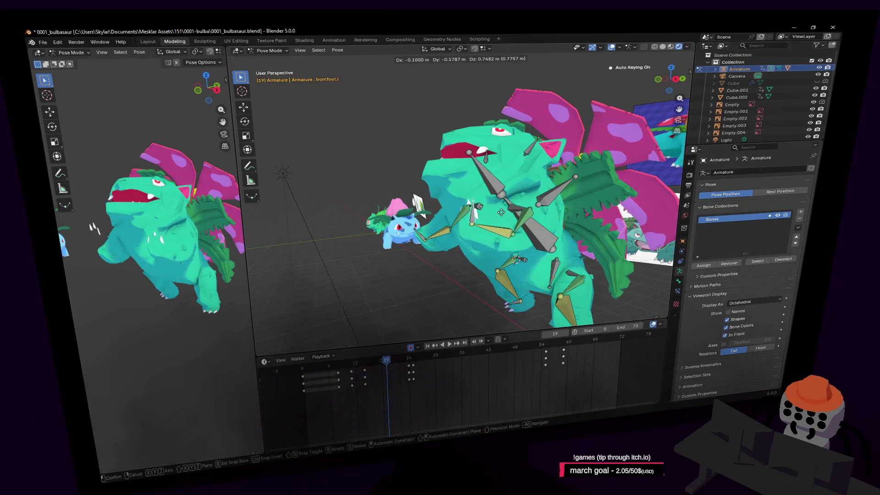
{"action": "left_click", "coordinate": [499, 207]}
- Preview the stomp from the first frame, scrubbing around frames 14–15
{"action": "key", "text": "space"}
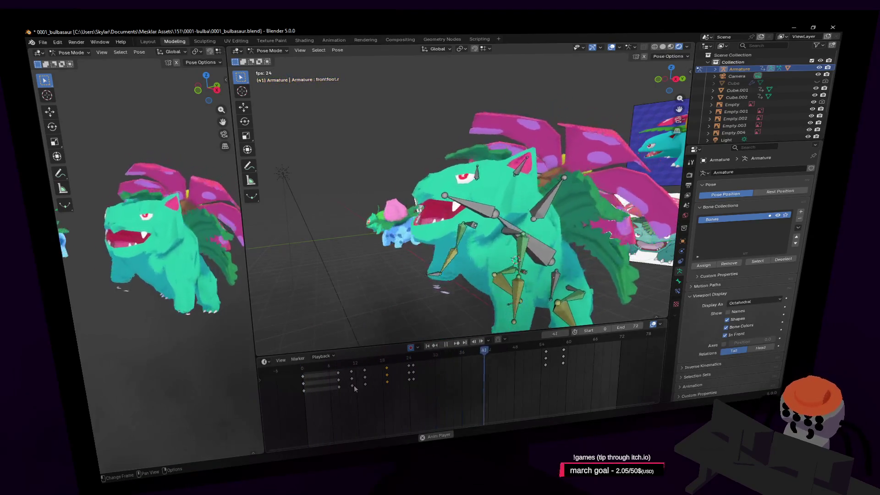
{"action": "key", "text": "space"}
{"action": "key", "text": "shift+Left"}
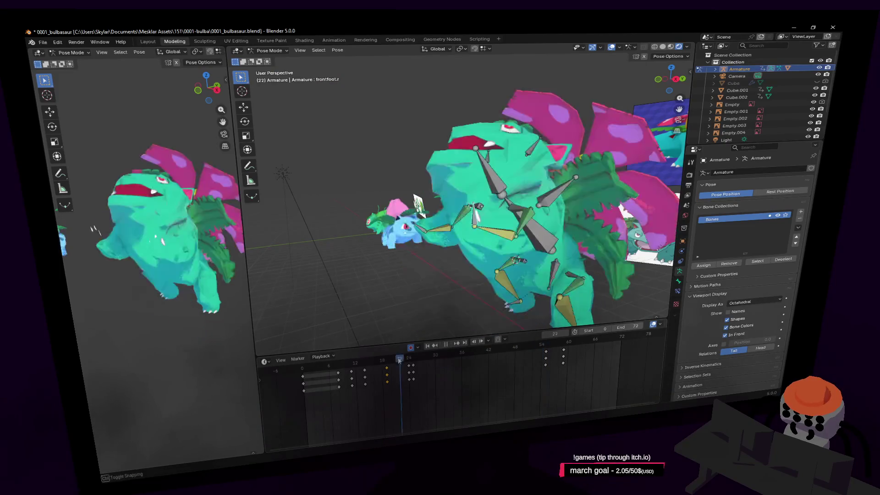
{"action": "mouse_move", "coordinate": [316, 379]}
{"action": "left_mouse_down"}
{"action": "mouse_move", "coordinate": [406, 378]}
{"action": "mouse_move", "coordinate": [376, 380]}
{"action": "left_mouse_up"}
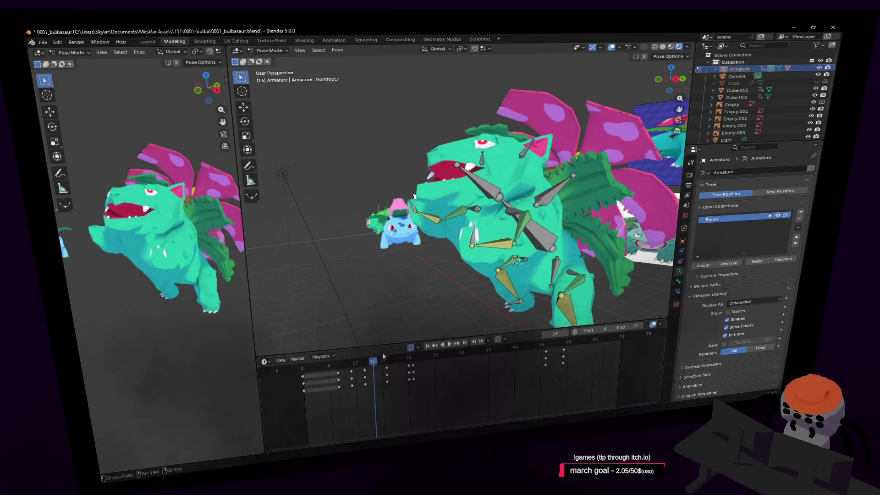
{"action": "key", "text": "shift+grave"}
{"action": "left_click", "coordinate": [436, 237]}
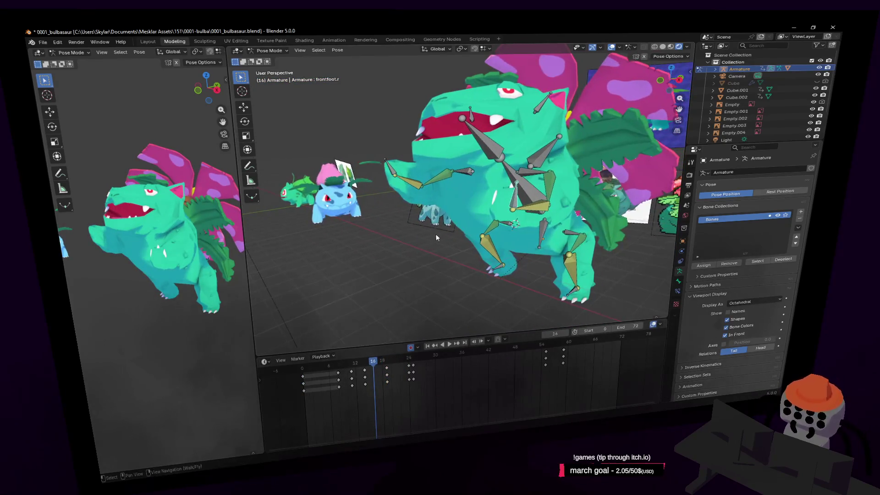
{"action": "key", "text": "space"}
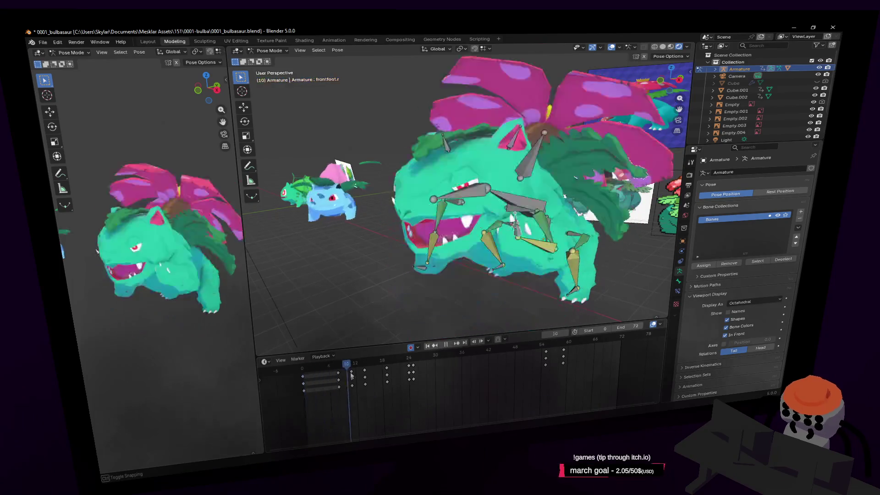
{"action": "left_click_drag", "start_coordinate": [304, 381], "coordinate": [365, 374]}
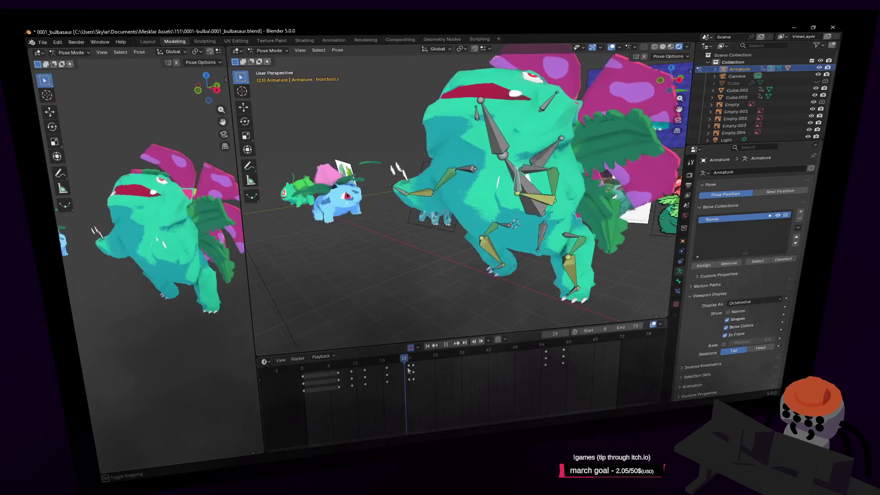
{"action": "key", "text": "Escape"}
{"action": "key", "text": "shift+grave"}
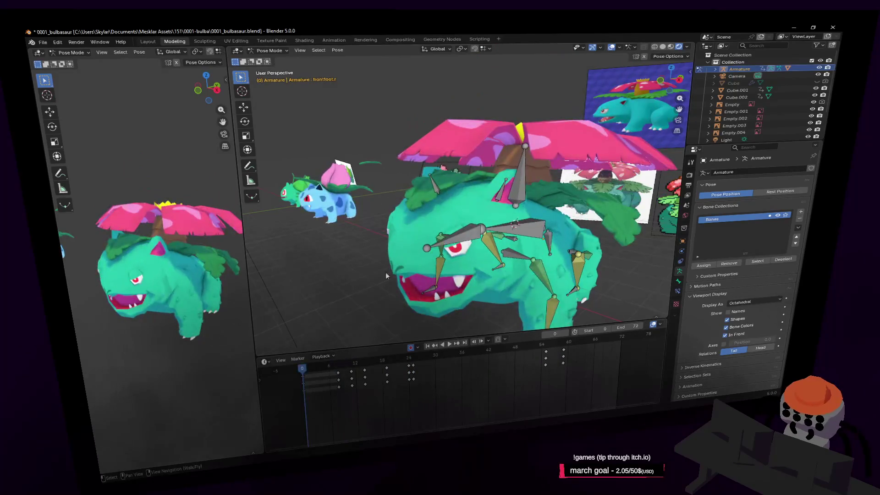
{"action": "key", "text": "w"}
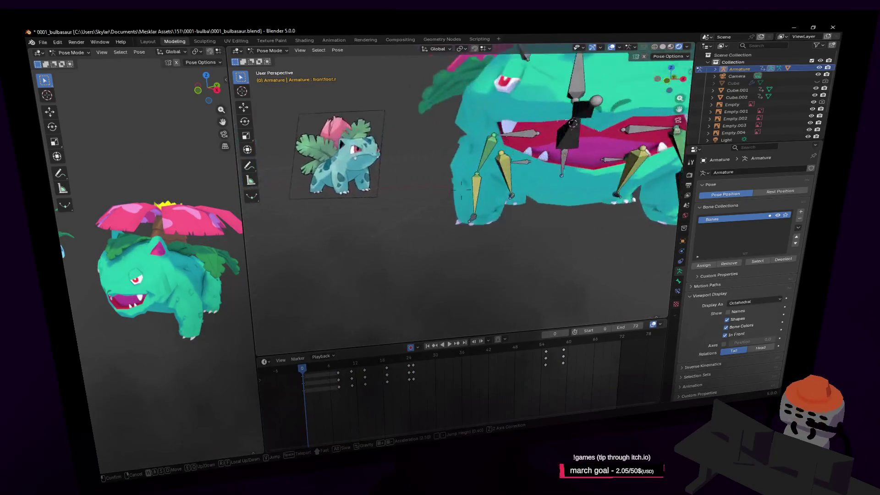
- Move the view in close to the legs and bones, then save the file
{"action": "key", "text": "s"}
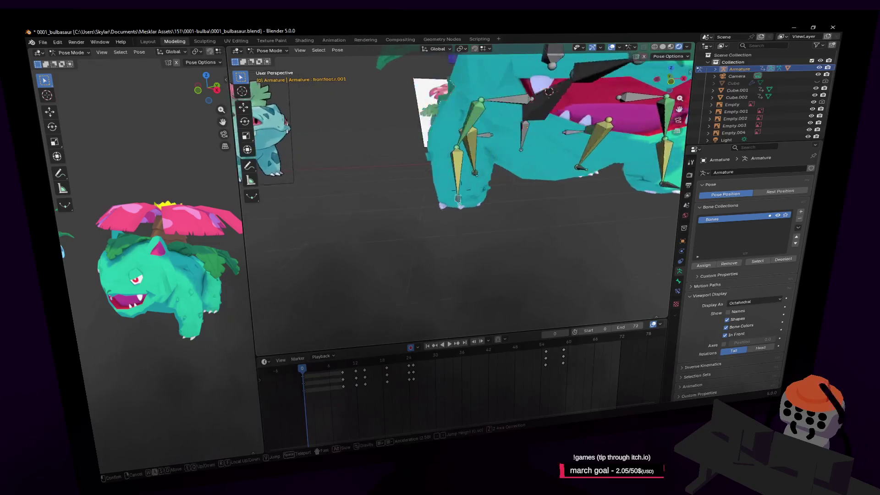
{"action": "left_click", "coordinate": [477, 228]}
{"action": "key", "text": "shift+grave"}
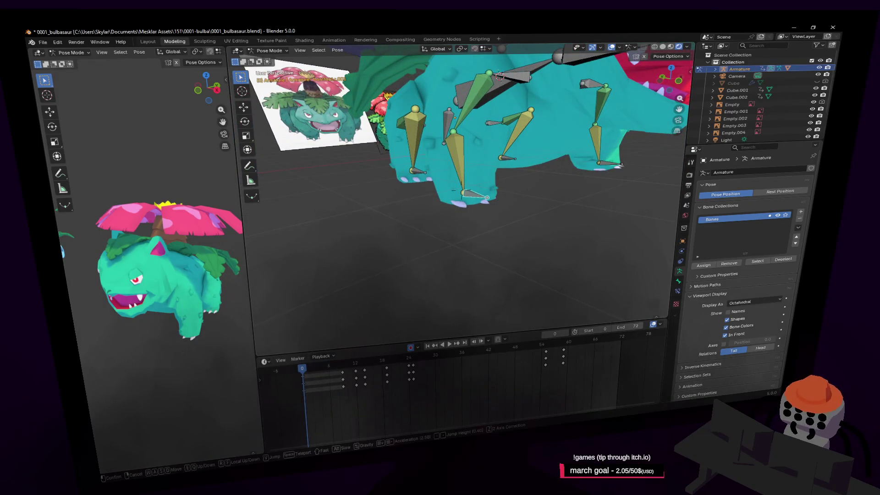
{"action": "key", "text": "w"}
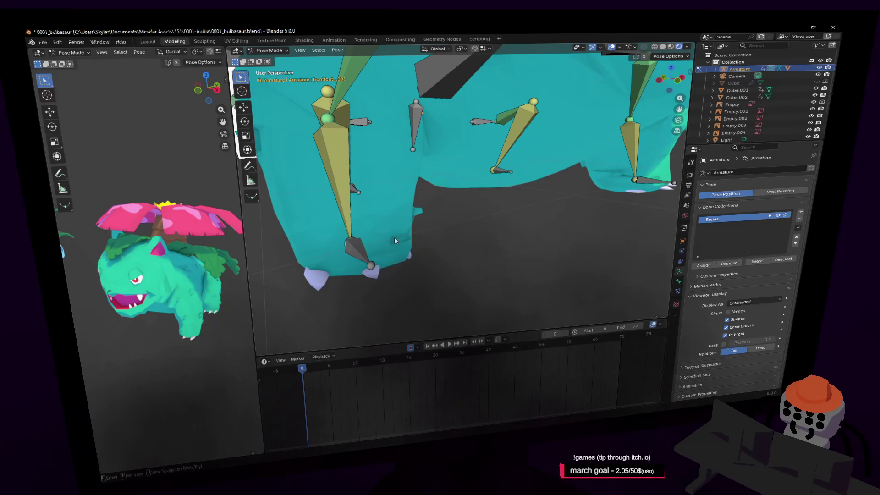
{"action": "left_click", "coordinate": [468, 258]}
{"action": "left_click", "coordinate": [270, 41]}
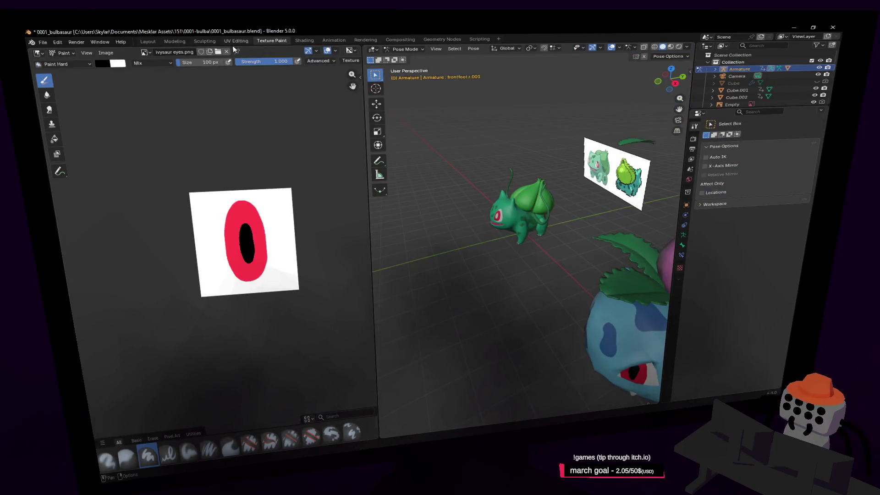
{"action": "left_click", "coordinate": [175, 41]}
{"action": "key", "text": "ctrl+s"}
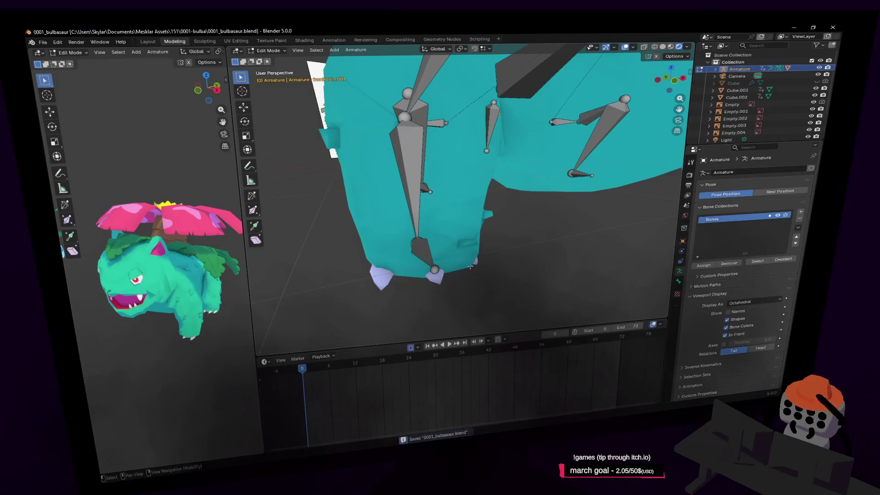
- Assign the claw piece under the foot to the frontfoot.r vertex group in the body mesh
{"action": "left_click", "coordinate": [268, 50]}
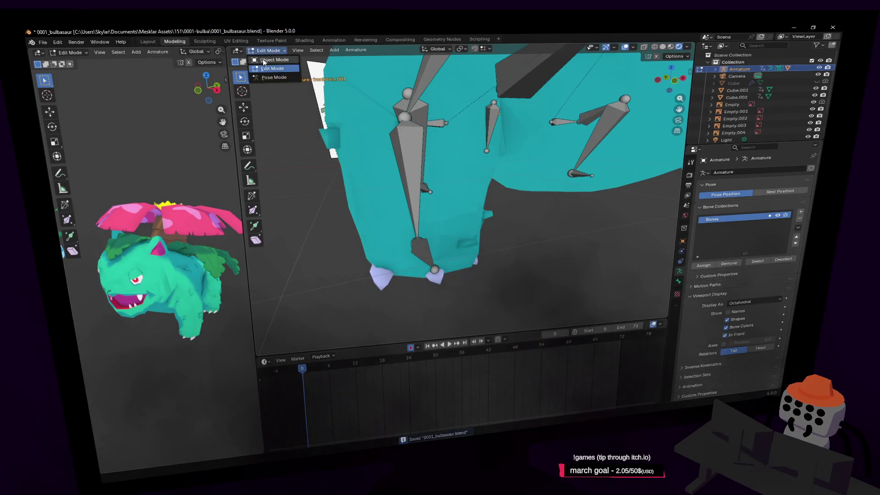
{"action": "left_click", "coordinate": [266, 60]}
{"action": "left_click", "coordinate": [468, 250]}
{"action": "middle_click_drag", "start_coordinate": [491, 268], "coordinate": [413, 184]}
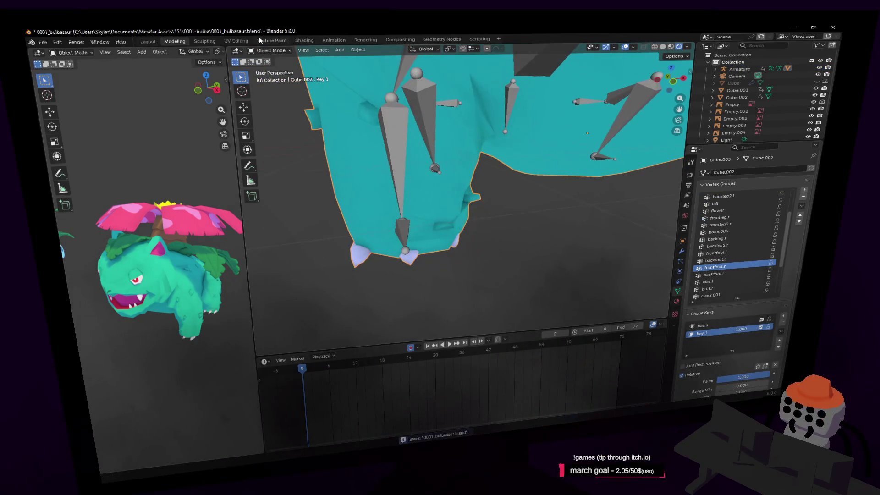
{"action": "left_click", "coordinate": [269, 51]}
{"action": "left_click", "coordinate": [274, 69]}
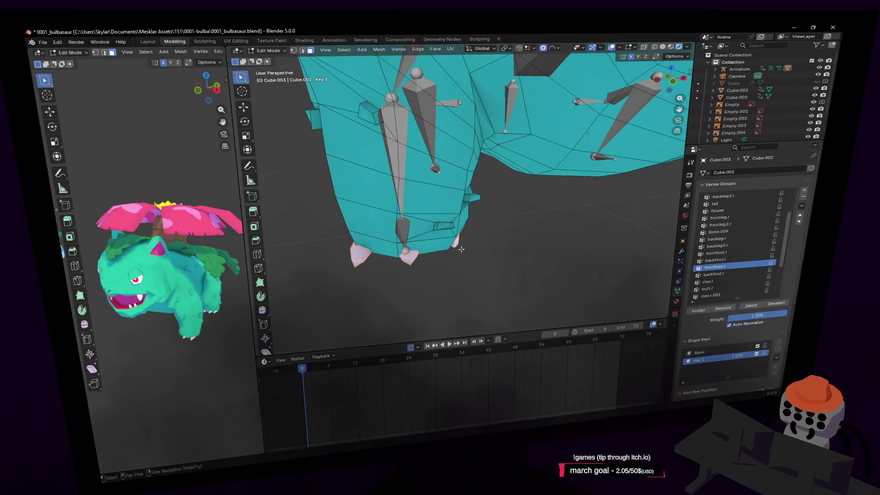
{"action": "key", "text": "l"}
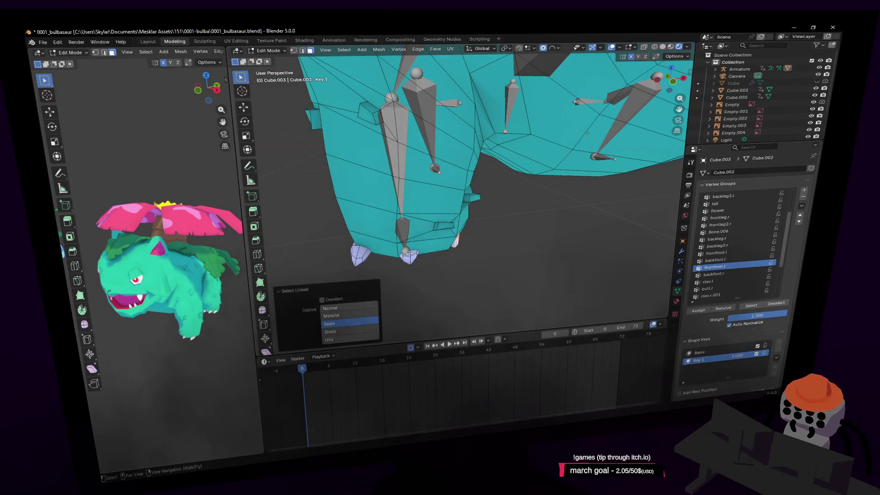
{"action": "middle_click_drag", "start_coordinate": [387, 269], "coordinate": [397, 266]}
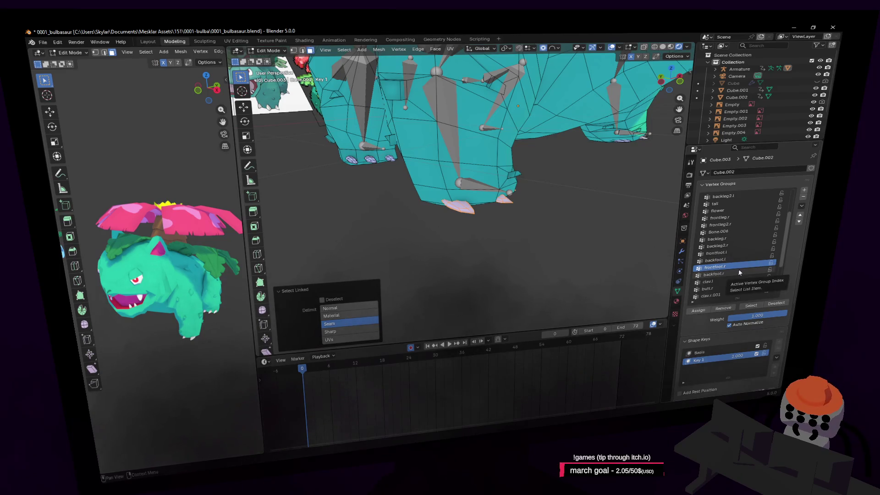
{"action": "left_click", "coordinate": [699, 312]}
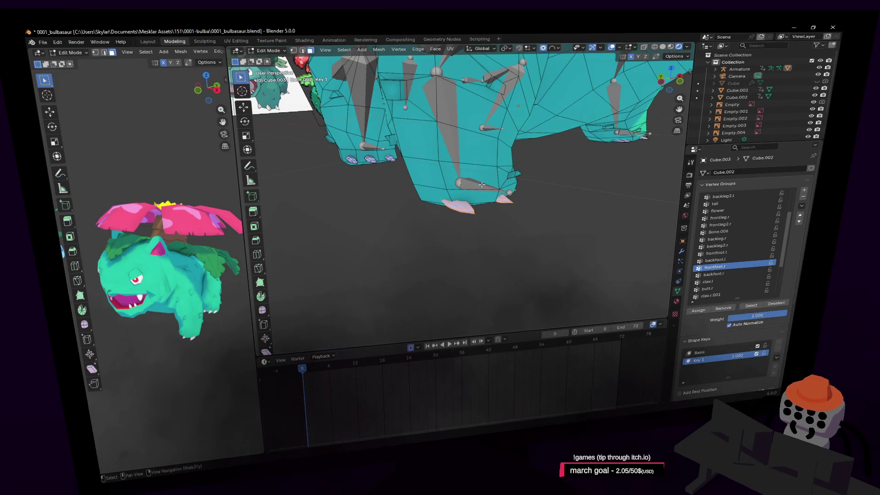
- Return the body to Object Mode and scrub the stomp to frame 45
{"action": "key", "text": "shift+grave"}
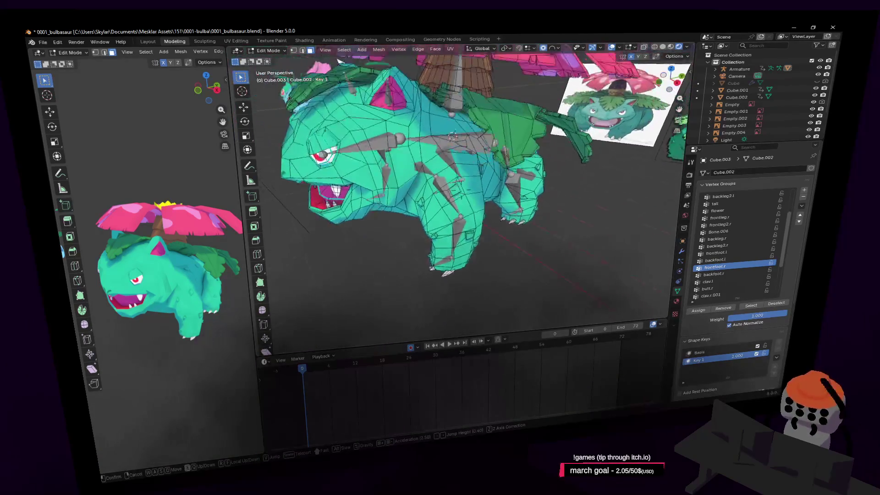
{"action": "left_click", "coordinate": [500, 188]}
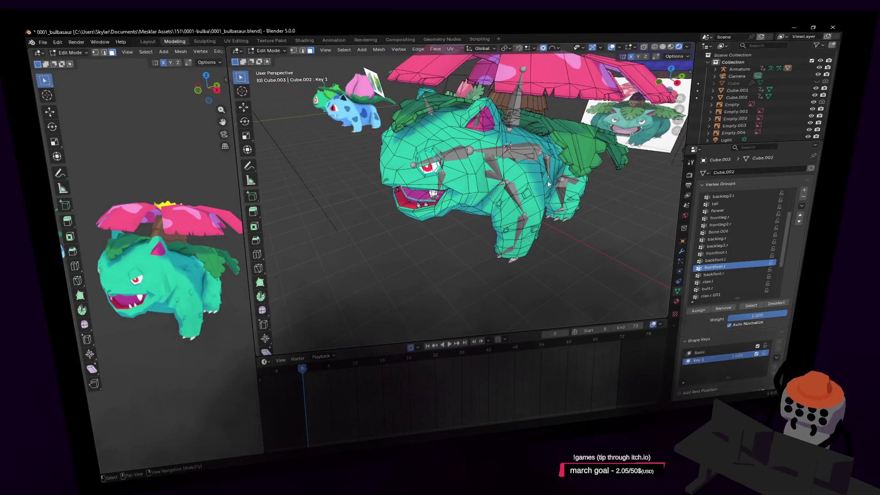
{"action": "key", "text": "Tab"}
{"action": "mouse_move", "coordinate": [324, 373]}
{"action": "left_mouse_down"}
{"action": "mouse_move", "coordinate": [321, 364]}
{"action": "mouse_move", "coordinate": [533, 360]}
{"action": "mouse_move", "coordinate": [502, 362]}
{"action": "left_mouse_up"}
{"action": "key", "text": "shift+grave"}
{"action": "key", "text": "w"}
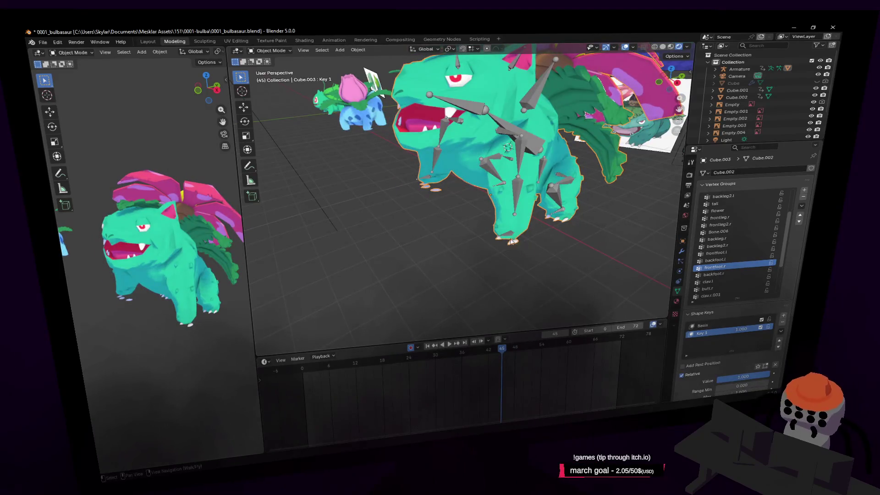
- Select the Armature, put it in Pose Mode, and show the Bone tab transforms
{"action": "left_click", "coordinate": [519, 251]}
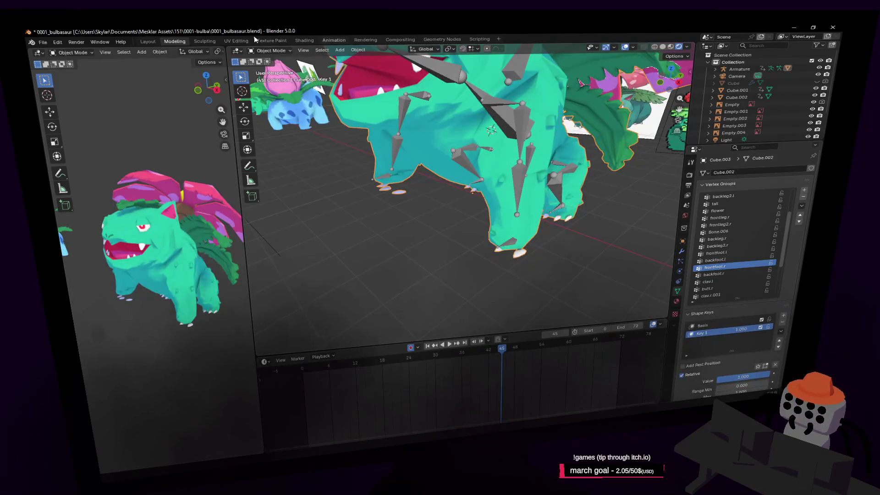
{"action": "left_click", "coordinate": [270, 51]}
{"action": "left_click", "coordinate": [274, 60]}
{"action": "left_click", "coordinate": [519, 191]}
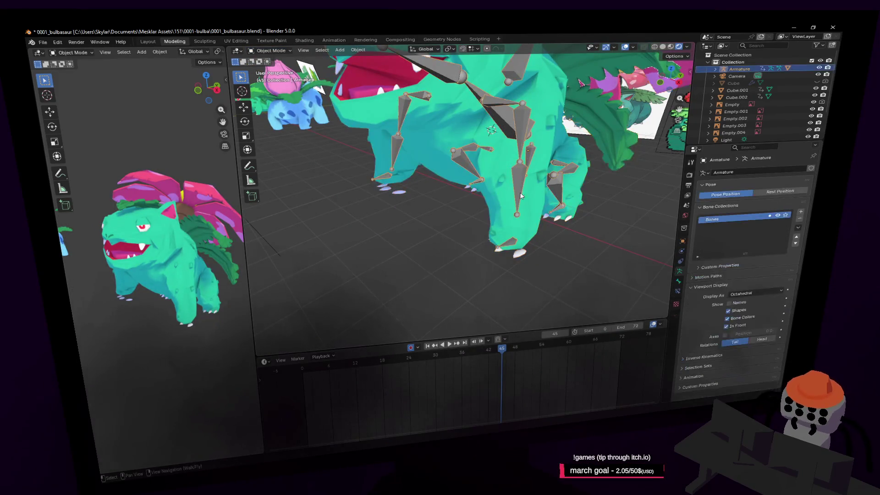
{"action": "left_click", "coordinate": [274, 52]}
{"action": "left_click", "coordinate": [274, 77]}
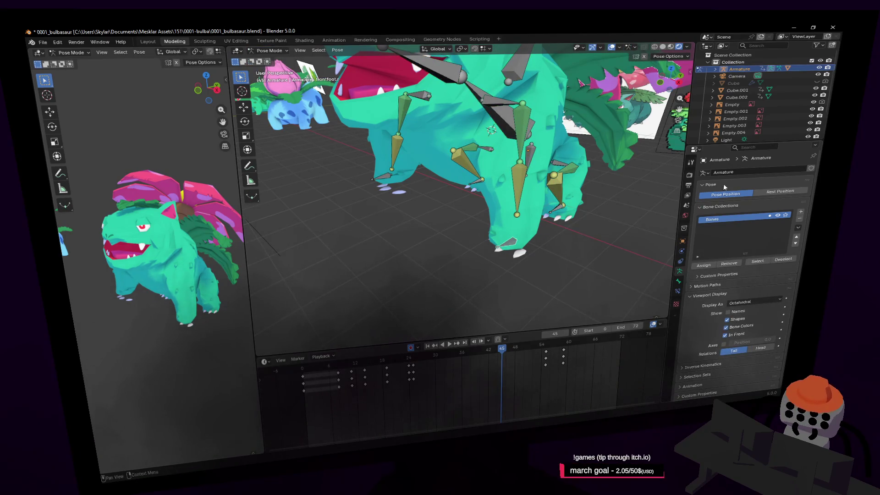
{"action": "left_click", "coordinate": [680, 280]}
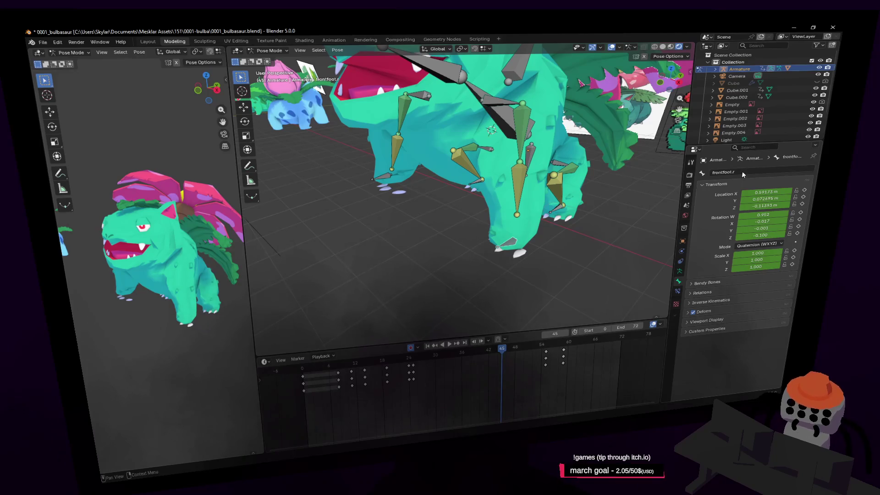
- Inspect backfoot.r, backfoot.r.001, frontfoot.r.001, Bone.001, frontleg.r.001, clav.r.001 and frontleg2.r.001 bones
{"action": "left_click", "coordinate": [524, 202]}
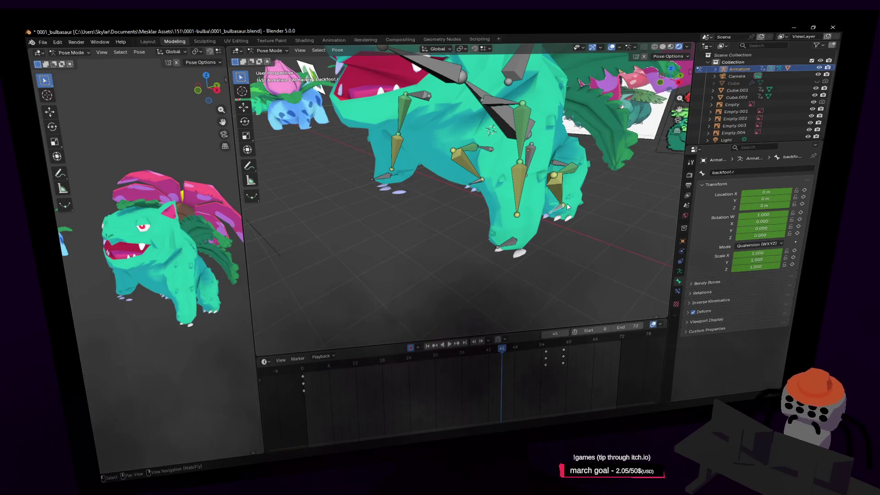
{"action": "middle_click_drag", "start_coordinate": [568, 206], "coordinate": [495, 194]}
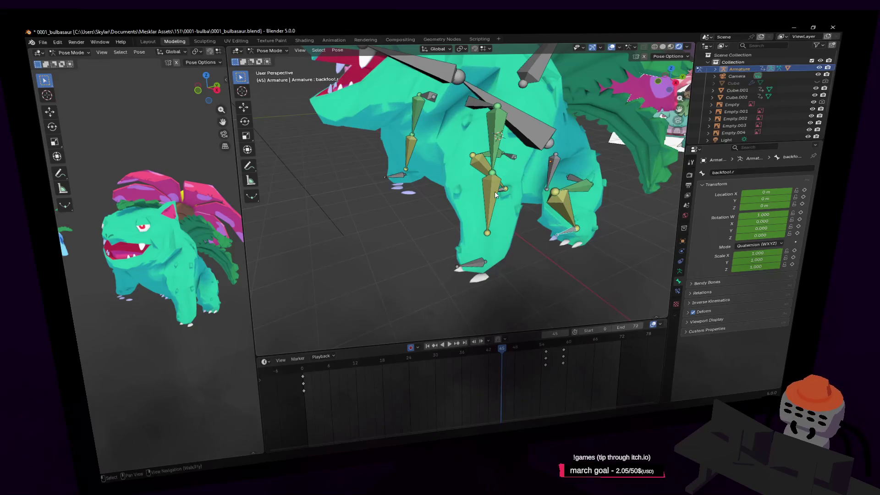
{"action": "left_click", "coordinate": [532, 197]}
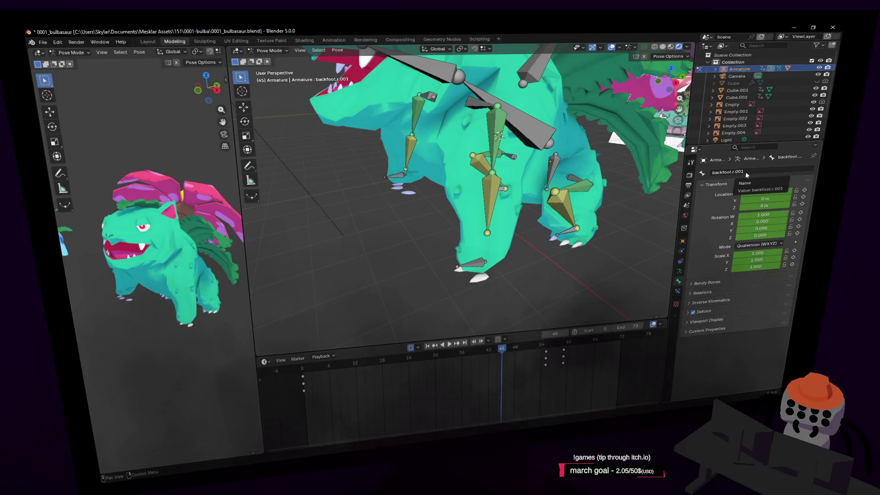
{"action": "left_click", "coordinate": [401, 179]}
{"action": "key", "text": "shift+grave"}
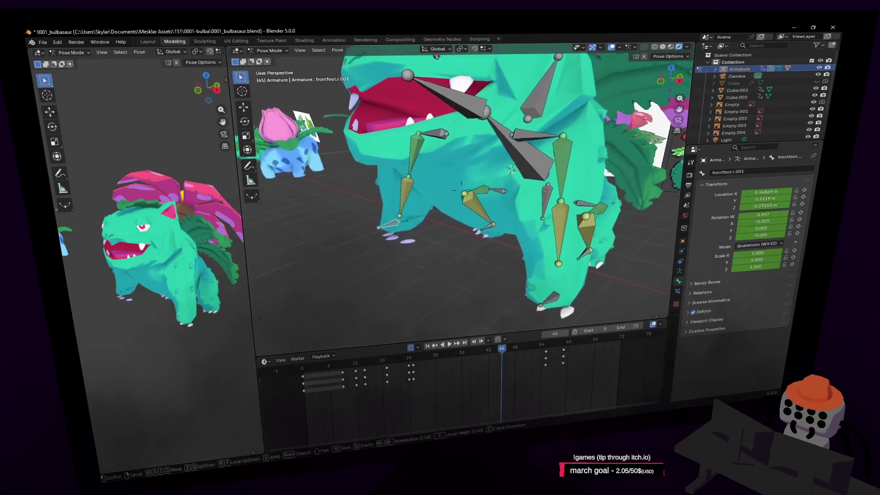
{"action": "left_click", "coordinate": [446, 182]}
{"action": "left_click", "coordinate": [513, 181]}
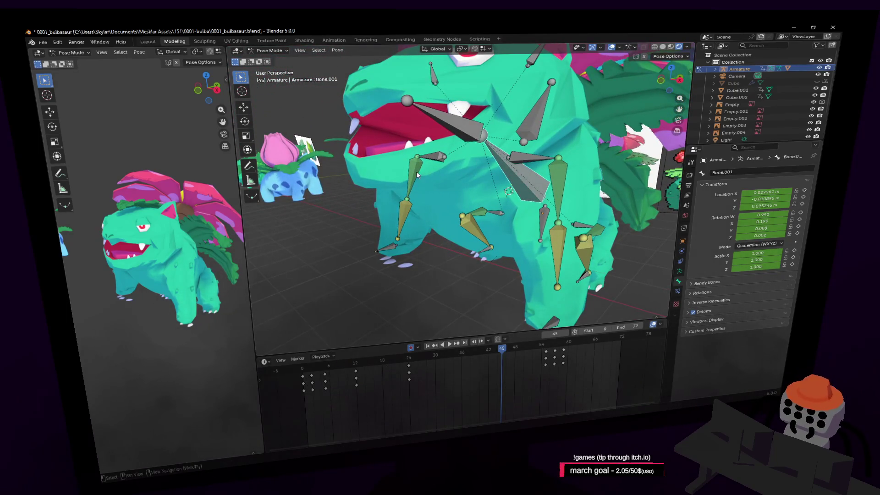
{"action": "left_click", "coordinate": [465, 129]}
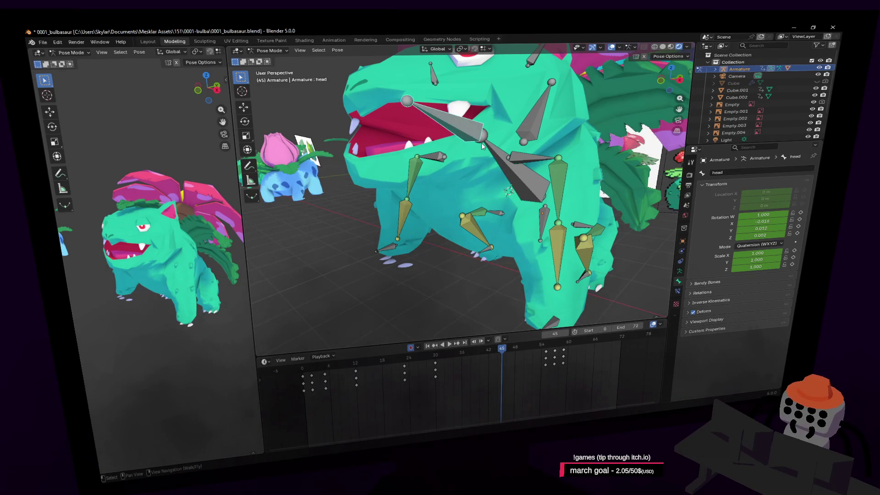
{"action": "left_click", "coordinate": [437, 157]}
{"action": "left_click", "coordinate": [442, 158]}
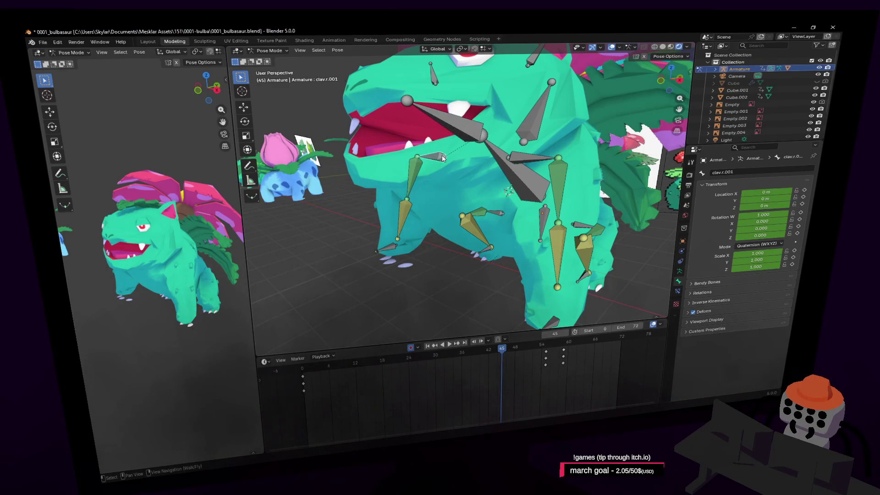
{"action": "left_click", "coordinate": [400, 215]}
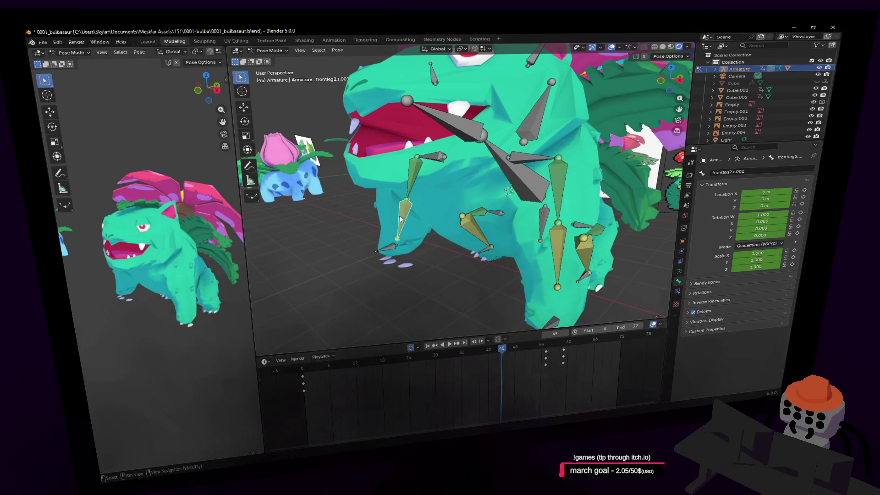
- Switch the armature into Edit Mode to view the bones at their rest layout
{"action": "key", "text": "shift+grave"}
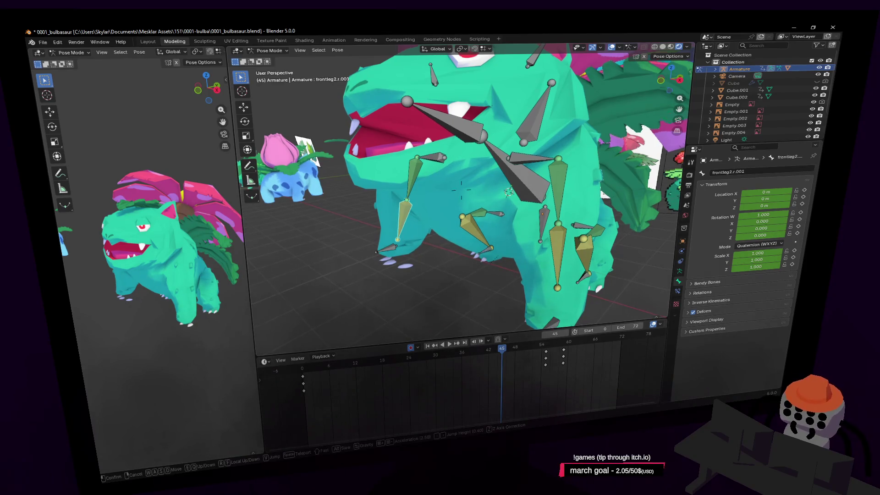
{"action": "left_click", "coordinate": [484, 249]}
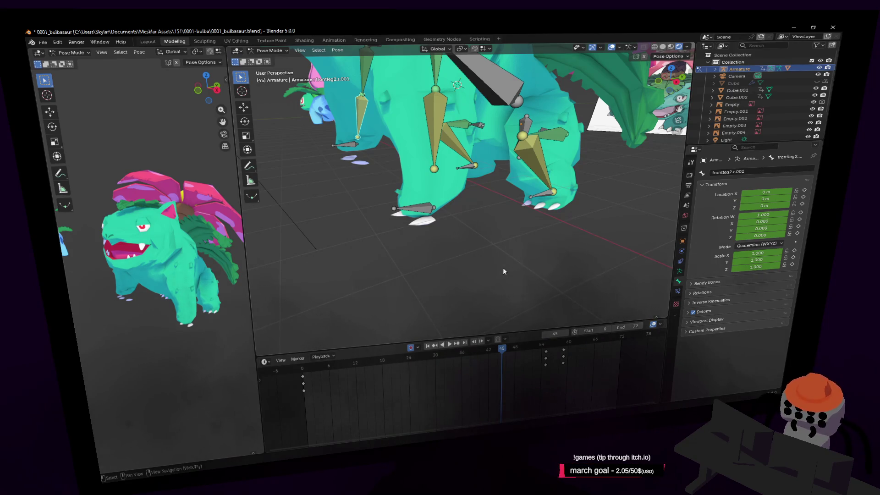
{"action": "middle_click_drag", "start_coordinate": [505, 238], "coordinate": [510, 232]}
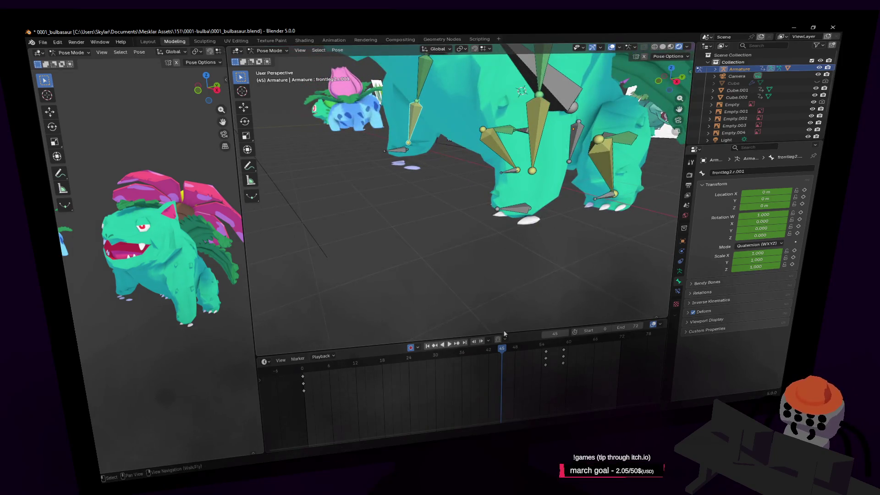
{"action": "key", "text": "Tab"}
{"action": "middle_click_drag", "start_coordinate": [492, 188], "coordinate": [458, 198]}
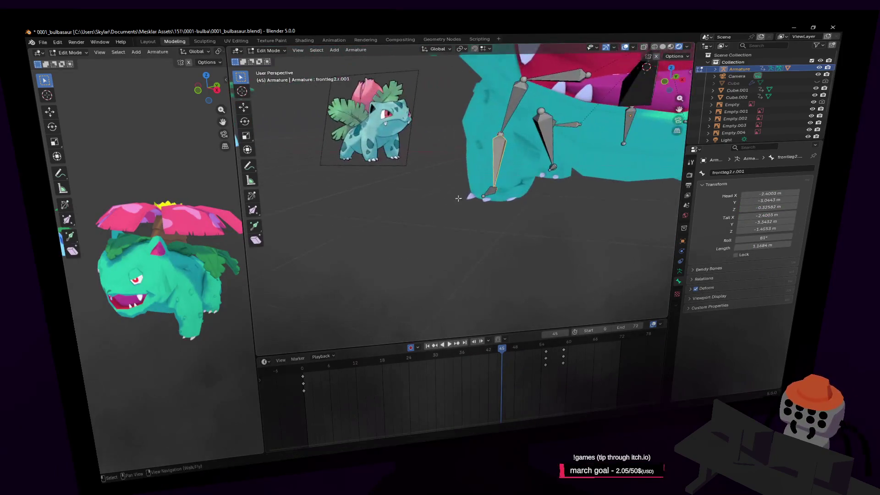
- At frame 0, put the Venusaur body mesh into Edit Mode and show its Vertex Groups
{"action": "key", "text": "shift+Left"}
{"action": "mouse_move", "coordinate": [458, 238]}
{"action": "middle_mouse_down"}
{"action": "mouse_move", "coordinate": [357, 146]}
{"action": "mouse_move", "coordinate": [218, 45]}
{"action": "middle_mouse_up"}
{"action": "key", "text": "Tab"}
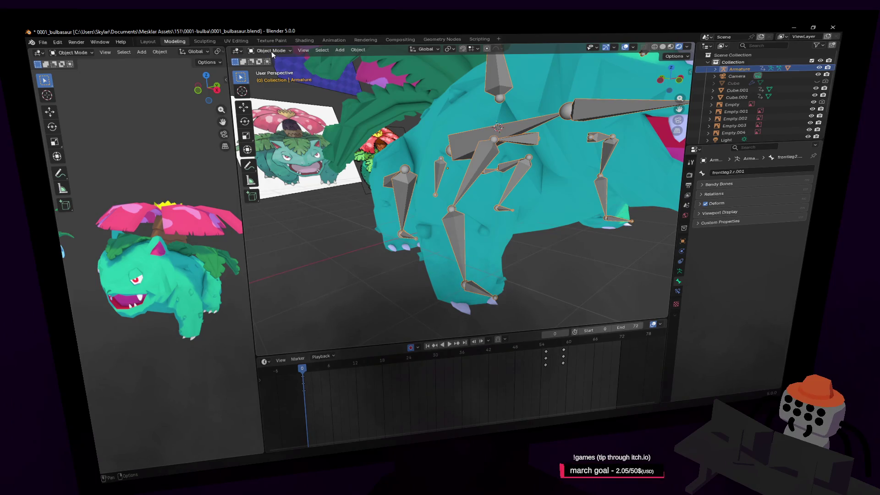
{"action": "key", "text": "Tab"}
{"action": "key", "text": "Tab"}
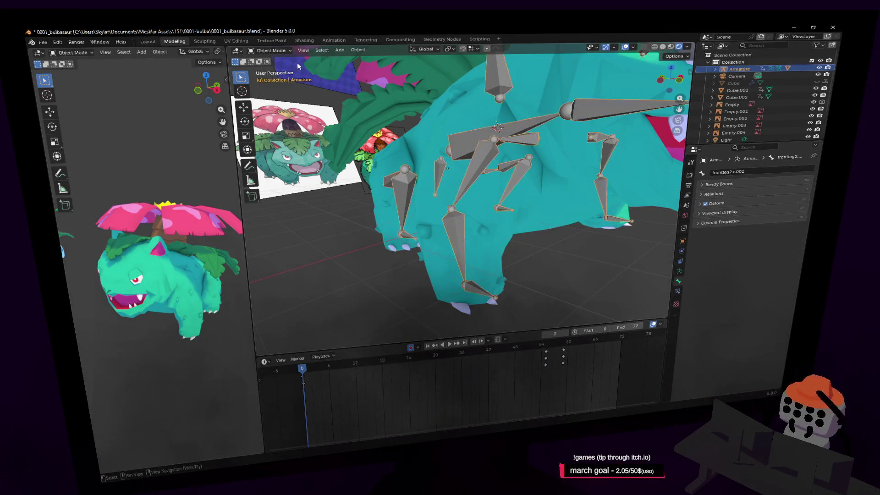
{"action": "left_click", "coordinate": [517, 216]}
{"action": "key", "text": "Tab"}
{"action": "scroll", "coordinate": [517, 216], "scroll_direction": "up", "scroll_amount": 3}
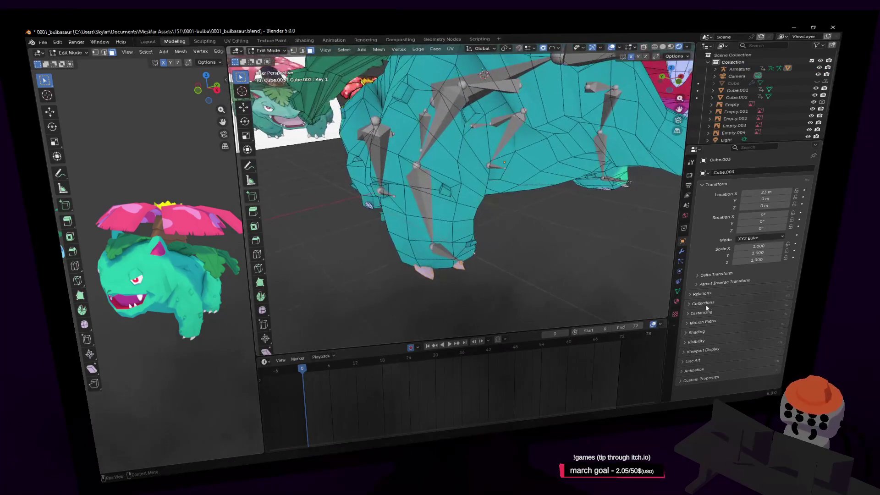
{"action": "left_click", "coordinate": [677, 296]}
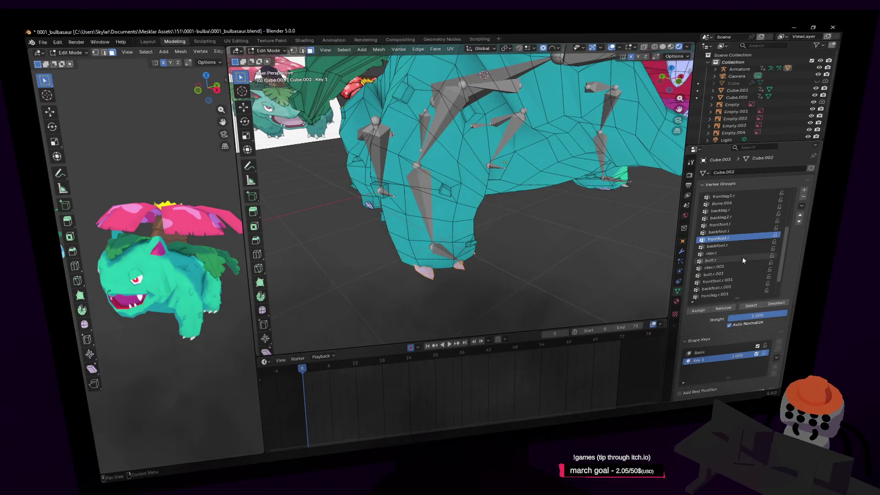
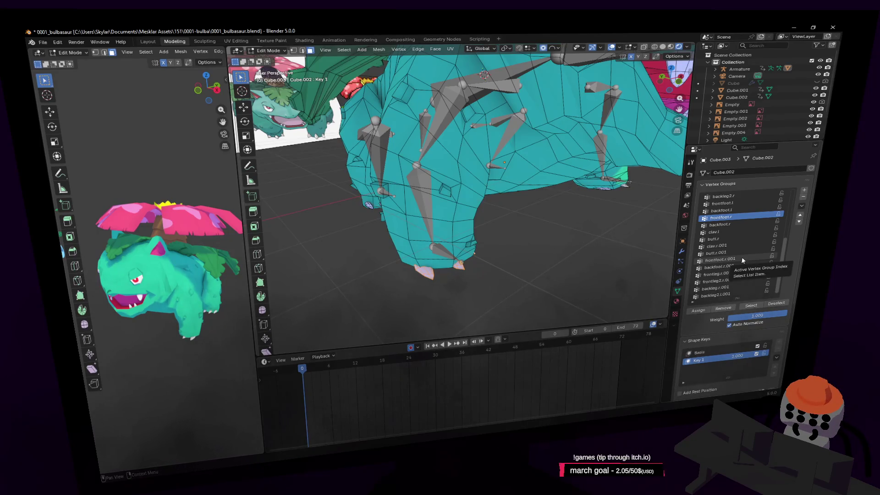
- Assign the connected foot claw to the backfoot.r.001 vertex group and return to Object Mode
{"action": "left_click", "coordinate": [742, 260]}
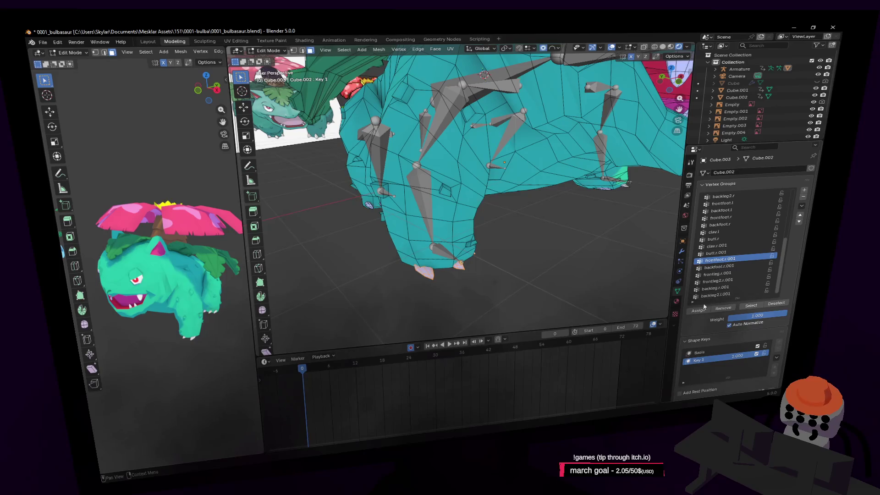
{"action": "middle_click_drag", "start_coordinate": [504, 238], "coordinate": [483, 180], "text": "shift"}
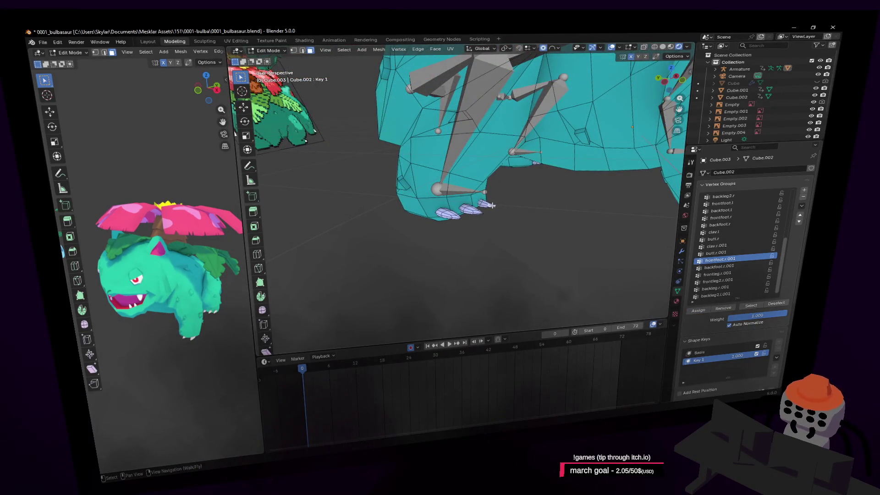
{"action": "key", "text": "l"}
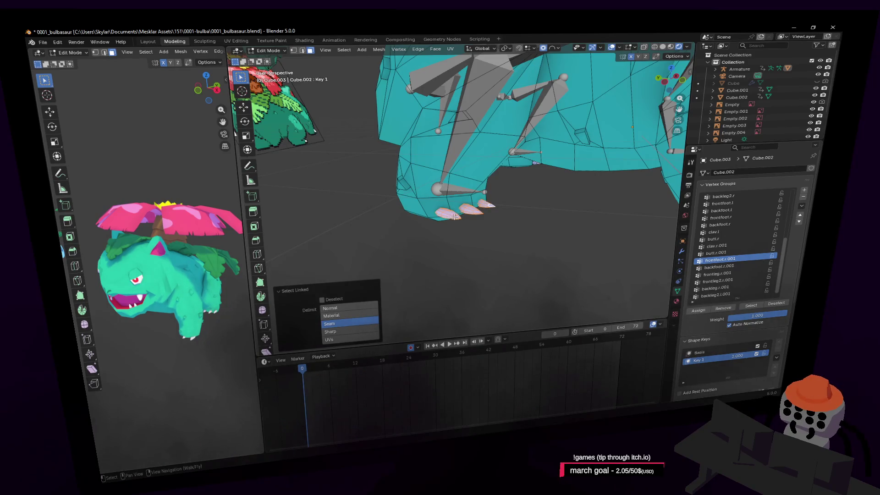
{"action": "left_click", "coordinate": [745, 267]}
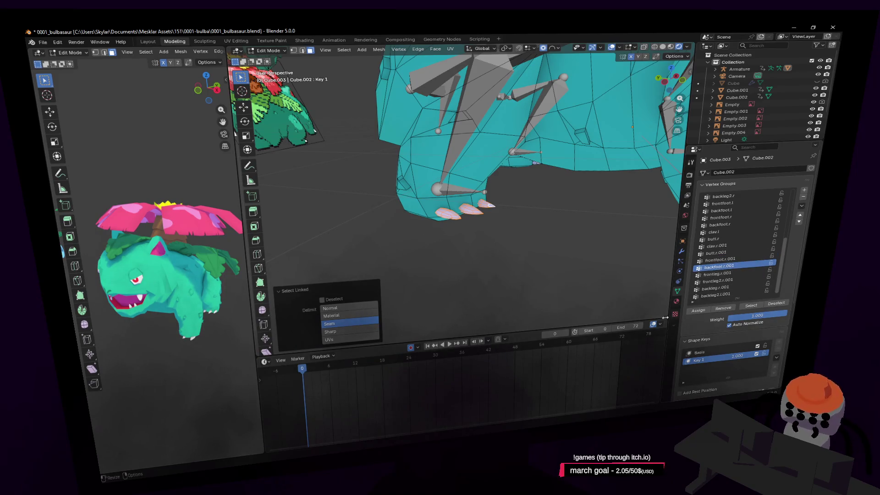
{"action": "left_click", "coordinate": [699, 310]}
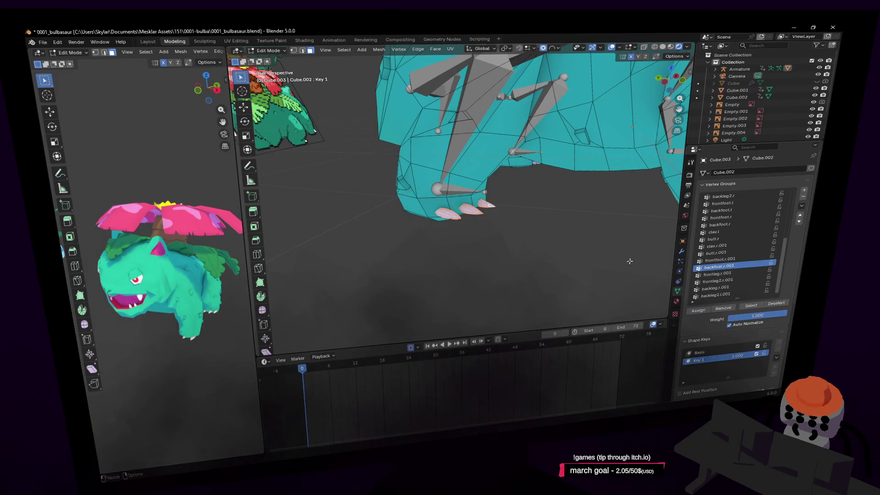
{"action": "key", "text": "Tab"}
{"action": "key", "text": "shift+grave"}
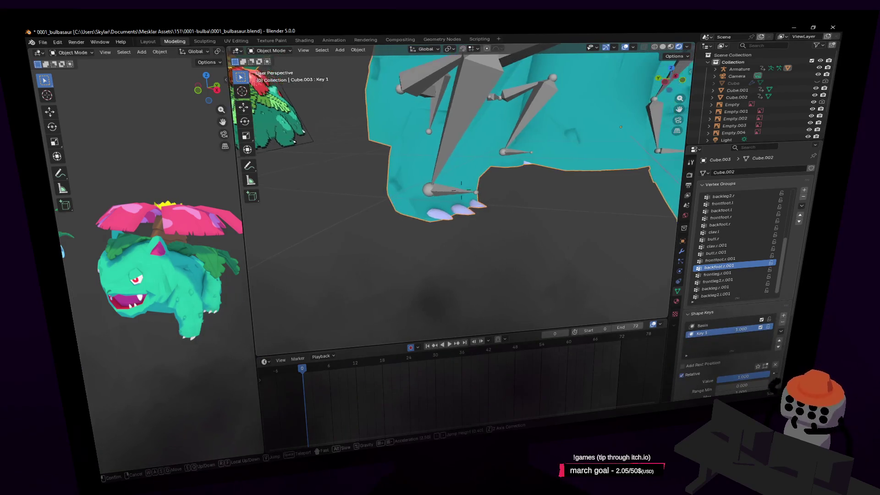
- Scrub and play the stomp animation to check the claws deform, then select the armature
{"action": "key", "text": "s"}
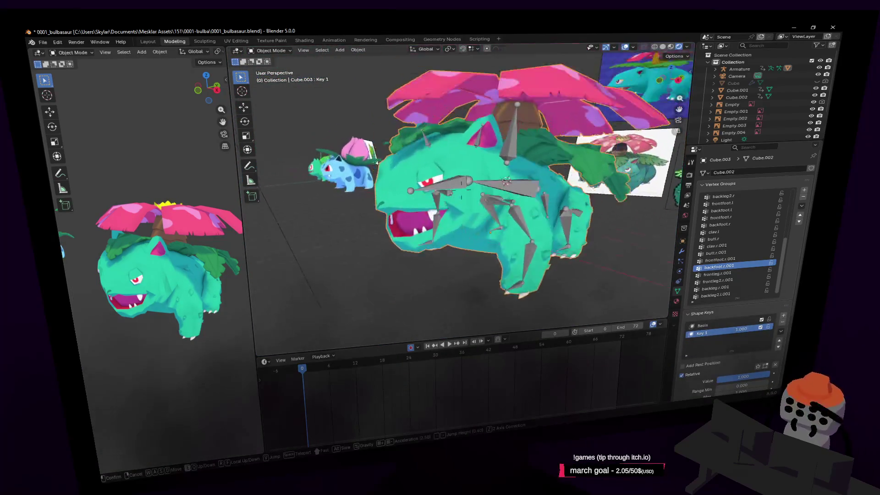
{"action": "left_click", "coordinate": [557, 152]}
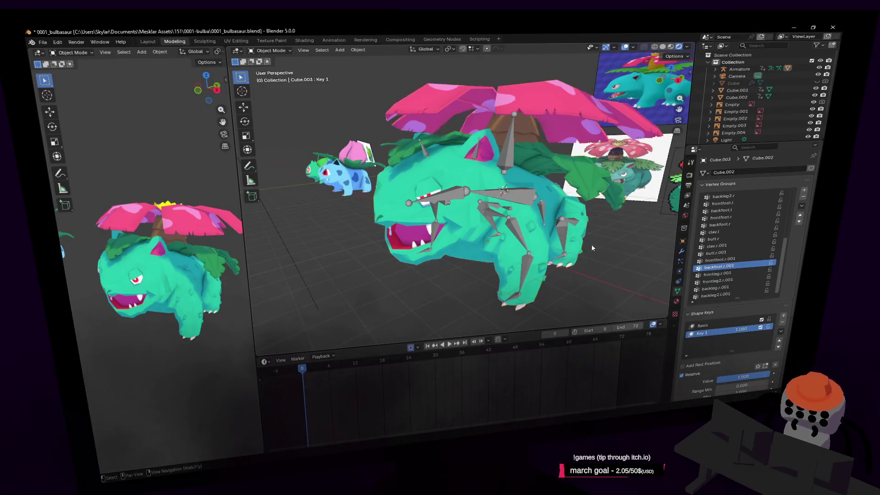
{"action": "mouse_move", "coordinate": [591, 243]}
{"action": "middle_mouse_down"}
{"action": "mouse_move", "coordinate": [527, 239]}
{"action": "mouse_move", "coordinate": [524, 197]}
{"action": "middle_mouse_up"}
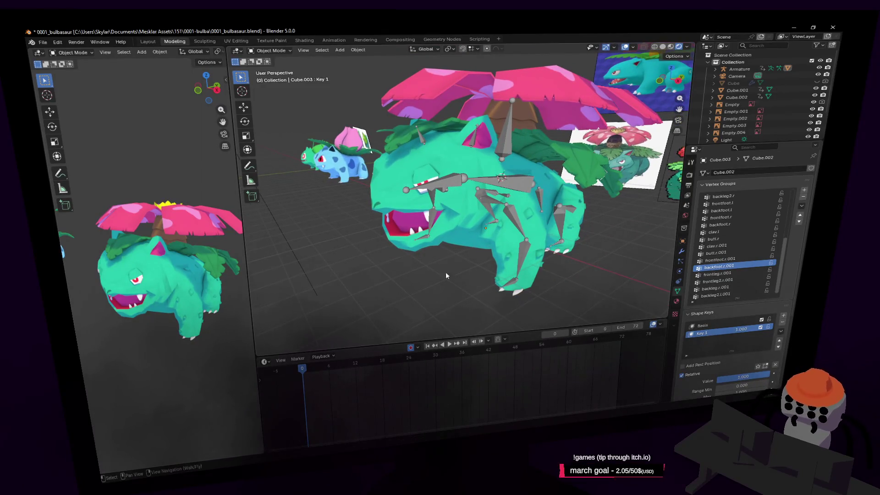
{"action": "mouse_move", "coordinate": [315, 368]}
{"action": "left_mouse_down"}
{"action": "mouse_move", "coordinate": [432, 376]}
{"action": "mouse_move", "coordinate": [423, 389]}
{"action": "mouse_move", "coordinate": [302, 390]}
{"action": "left_mouse_up"}
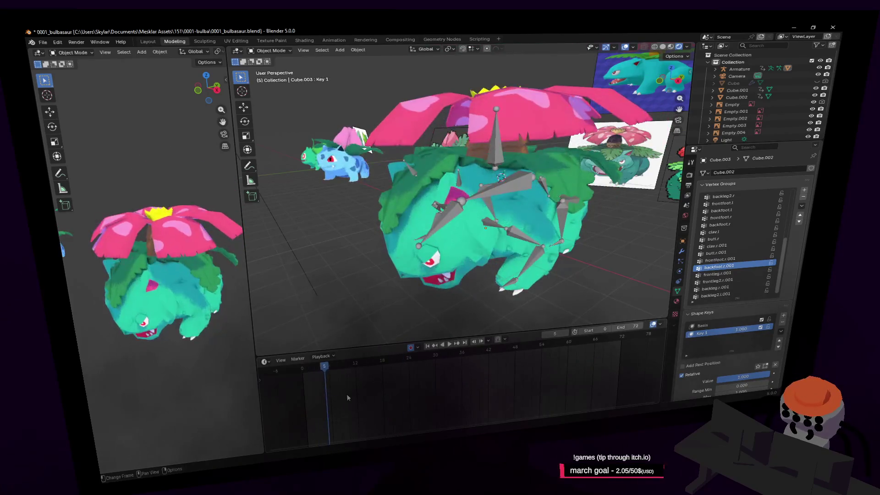
{"action": "key", "text": "space"}
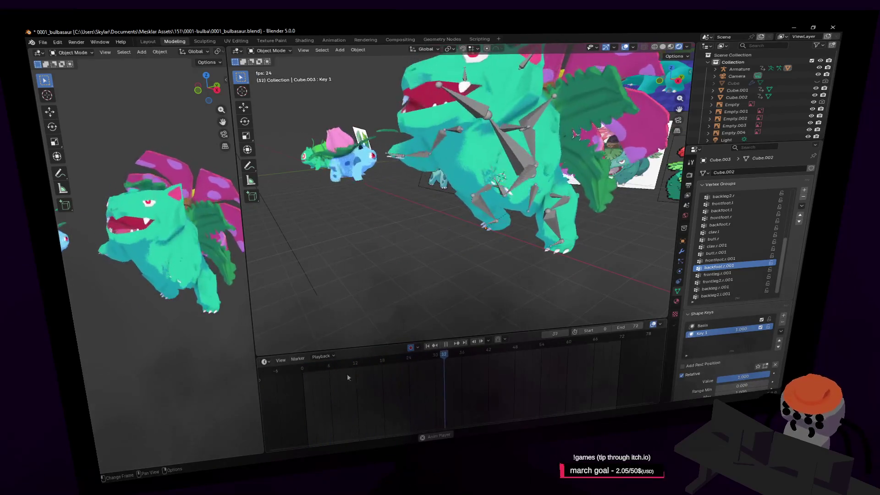
{"action": "mouse_move", "coordinate": [363, 362]}
{"action": "left_mouse_down"}
{"action": "mouse_move", "coordinate": [297, 373]}
{"action": "mouse_move", "coordinate": [412, 371]}
{"action": "left_mouse_up"}
{"action": "key", "text": "Escape"}
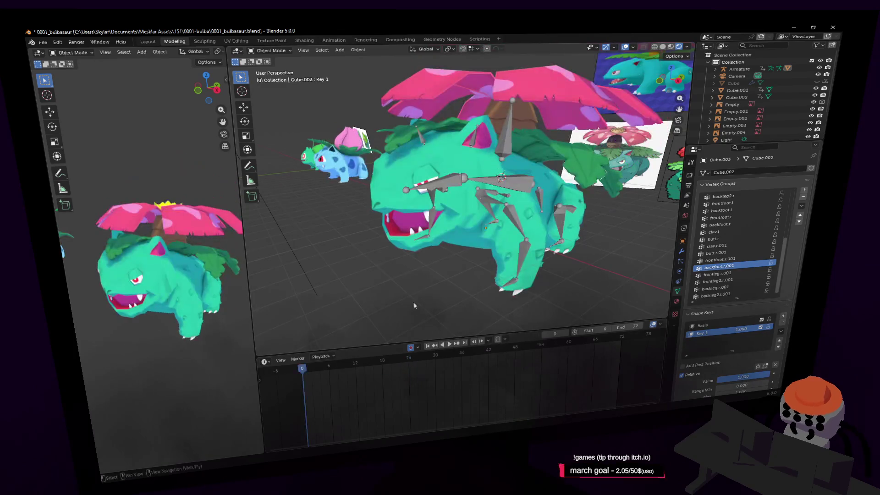
{"action": "key", "text": "space"}
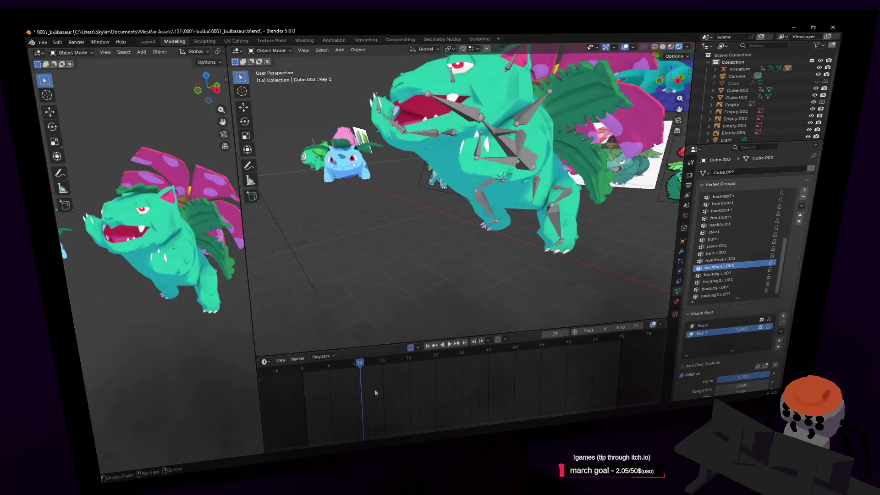
{"action": "key", "text": "space"}
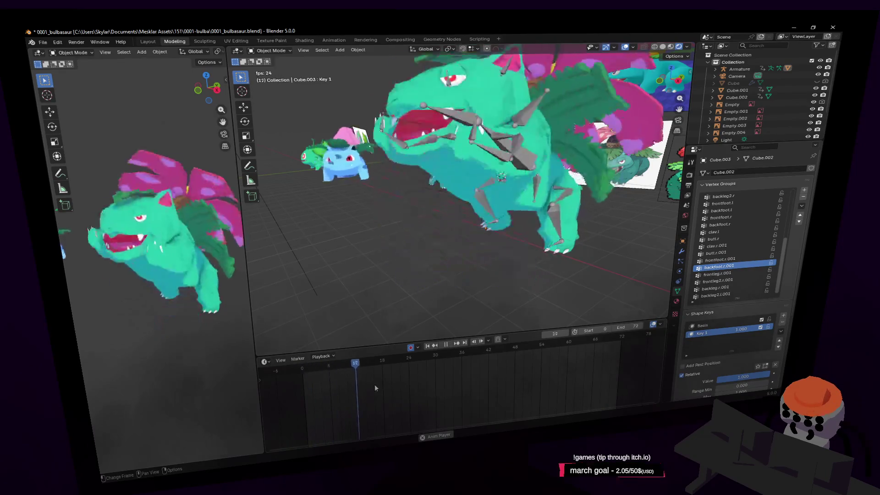
{"action": "mouse_move", "coordinate": [338, 364]}
{"action": "left_mouse_down"}
{"action": "mouse_move", "coordinate": [301, 376]}
{"action": "mouse_move", "coordinate": [400, 368]}
{"action": "left_mouse_up"}
{"action": "left_click", "coordinate": [480, 127]}
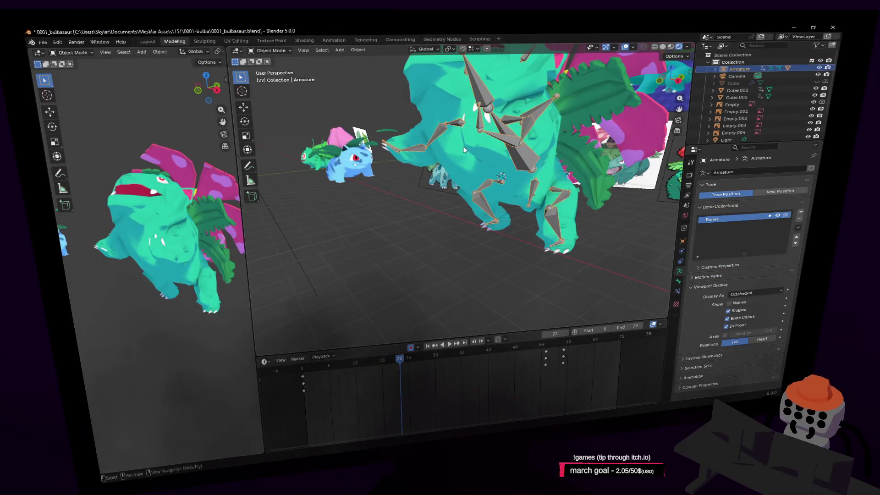
- Switch the armature to Pose Mode and select the frontfoot.r bone
{"action": "left_click", "coordinate": [279, 50]}
{"action": "left_click", "coordinate": [275, 76]}
{"action": "key", "text": "shift+grave"}
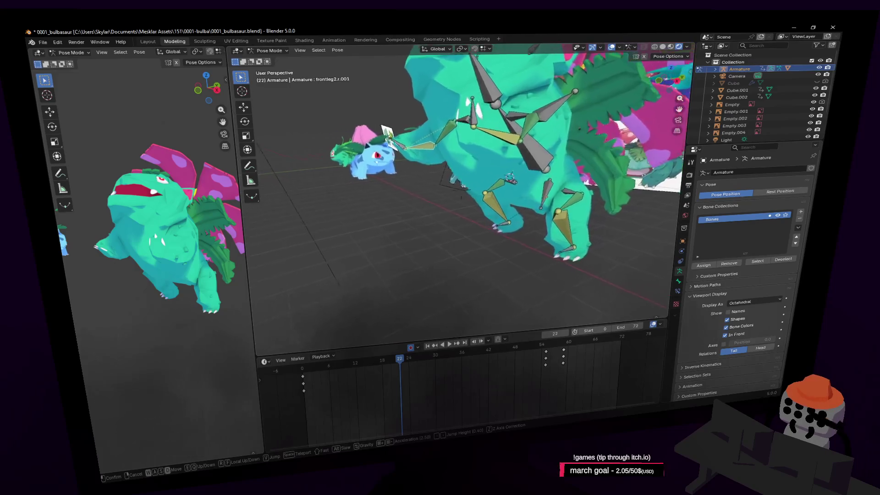
{"action": "left_click", "coordinate": [441, 138]}
{"action": "left_click", "coordinate": [467, 133]}
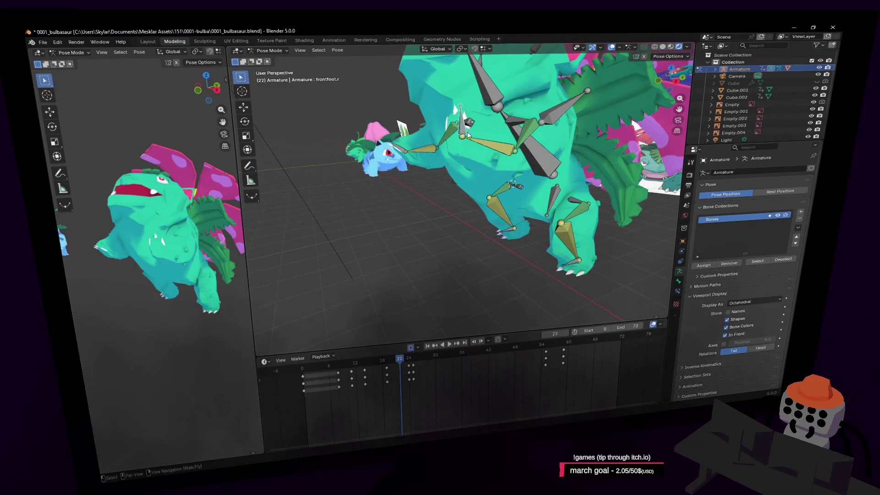
- Scrub and replay the animation to check the front foot's stomp timing
{"action": "mouse_move", "coordinate": [366, 365]}
{"action": "left_mouse_down"}
{"action": "mouse_move", "coordinate": [353, 369]}
{"action": "mouse_move", "coordinate": [360, 379]}
{"action": "mouse_move", "coordinate": [397, 370]}
{"action": "mouse_move", "coordinate": [374, 365]}
{"action": "mouse_move", "coordinate": [449, 365]}
{"action": "left_mouse_up"}
{"action": "key", "text": "space"}
{"action": "key", "text": "space"}
{"action": "scroll", "coordinate": [392, 365], "scroll_direction": "down", "scroll_amount": 10, "text": "alt"}
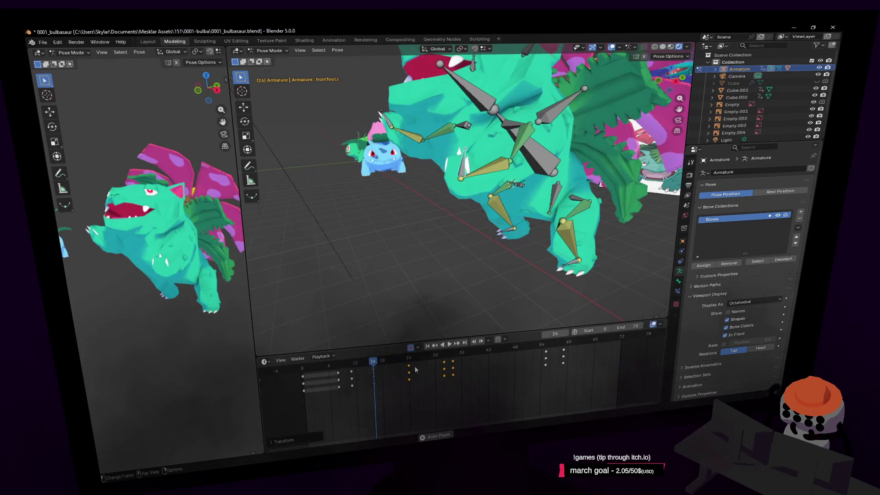
{"action": "key", "text": "space"}
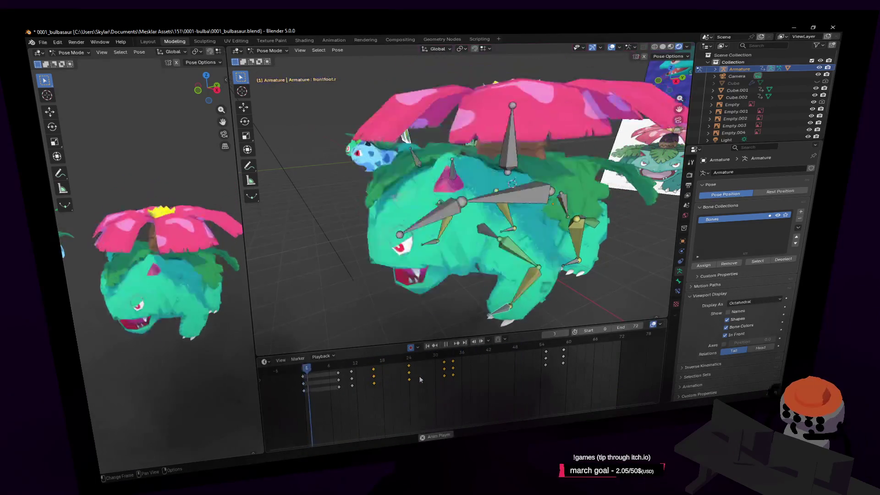
{"action": "key", "text": "space"}
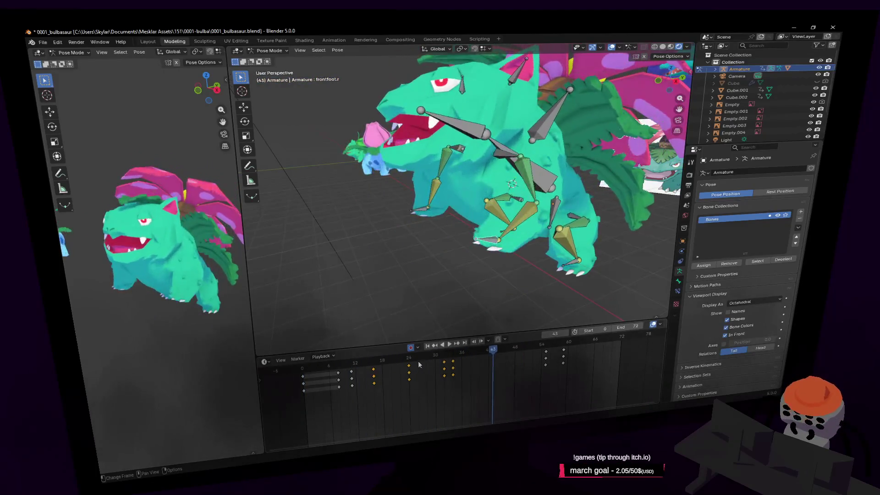
{"action": "key", "text": "space"}
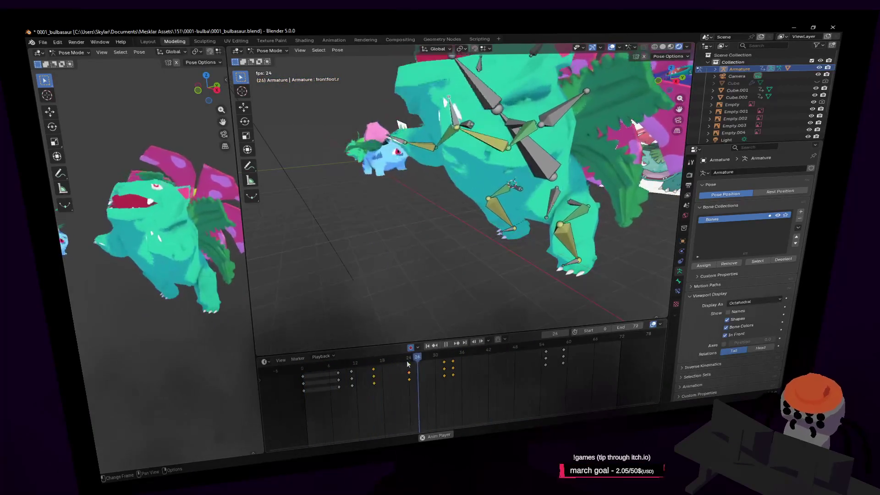
{"action": "mouse_move", "coordinate": [406, 364]}
{"action": "left_mouse_down"}
{"action": "mouse_move", "coordinate": [465, 361]}
{"action": "mouse_move", "coordinate": [452, 362]}
{"action": "left_mouse_up"}
- Select Bone.001, box-select the timeline keyframes, and show a taller dope sheet channel list
{"action": "key", "text": "shift+grave"}
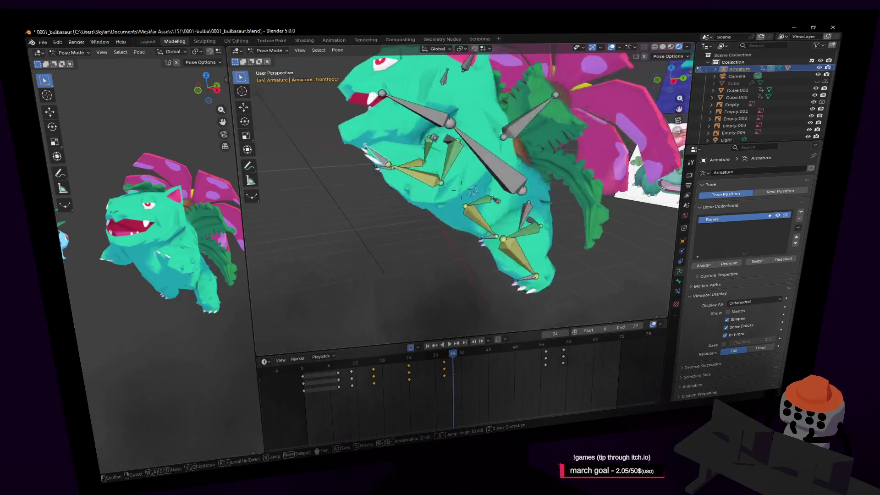
{"action": "left_click", "coordinate": [490, 263]}
{"action": "middle_click_drag", "start_coordinate": [493, 269], "coordinate": [501, 218]}
{"action": "left_click", "coordinate": [491, 164]}
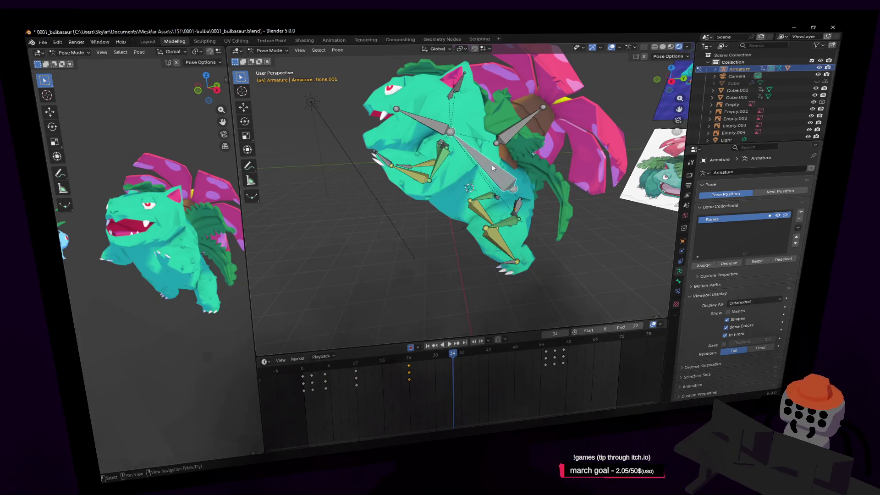
{"action": "middle_click_drag", "start_coordinate": [393, 163], "coordinate": [409, 159]}
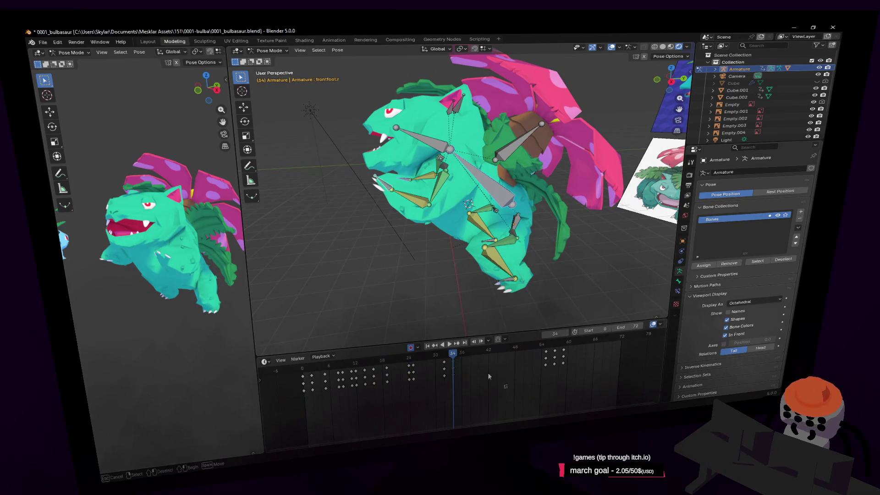
{"action": "left_click_drag", "start_coordinate": [506, 388], "coordinate": [306, 378]}
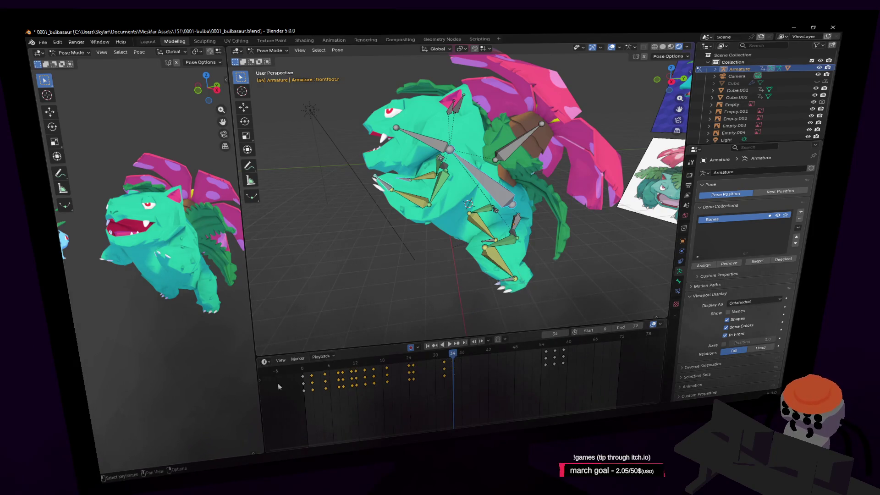
{"action": "left_click", "coordinate": [261, 377]}
{"action": "left_click_drag", "start_coordinate": [348, 355], "coordinate": [348, 243]}
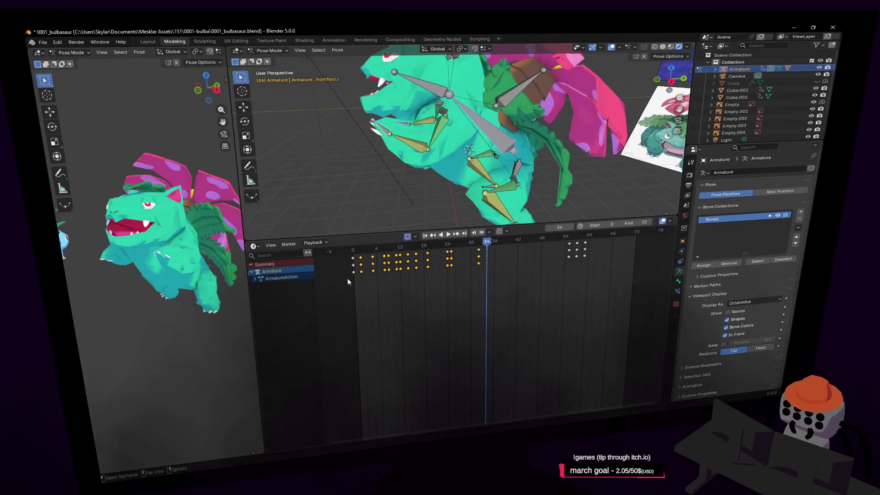
- Expand ArmatureAction to list its bone channels and enlarge the 3D view
{"action": "left_click", "coordinate": [255, 279]}
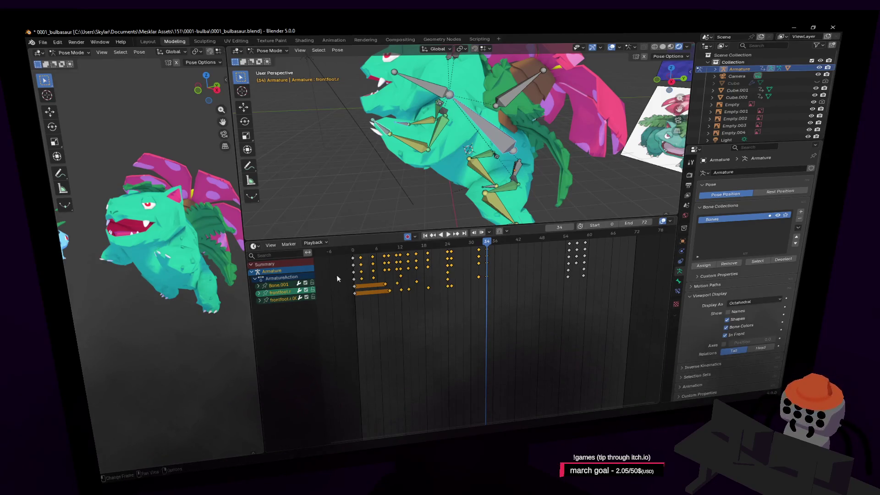
{"action": "key", "text": "shift+grave"}
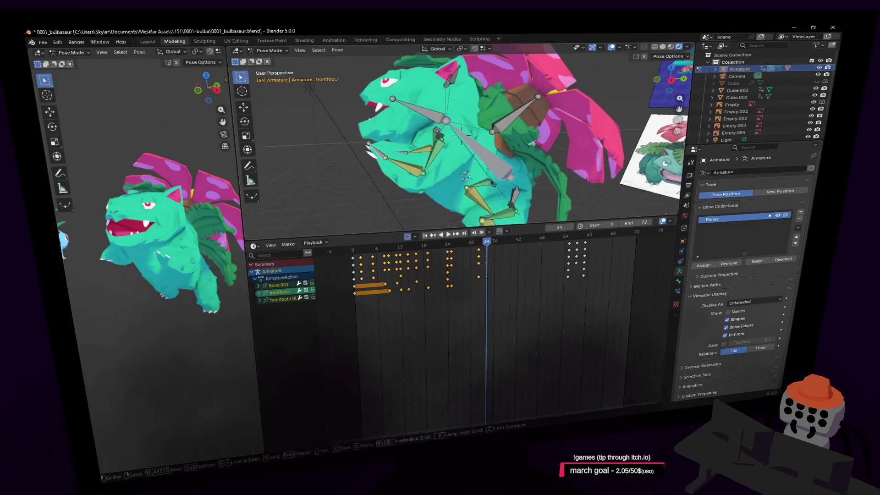
{"action": "left_click", "coordinate": [555, 193]}
{"action": "left_click_drag", "start_coordinate": [531, 227], "coordinate": [532, 291]}
- Pose the front foot bone: move it along Y, rotate about -10.5°, and raise it along Z
{"action": "key", "text": "g"}
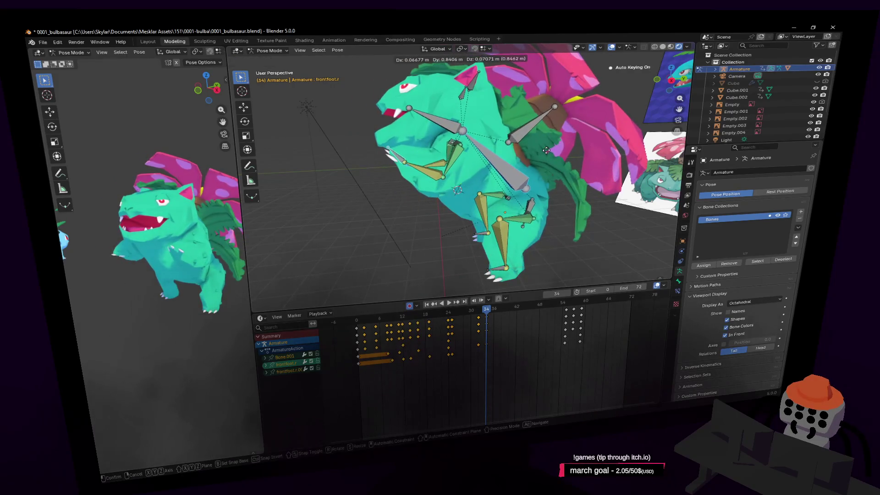
{"action": "key", "text": "y"}
{"action": "left_click", "coordinate": [549, 149]}
{"action": "key", "text": "r"}
{"action": "key", "text": "o"}
{"action": "left_click", "coordinate": [603, 144]}
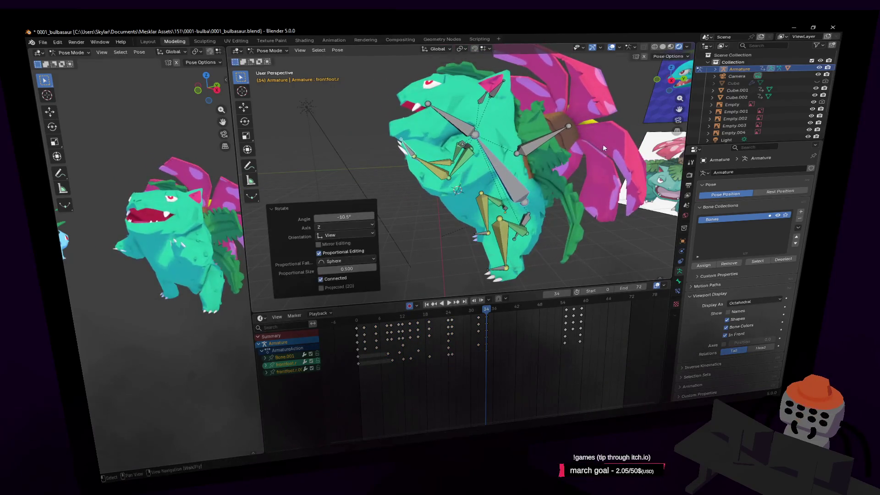
{"action": "key", "text": "g"}
{"action": "key", "text": "z"}
{"action": "left_click", "coordinate": [590, 150]}
- Preview the stomp, step to the frame-34 keyframe, and expand the frontfoot.r.001 channels
{"action": "key", "text": "shift+grave"}
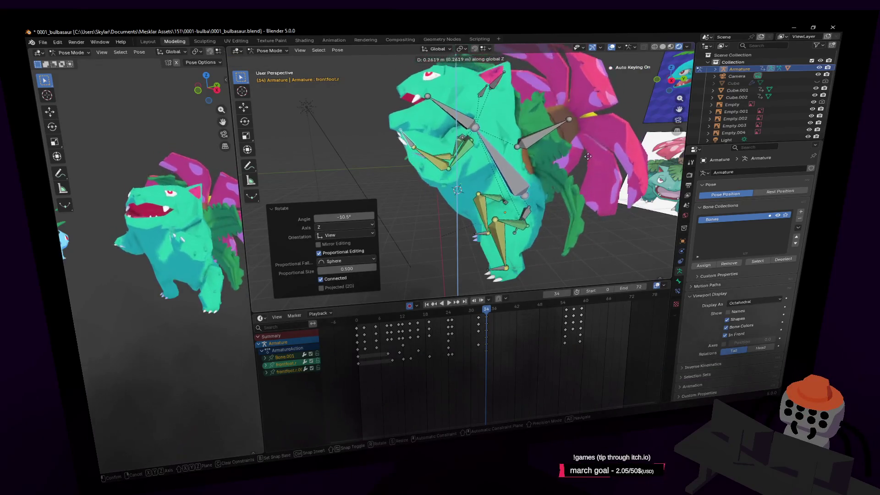
{"action": "left_click", "coordinate": [478, 337]}
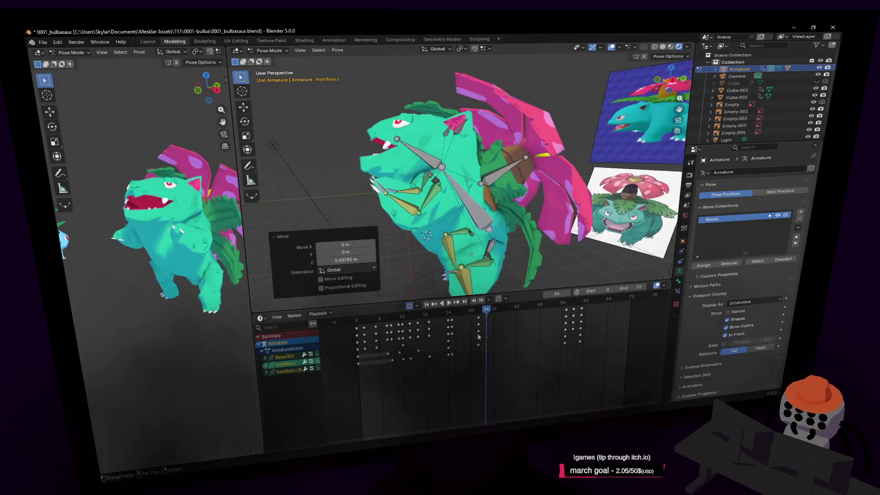
{"action": "key", "text": "space"}
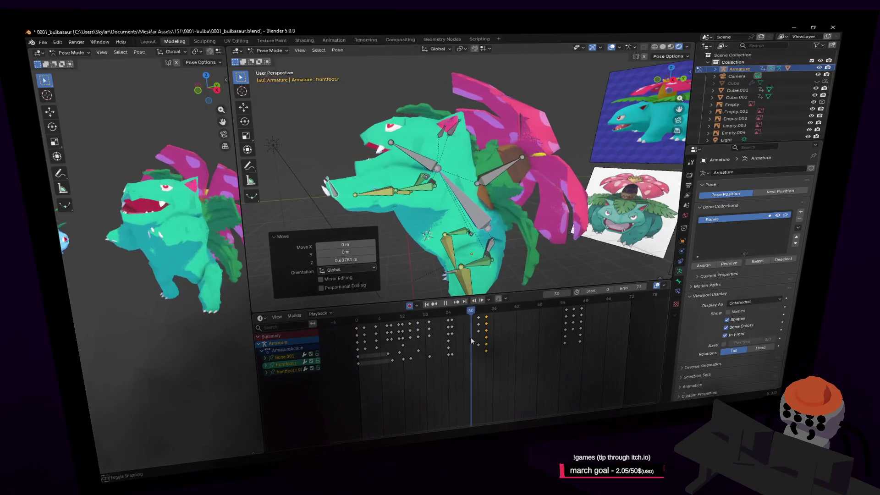
{"action": "key", "text": "space"}
{"action": "key", "text": "Down"}
{"action": "key", "text": "Down"}
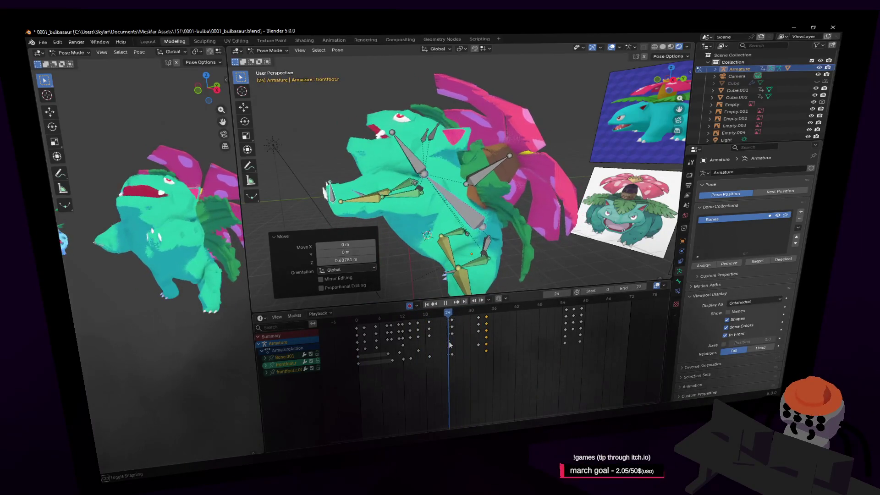
{"action": "key", "text": "Up"}
{"action": "key", "text": "Up"}
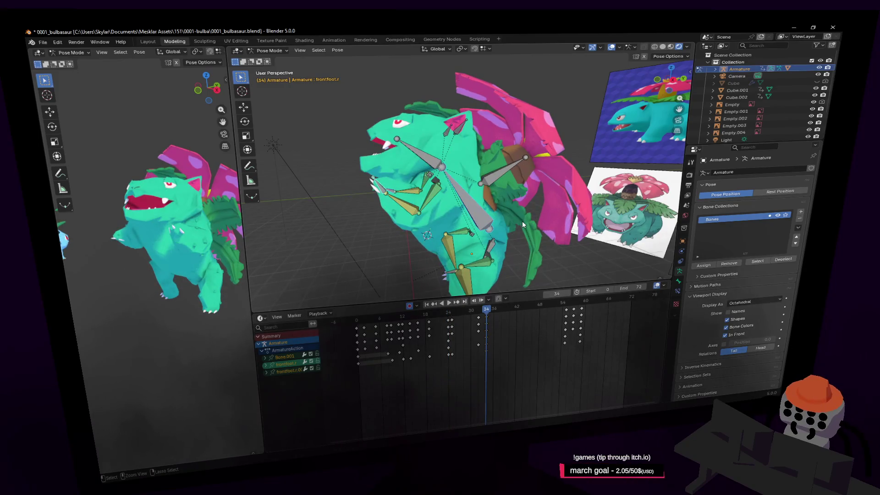
{"action": "left_click", "coordinate": [266, 371]}
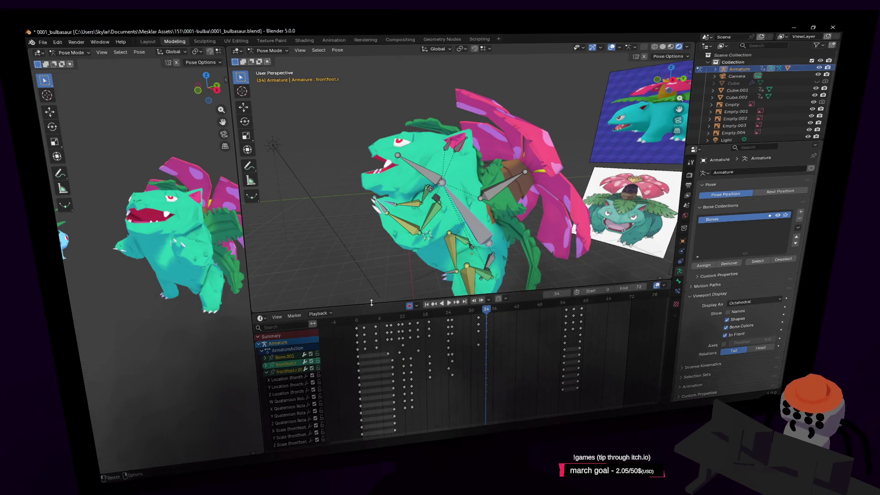
{"action": "mouse_move", "coordinate": [360, 312]}
{"action": "left_mouse_down"}
{"action": "mouse_move", "coordinate": [333, 255]}
{"action": "mouse_move", "coordinate": [363, 258]}
{"action": "left_mouse_up"}
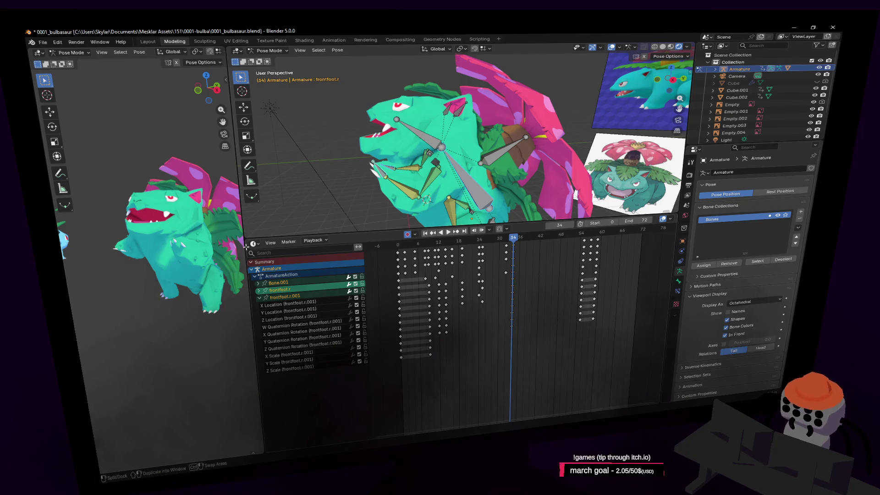
- Keyframe the front leg pose at frame 34 and bring the playhead back to frame 34
{"action": "left_click_drag", "start_coordinate": [243, 247], "coordinate": [214, 247]}
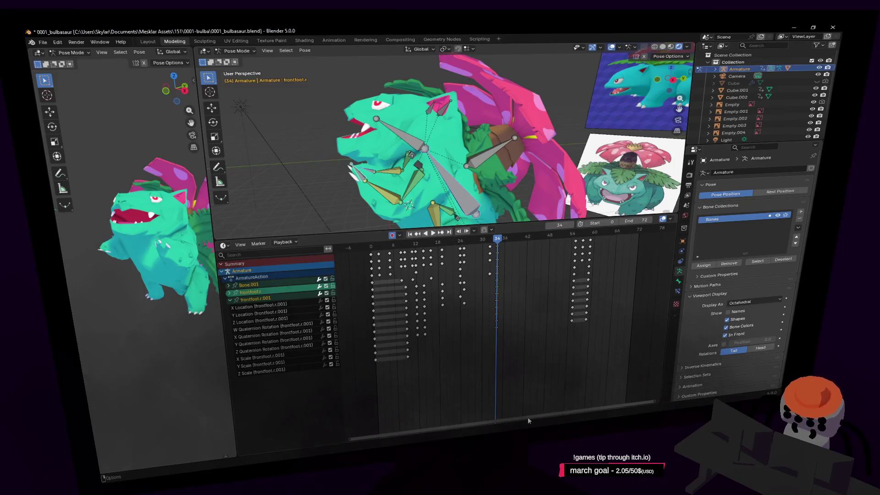
{"action": "key", "text": "ctrl+shift+v"}
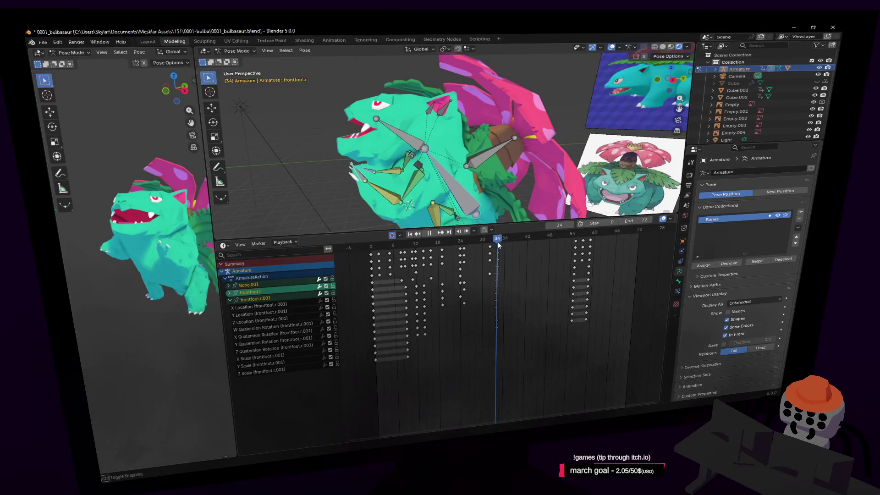
{"action": "key", "text": "space"}
{"action": "mouse_move", "coordinate": [521, 244]}
{"action": "left_mouse_down"}
{"action": "mouse_move", "coordinate": [495, 257]}
{"action": "mouse_move", "coordinate": [571, 245]}
{"action": "mouse_move", "coordinate": [503, 259]}
{"action": "mouse_move", "coordinate": [548, 251]}
{"action": "left_mouse_up"}
- Lift the other front foot and rotate it -51° about X at frame 48
{"action": "key", "text": "shift+grave"}
{"action": "key", "text": "w"}
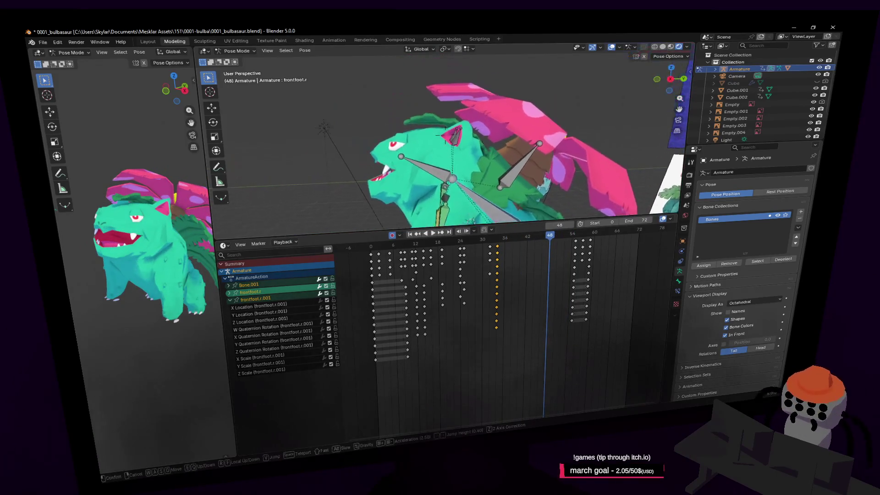
{"action": "key", "text": "Escape"}
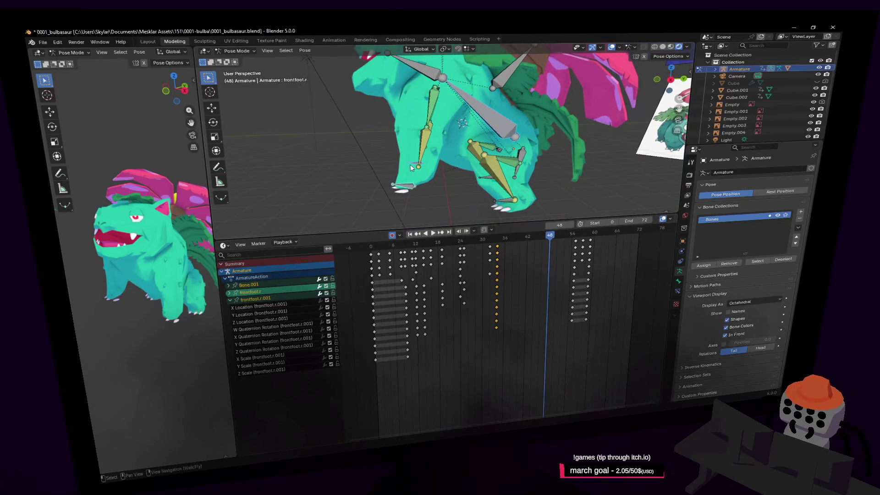
{"action": "left_click", "coordinate": [411, 168]}
{"action": "key", "text": "g"}
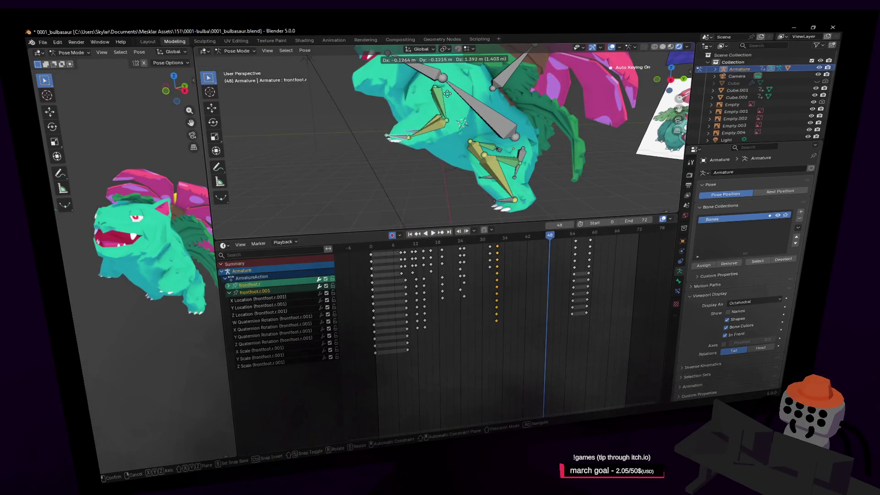
{"action": "left_click", "coordinate": [447, 96]}
{"action": "key", "text": "r"}
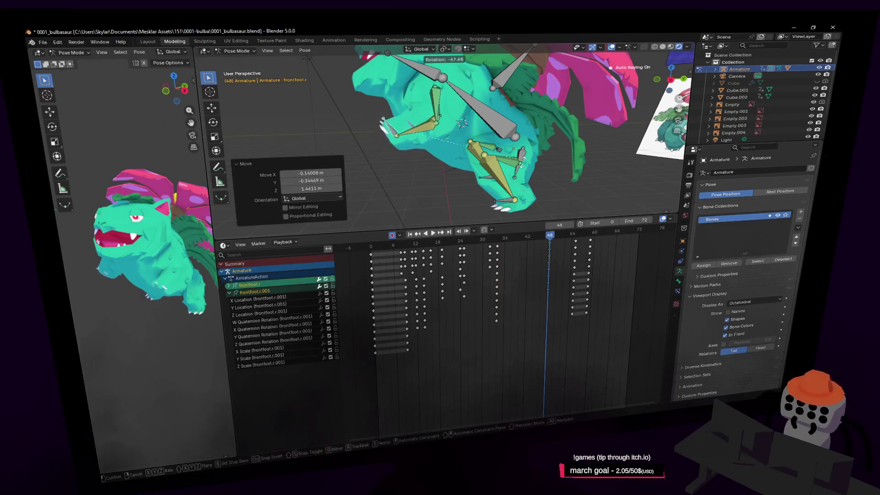
{"action": "key", "text": "x"}
{"action": "left_click", "coordinate": [508, 163]}
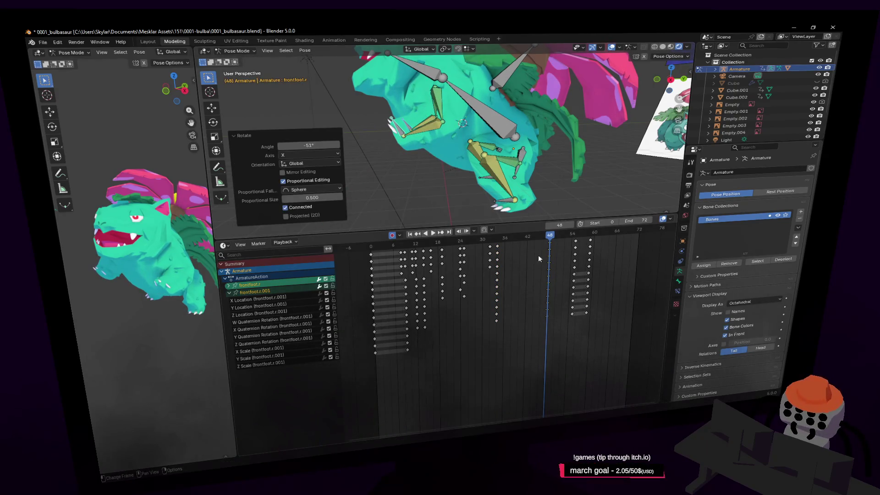
- Play the stomp animation several times to preview the front foot lifting and landing
{"action": "key", "text": "space"}
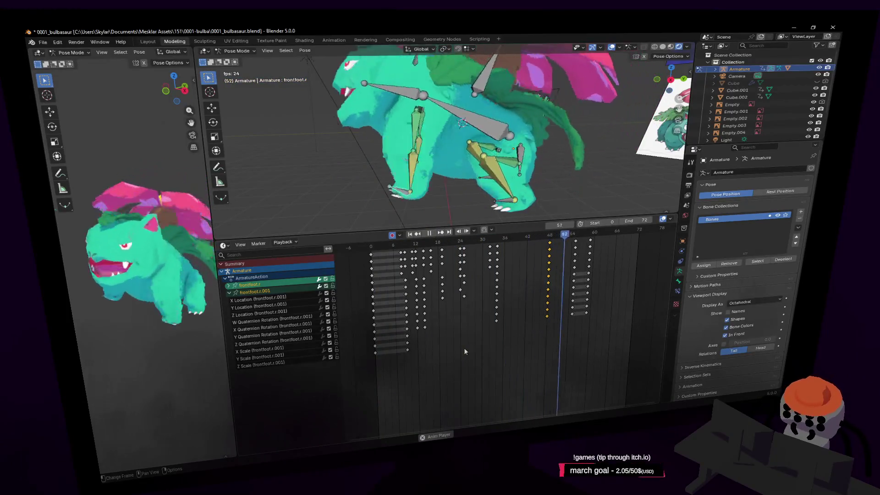
{"action": "key", "text": "space"}
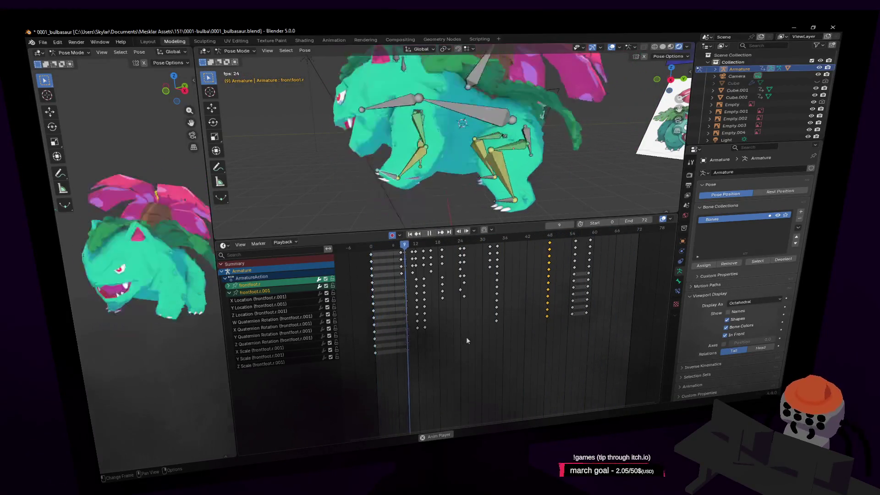
{"action": "key", "text": "space"}
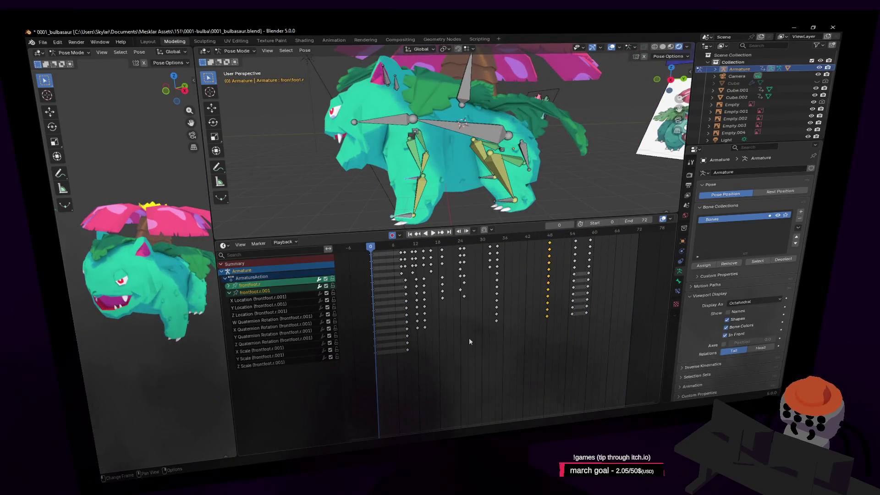
{"action": "key", "text": "space"}
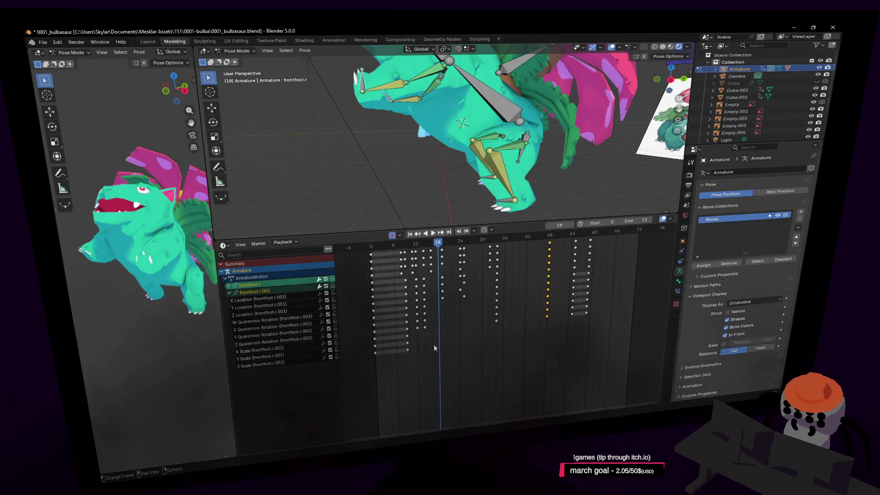
{"action": "key", "text": "space"}
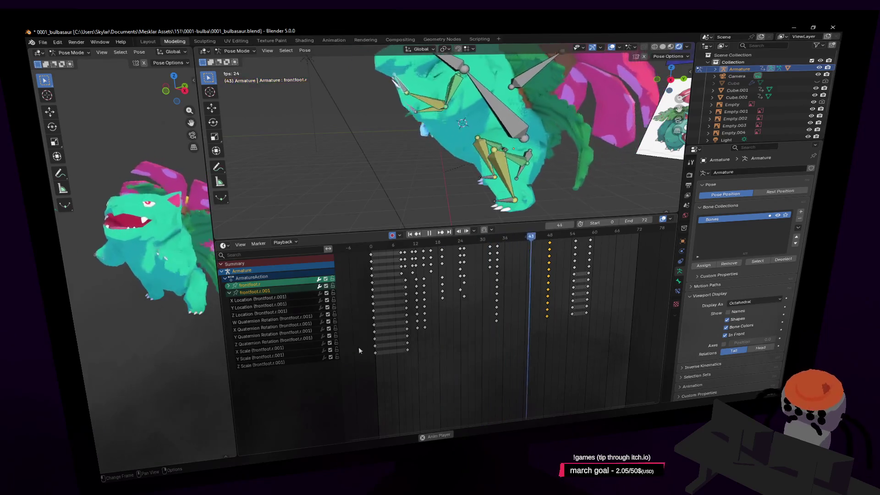
{"action": "left_click_drag", "start_coordinate": [203, 179], "coordinate": [421, 204]}
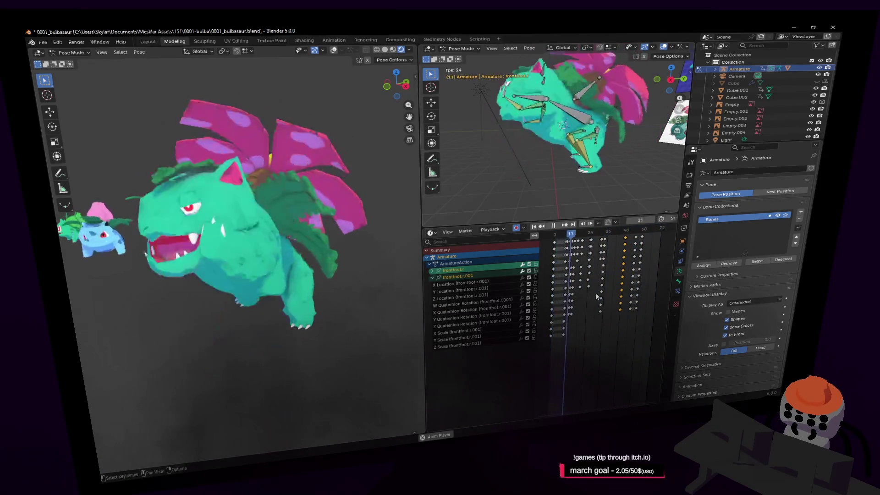
- Stop playback at frame 0 and orbit the right viewport around Venusaur
{"action": "key", "text": "Escape"}
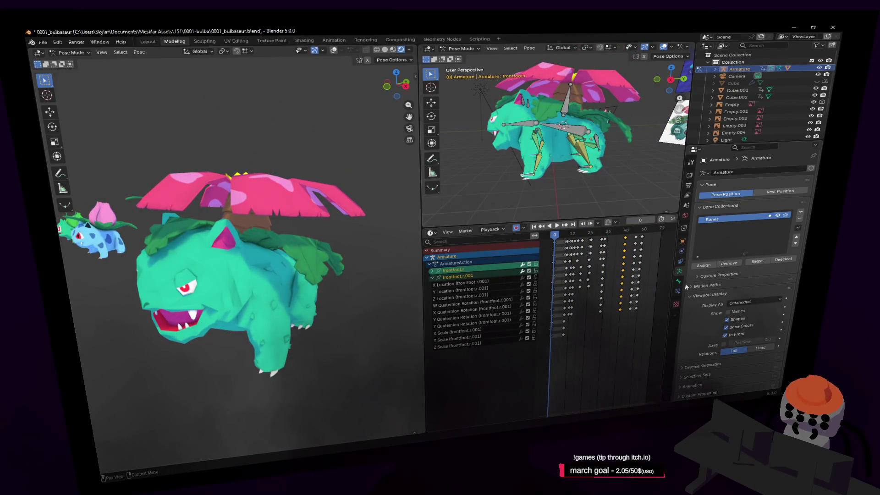
{"action": "mouse_move", "coordinate": [574, 131]}
{"action": "middle_mouse_down"}
{"action": "mouse_move", "coordinate": [566, 129]}
{"action": "mouse_move", "coordinate": [584, 135]}
{"action": "mouse_move", "coordinate": [578, 133]}
{"action": "middle_mouse_up"}
{"action": "left_click", "coordinate": [467, 48]}
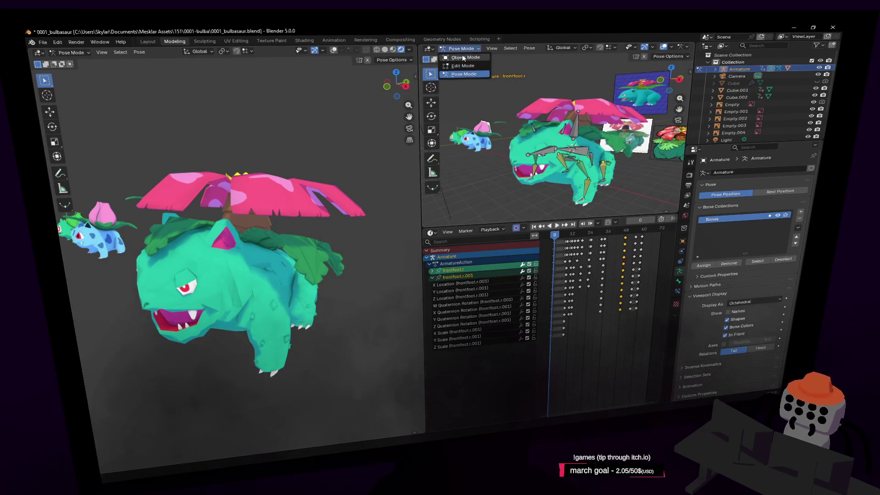
- In Object Mode, select the Venusaur body mesh and inspect its open mouth up close
{"action": "left_click", "coordinate": [463, 58]}
{"action": "left_click", "coordinate": [563, 156]}
{"action": "key", "text": "shift+grave"}
{"action": "key", "text": "w"}
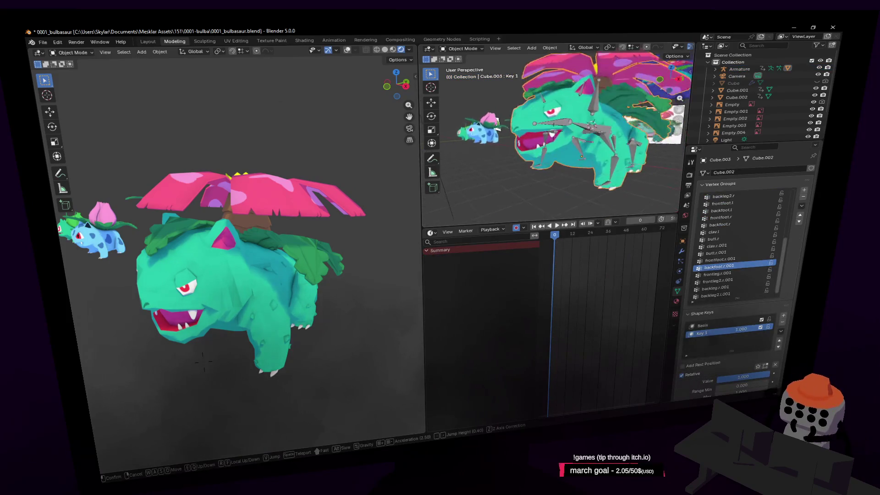
{"action": "left_click", "coordinate": [563, 140]}
{"action": "key", "text": "shift+grave"}
{"action": "key", "text": "w"}
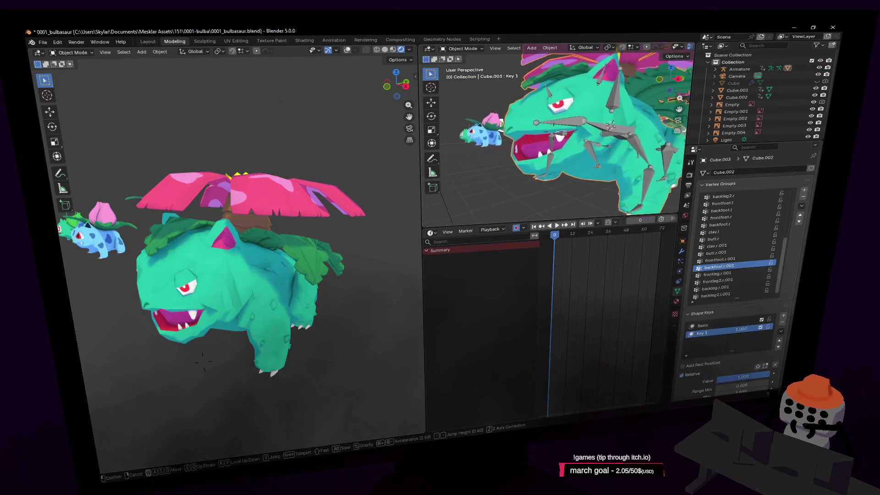
{"action": "left_click", "coordinate": [528, 87]}
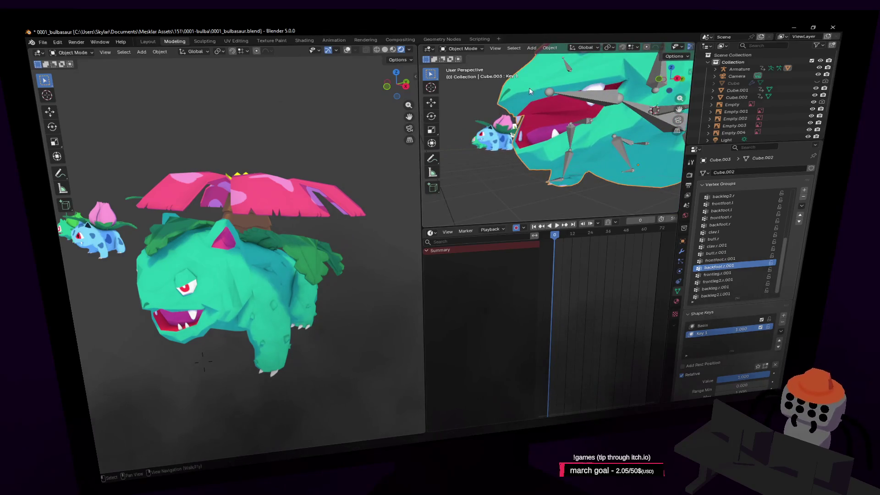
{"action": "key", "text": "shift+grave"}
{"action": "left_click", "coordinate": [657, 156]}
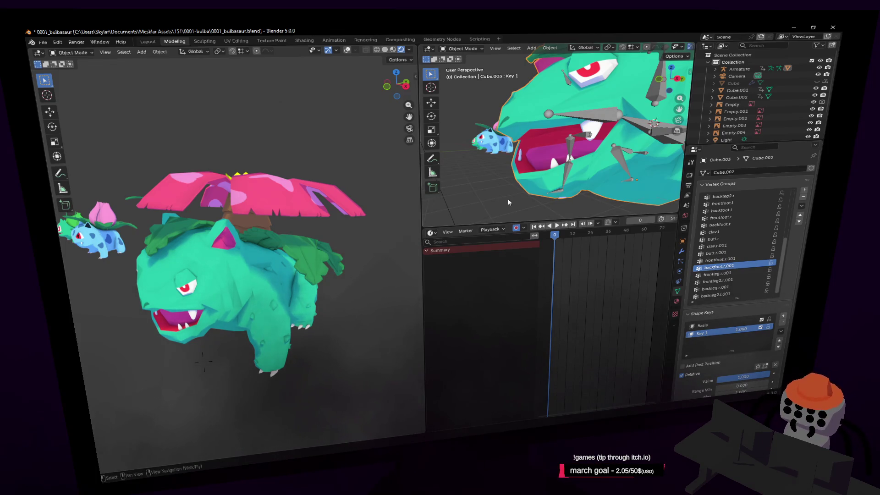
{"action": "key", "text": "shift+grave"}
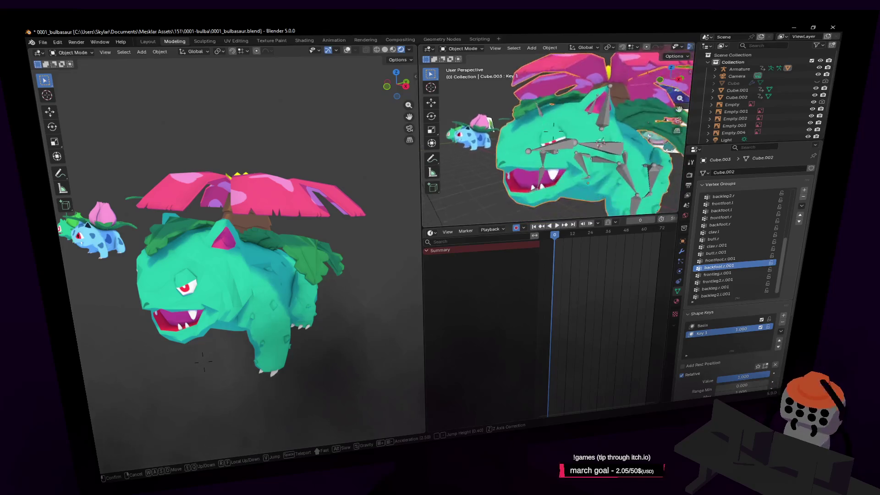
{"action": "left_click", "coordinate": [563, 144]}
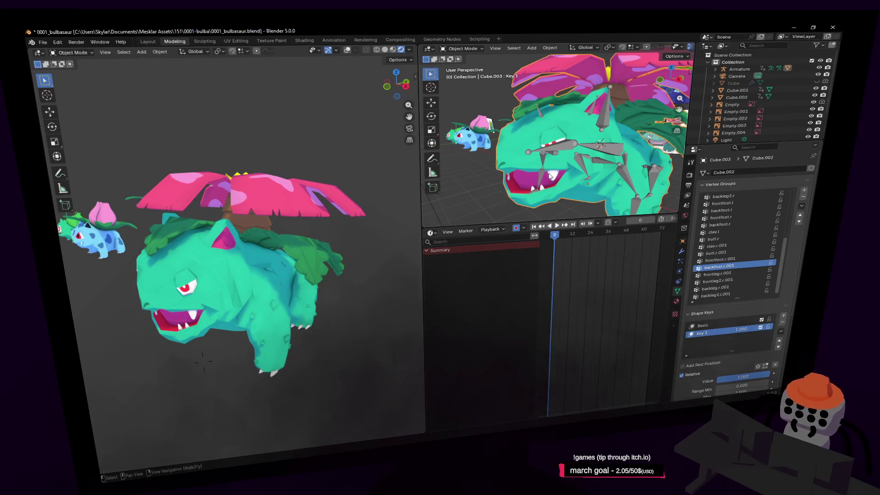
- Widen the right viewport, play the stomp with the Key 1 shape key, and stop at frame 45
{"action": "left_click_drag", "start_coordinate": [418, 181], "coordinate": [336, 181]}
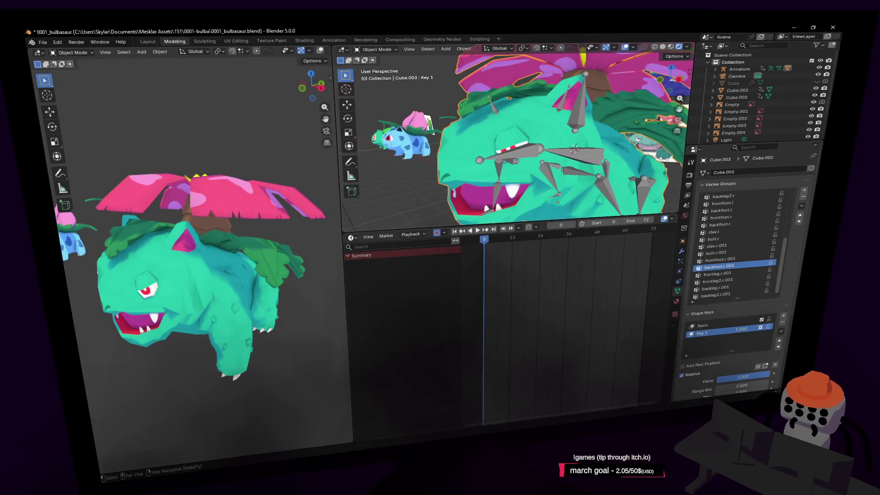
{"action": "key", "text": "shift+grave"}
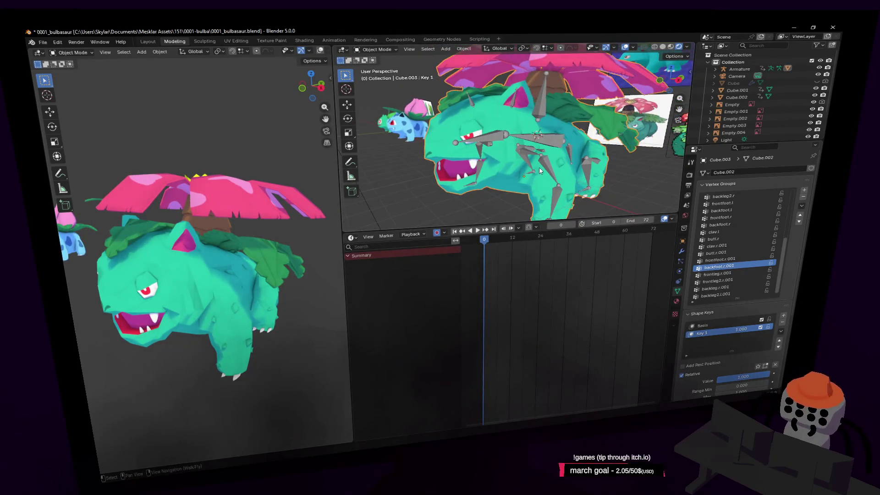
{"action": "key", "text": "Escape"}
{"action": "key", "text": "space"}
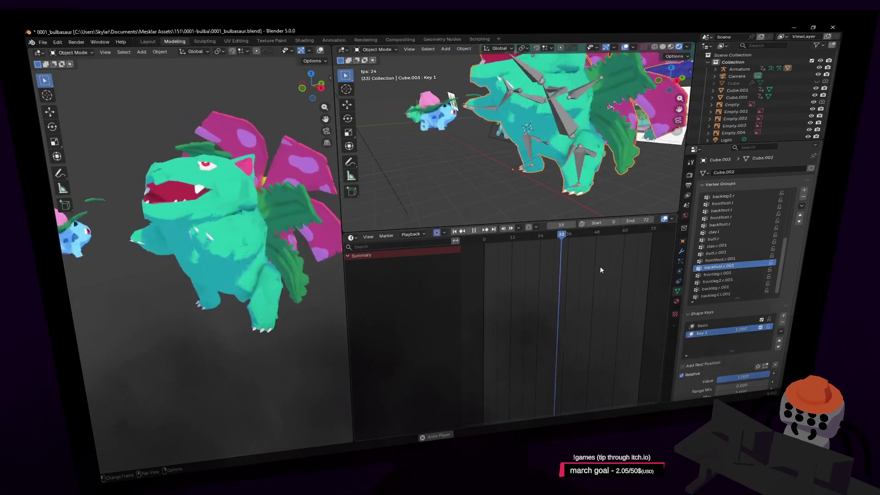
{"action": "key", "text": "space"}
{"action": "mouse_move", "coordinate": [578, 234]}
{"action": "left_mouse_down"}
{"action": "mouse_move", "coordinate": [603, 237]}
{"action": "mouse_move", "coordinate": [536, 243]}
{"action": "mouse_move", "coordinate": [566, 246]}
{"action": "mouse_move", "coordinate": [559, 245]}
{"action": "left_mouse_up"}
{"action": "left_click", "coordinate": [488, 91]}
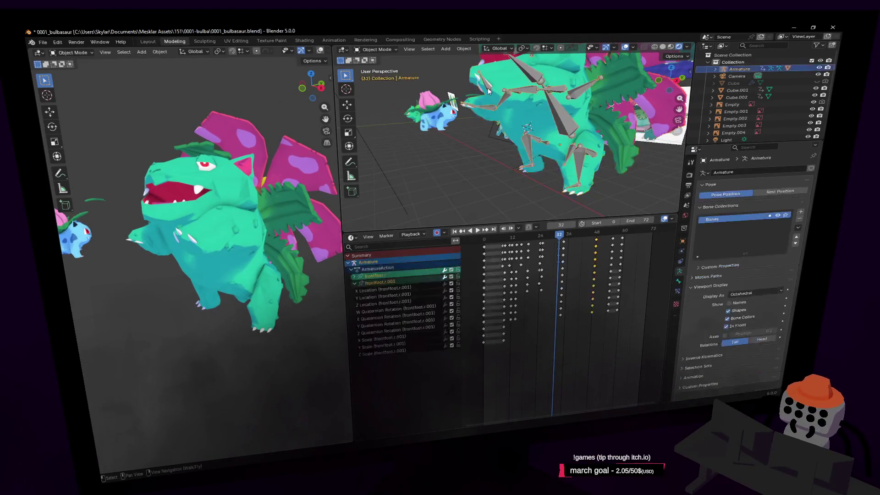
- Put the armature in Pose Mode and select both frontfoot.r and frontfoot.r.001
{"action": "left_click", "coordinate": [377, 49]}
{"action": "left_click", "coordinate": [377, 70]}
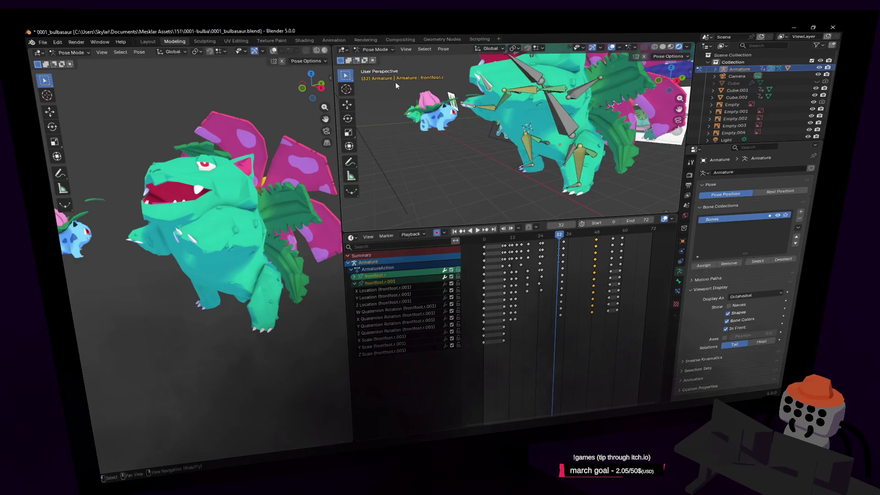
{"action": "left_click", "coordinate": [486, 89]}
{"action": "scroll", "coordinate": [487, 91], "scroll_direction": "up", "scroll_amount": 5}
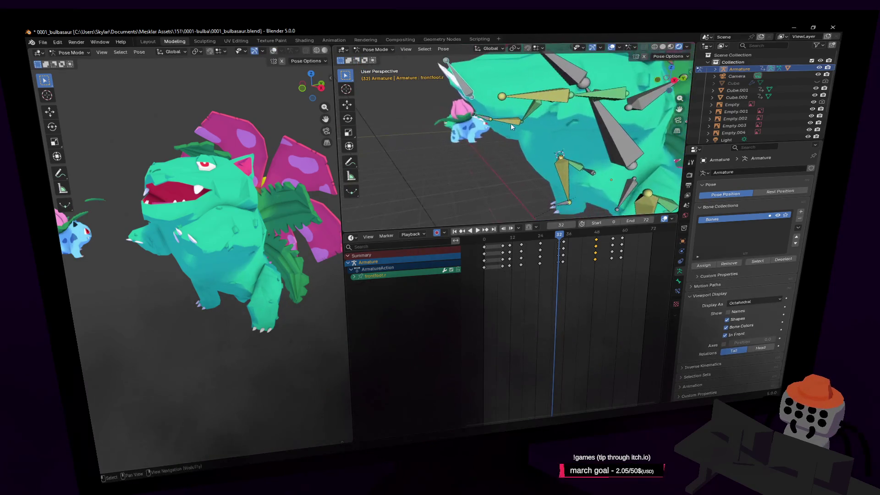
{"action": "left_click", "coordinate": [485, 117], "text": "shift"}
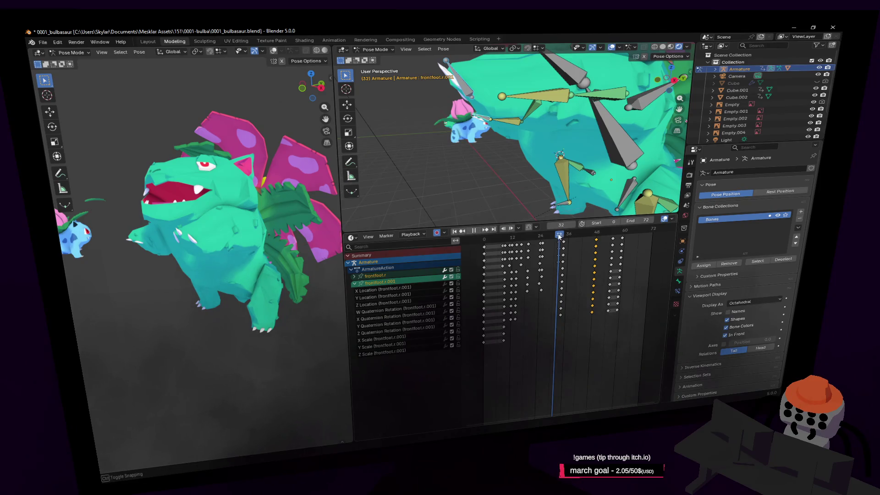
- Scrub to frame 34, select keys there, preview playback, and expand the frontfoot.r channels
{"action": "mouse_move", "coordinate": [558, 236]}
{"action": "left_mouse_down"}
{"action": "mouse_move", "coordinate": [553, 250]}
{"action": "mouse_move", "coordinate": [563, 254]}
{"action": "mouse_move", "coordinate": [542, 254]}
{"action": "left_mouse_up"}
{"action": "left_click", "coordinate": [562, 246]}
{"action": "key", "text": "space"}
{"action": "key", "text": "shift+grave"}
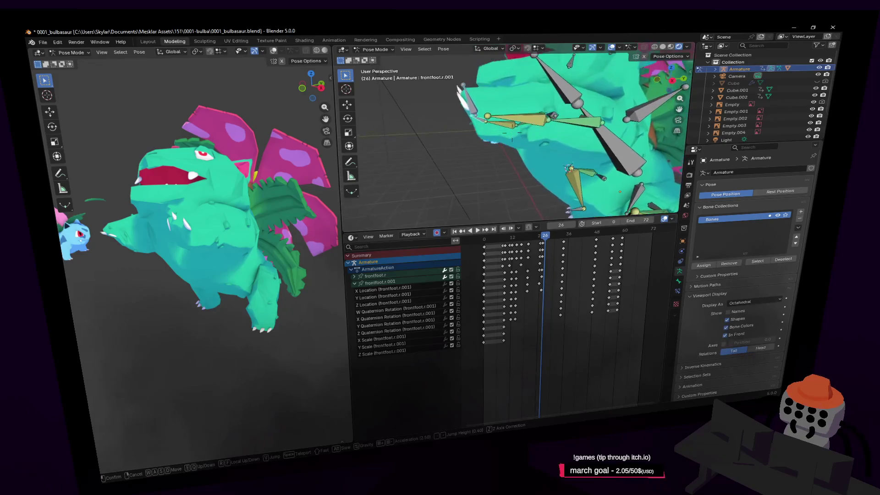
{"action": "left_click", "coordinate": [583, 188]}
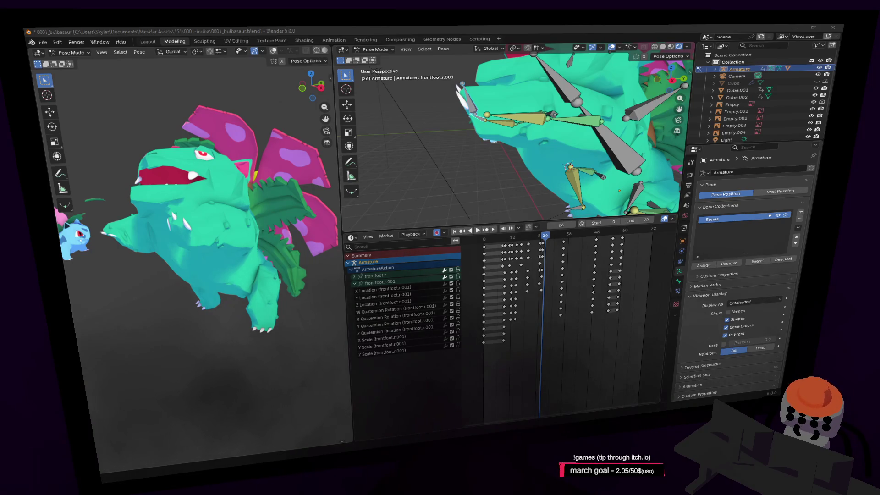
{"action": "middle_click_drag", "start_coordinate": [562, 128], "coordinate": [556, 163]}
{"action": "key", "text": "Left"}
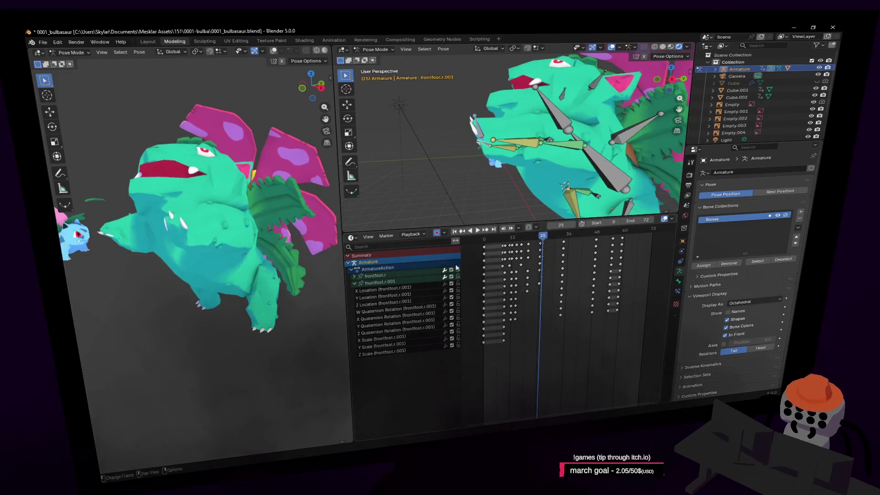
{"action": "left_click", "coordinate": [354, 277]}
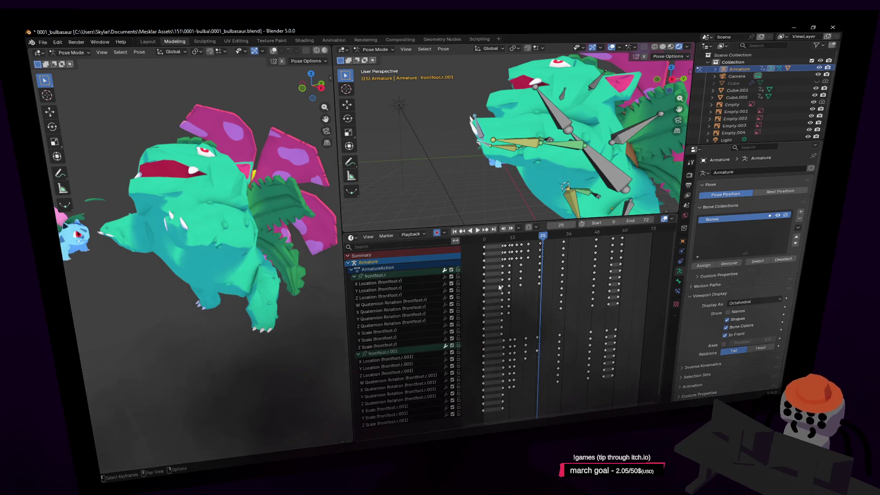
- Box-select the frontfoot.r.001 keyframes, slide them slightly in time, and preview playback from frame 11
{"action": "key", "text": "b"}
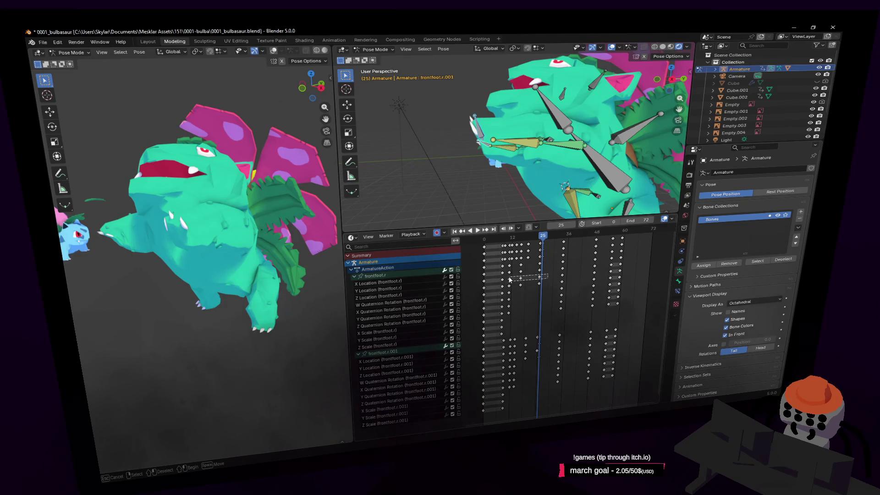
{"action": "left_click_drag", "start_coordinate": [510, 279], "coordinate": [509, 279]}
{"action": "key", "text": "space"}
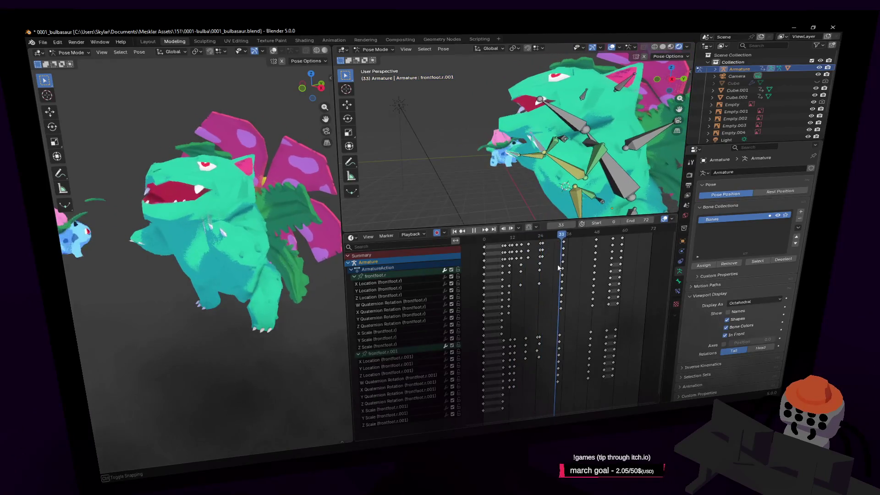
{"action": "key", "text": "Escape"}
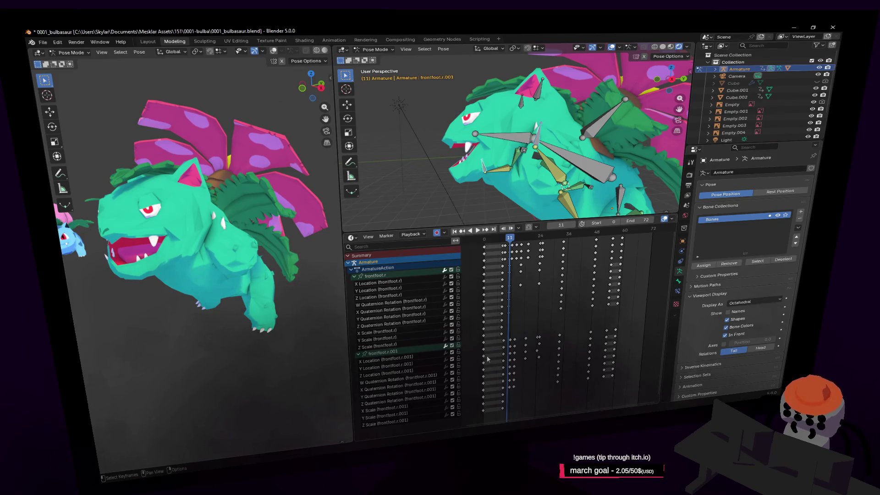
{"action": "mouse_move", "coordinate": [545, 352]}
{"action": "left_mouse_down"}
{"action": "mouse_move", "coordinate": [511, 355]}
{"action": "mouse_move", "coordinate": [508, 271]}
{"action": "left_mouse_up"}
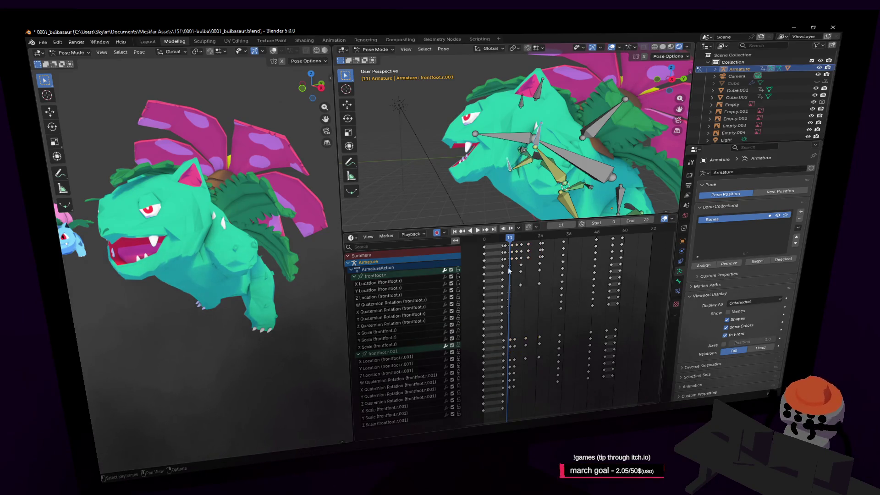
{"action": "mouse_move", "coordinate": [509, 238]}
{"action": "left_mouse_down"}
{"action": "mouse_move", "coordinate": [497, 256]}
{"action": "mouse_move", "coordinate": [512, 276]}
{"action": "mouse_move", "coordinate": [502, 282]}
{"action": "mouse_move", "coordinate": [511, 281]}
{"action": "left_mouse_up"}
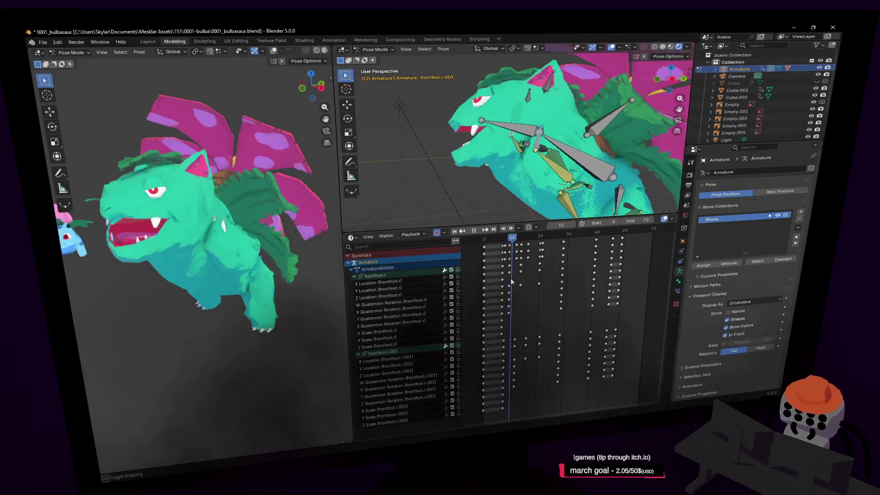
{"action": "key", "text": "Escape"}
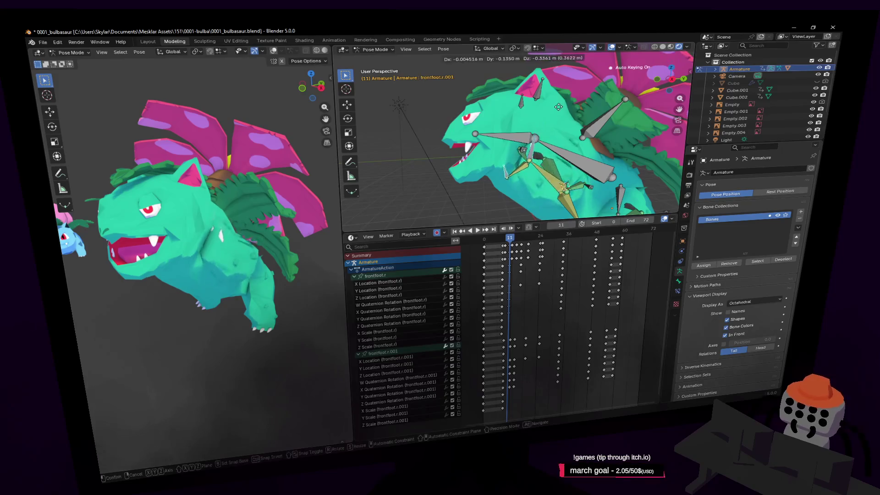
- Select the frontfoot.r bone, lower it, and rotate it 44.1° about the X axis
{"action": "left_click", "coordinate": [543, 138]}
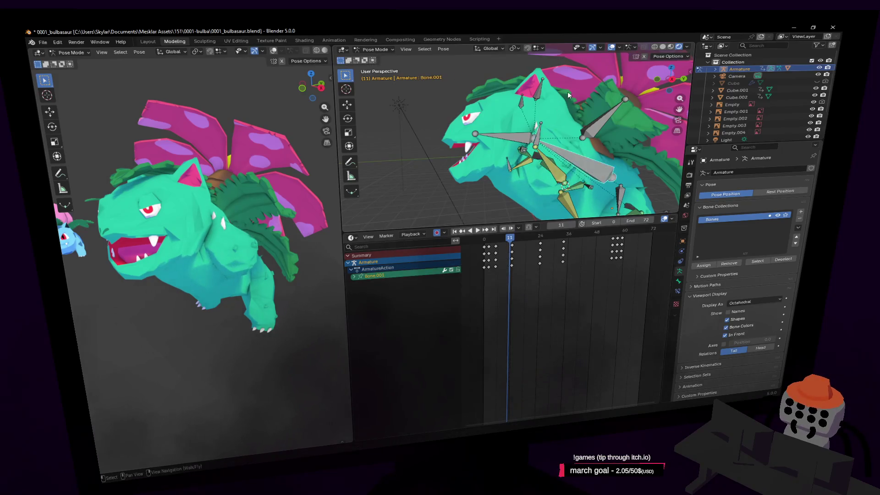
{"action": "left_click", "coordinate": [540, 133]}
{"action": "key", "text": "g"}
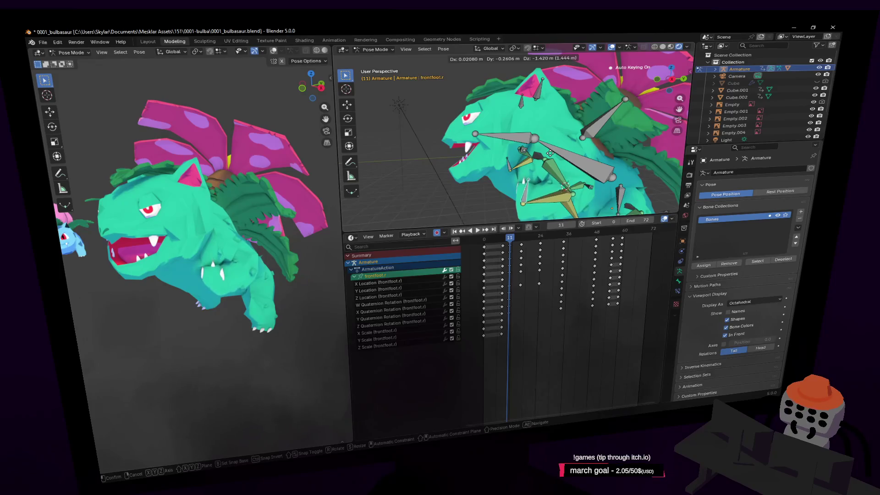
{"action": "key", "text": "Return"}
{"action": "key", "text": "shift+grave"}
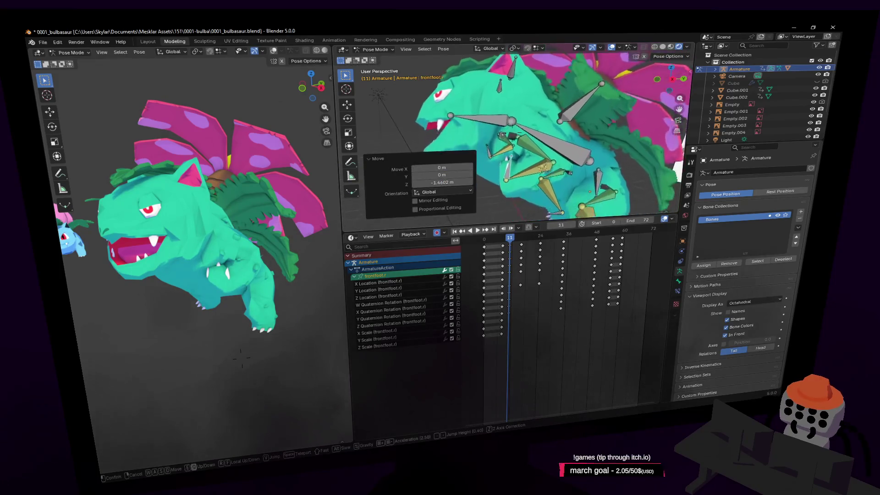
{"action": "mouse_move", "coordinate": [511, 133]}
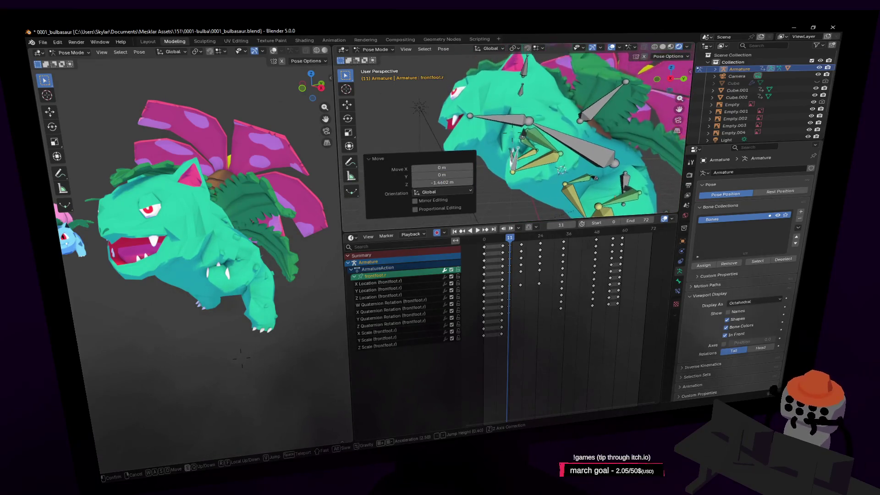
{"action": "left_click", "coordinate": [576, 147]}
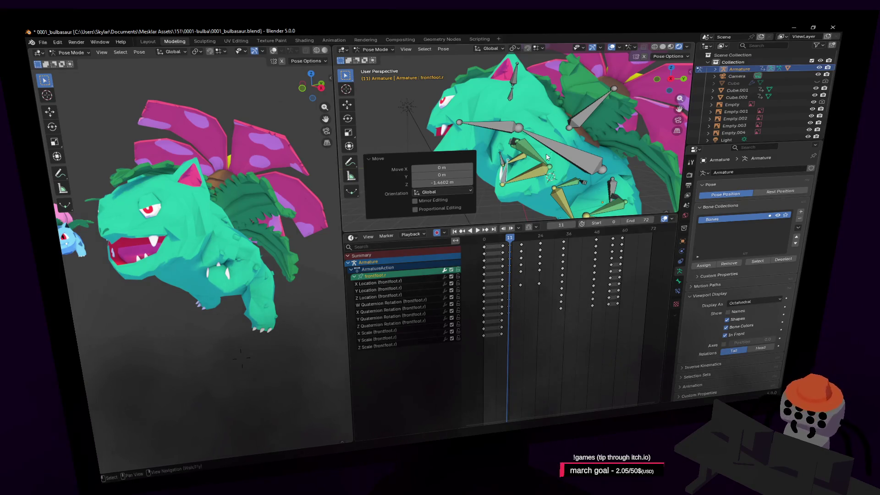
{"action": "key", "text": "r"}
{"action": "key", "text": "x"}
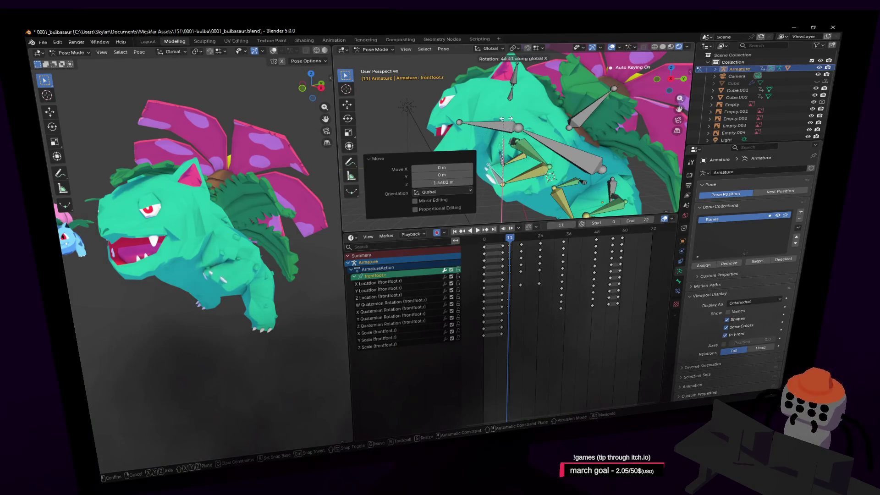
{"action": "left_click", "coordinate": [503, 120]}
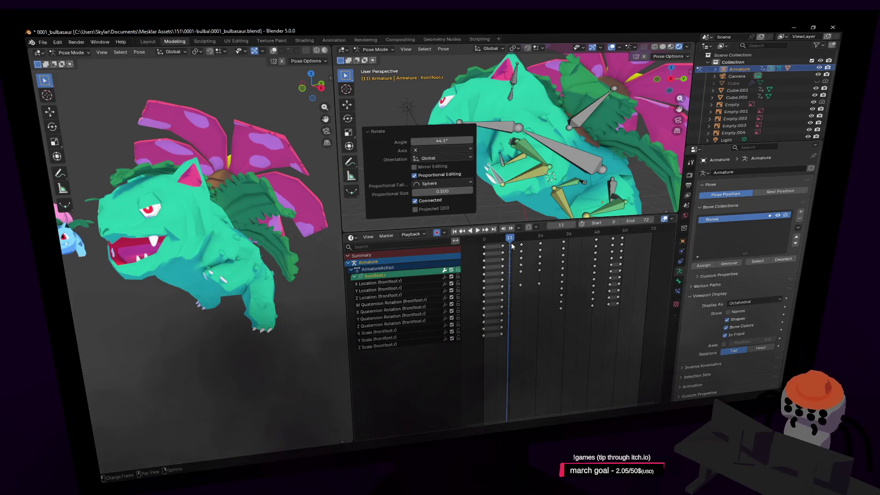
- Play the stomp, lower the foot bone again, and review playback back to frame 19
{"action": "key", "text": "space"}
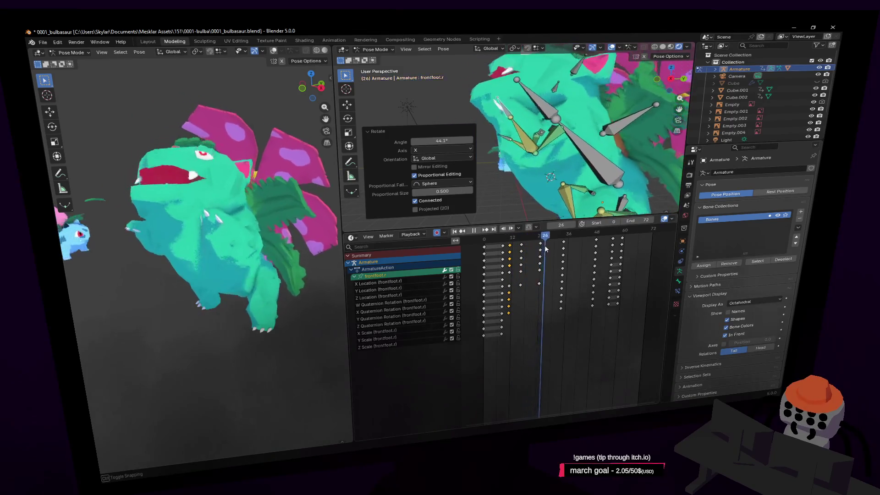
{"action": "key", "text": "Escape"}
{"action": "key", "text": "g"}
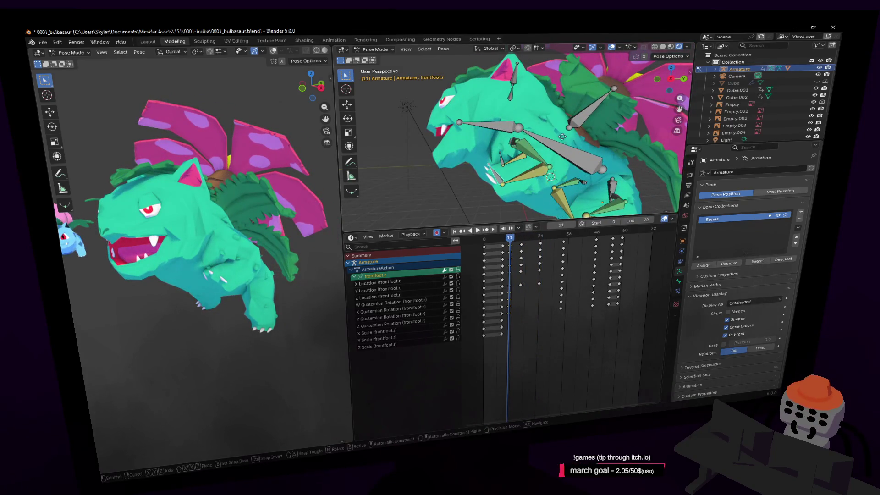
{"action": "left_click", "coordinate": [556, 158]}
{"action": "middle_click_drag", "start_coordinate": [556, 158], "coordinate": [550, 168]}
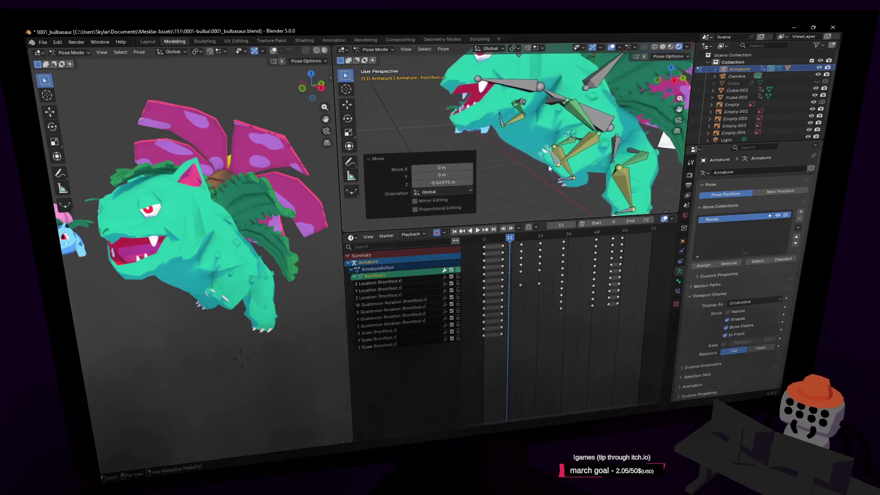
{"action": "key", "text": "space"}
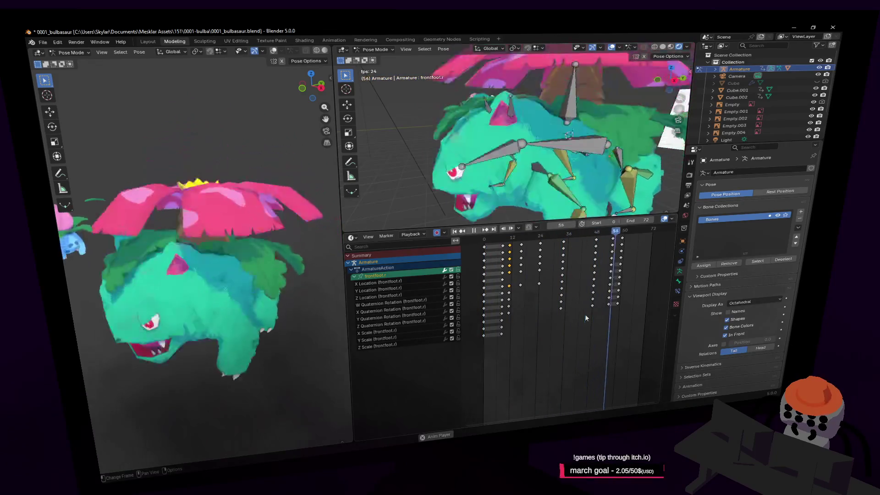
{"action": "key", "text": "Escape"}
{"action": "key", "text": "space"}
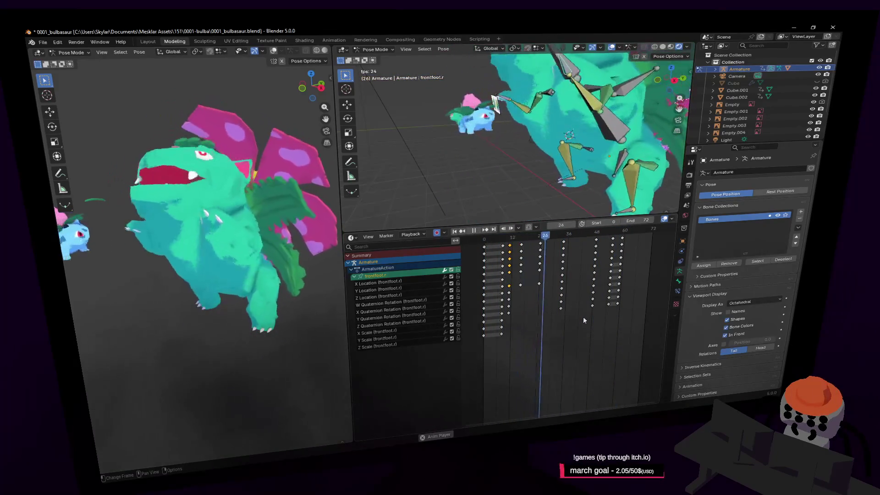
{"action": "key", "text": "space"}
{"action": "mouse_move", "coordinate": [490, 237]}
{"action": "left_mouse_down"}
{"action": "mouse_move", "coordinate": [486, 248]}
{"action": "mouse_move", "coordinate": [538, 247]}
{"action": "left_mouse_up"}
- Reposition the frontfoot.r bone at frame 24, keyframe it, and play the stomp
{"action": "key", "text": "shift+grave"}
{"action": "key", "text": "w"}
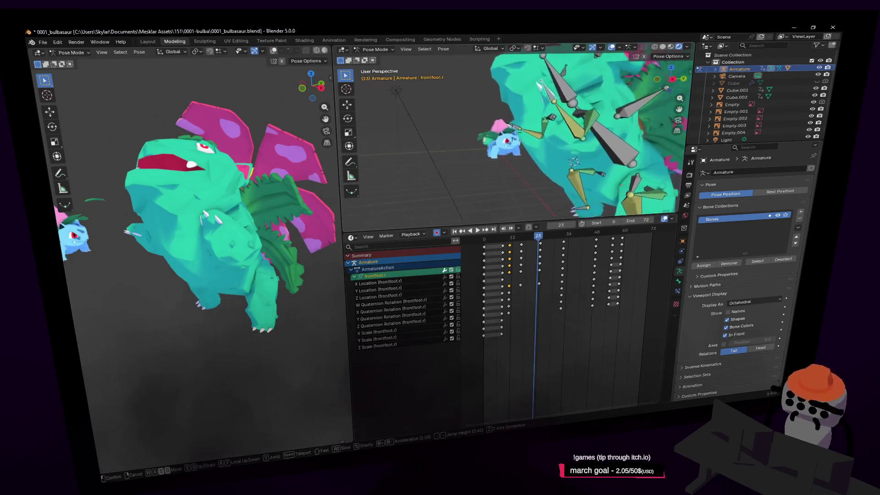
{"action": "left_click", "coordinate": [576, 144]}
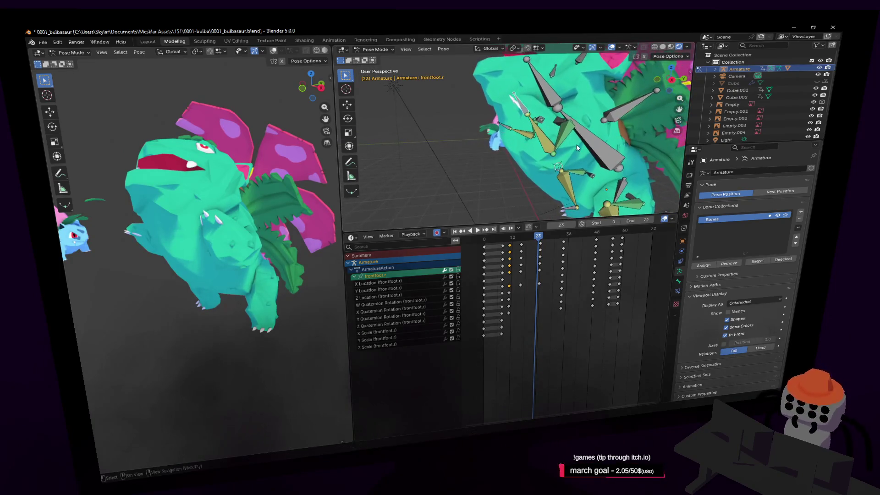
{"action": "key", "text": "g"}
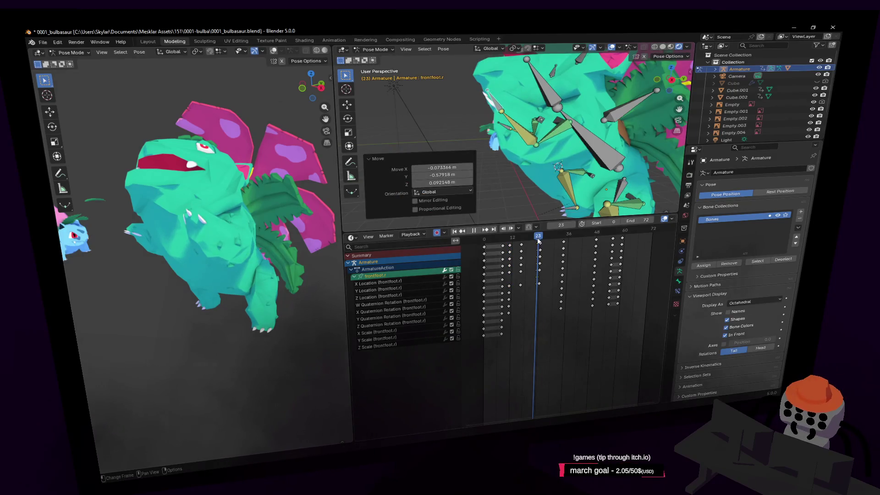
{"action": "key", "text": "Escape"}
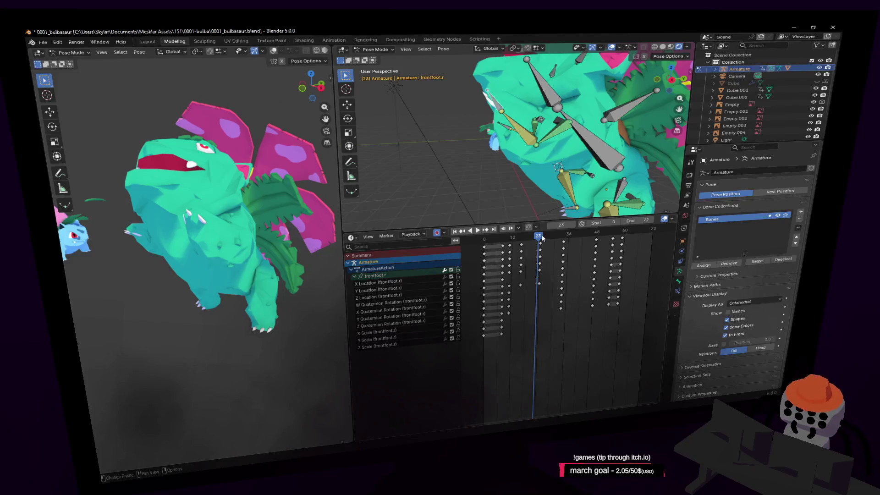
{"action": "left_click", "coordinate": [541, 238]}
{"action": "key", "text": "g"}
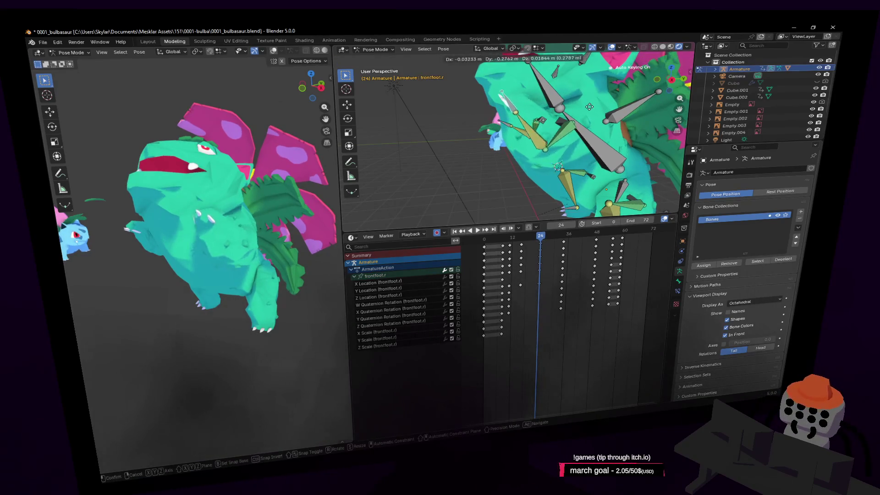
{"action": "left_click", "coordinate": [464, 251]}
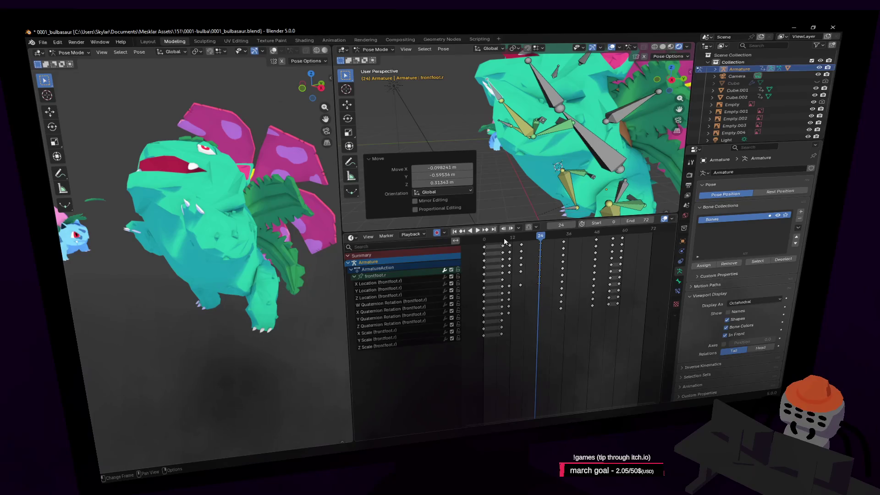
{"action": "key", "text": "i"}
{"action": "key", "text": "space"}
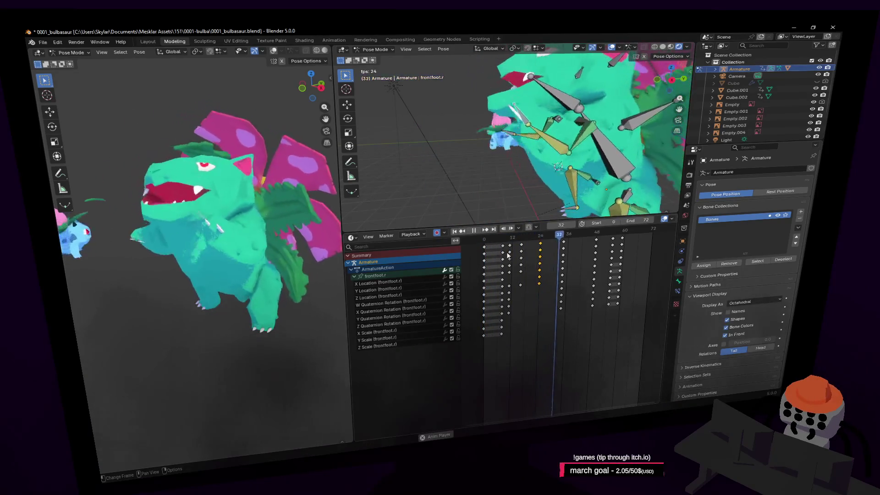
- Replay the stomp, then at frame 31 rotate and move the foot bone
{"action": "left_click_drag", "start_coordinate": [488, 238], "coordinate": [571, 248]}
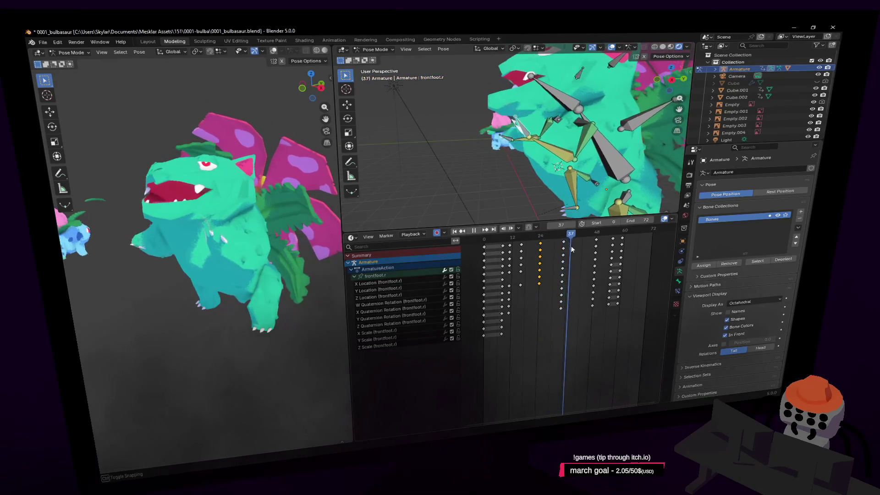
{"action": "key", "text": "space"}
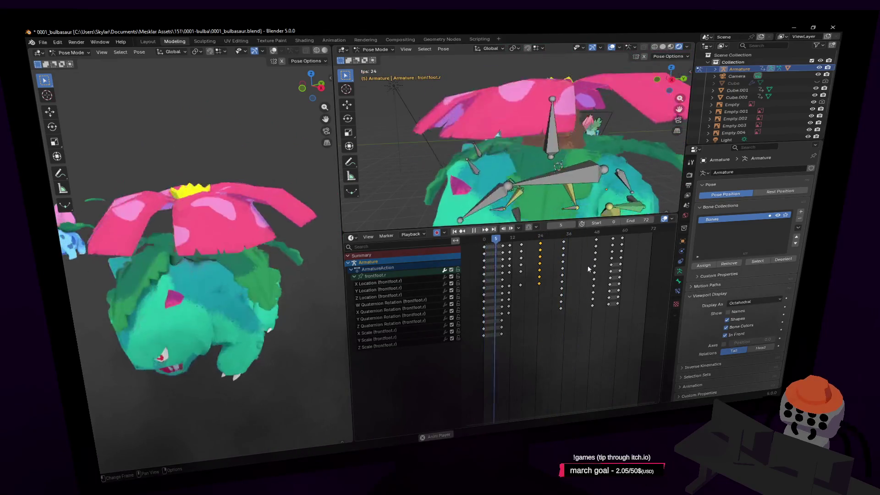
{"action": "key", "text": "space"}
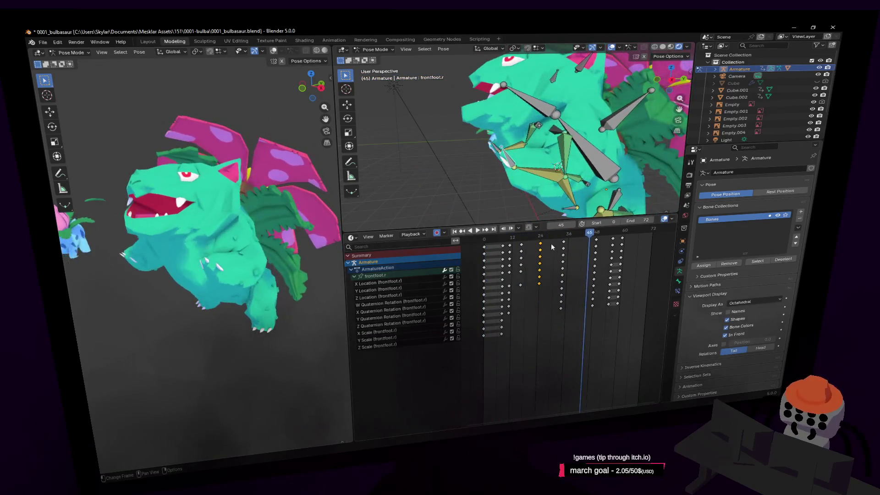
{"action": "key", "text": "space"}
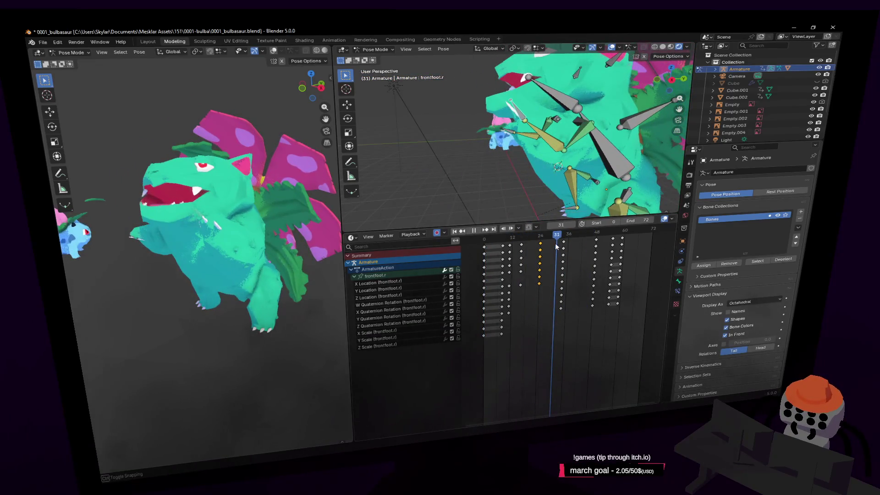
{"action": "key", "text": "Escape"}
{"action": "key", "text": "r"}
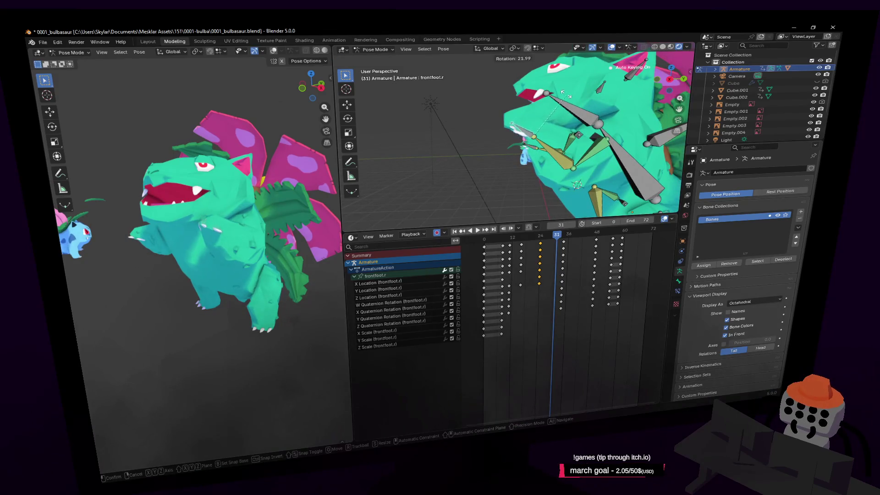
{"action": "left_click", "coordinate": [564, 97]}
{"action": "key", "text": "g"}
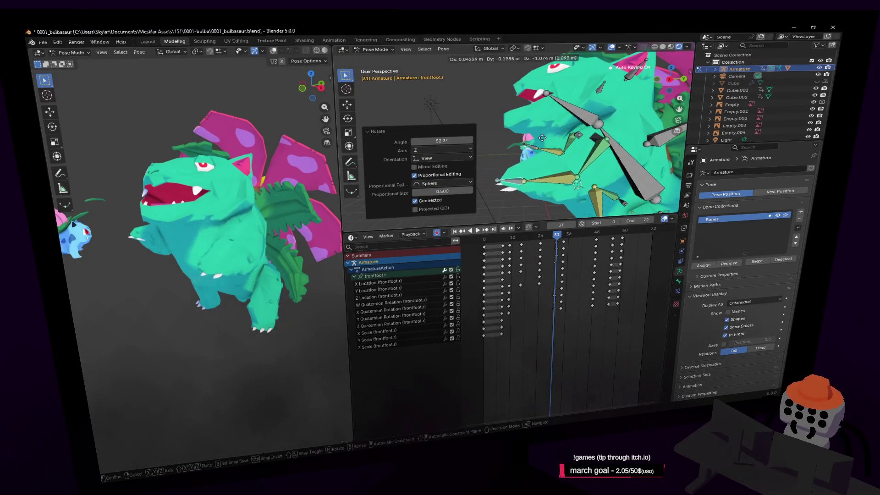
{"action": "left_click", "coordinate": [544, 140]}
- Shift the foot keys near frame 35 one frame later and replay to check timing
{"action": "left_click", "coordinate": [566, 244]}
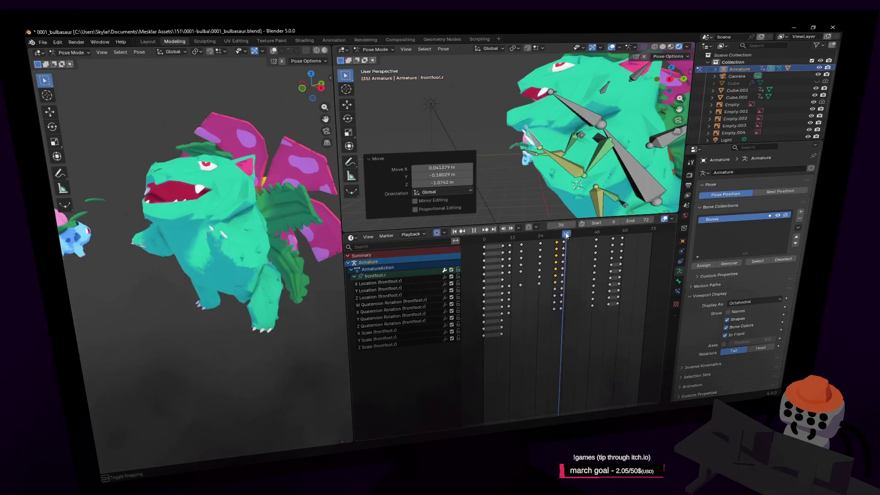
{"action": "key", "text": "g"}
{"action": "left_click", "coordinate": [566, 242]}
{"action": "key", "text": "space"}
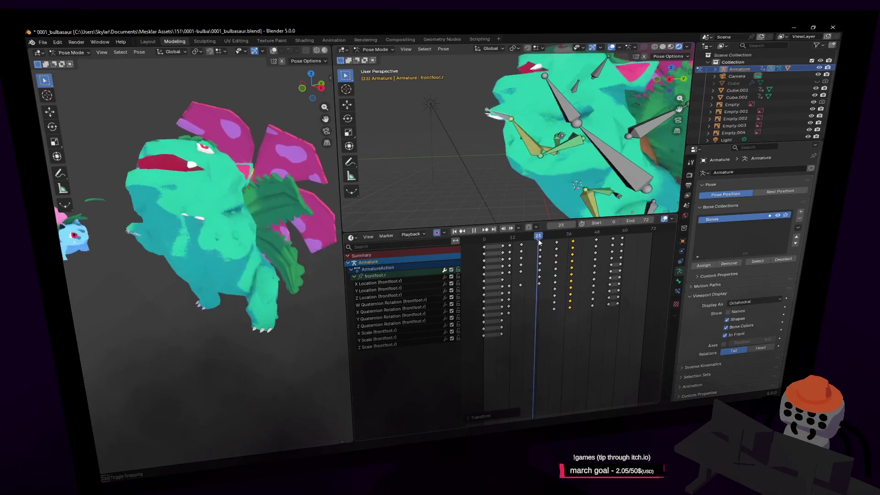
{"action": "key", "text": "space"}
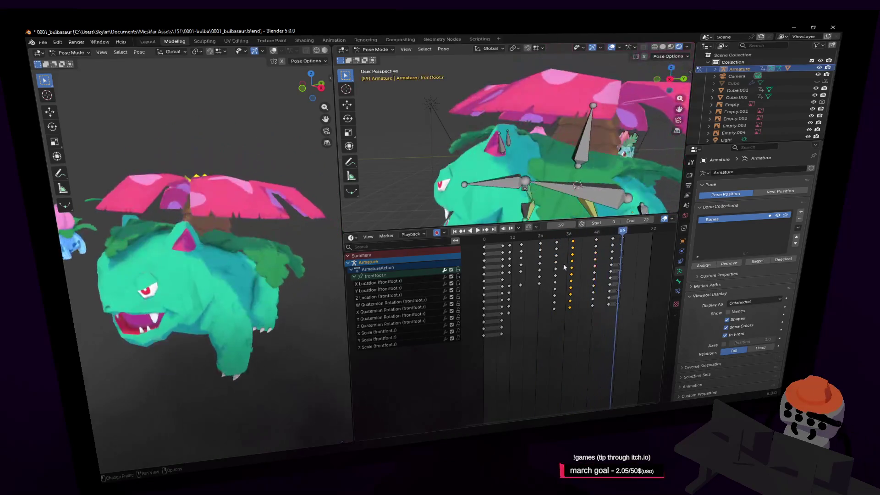
{"action": "middle_click_drag", "start_coordinate": [527, 138], "coordinate": [538, 165]}
{"action": "key", "text": "space"}
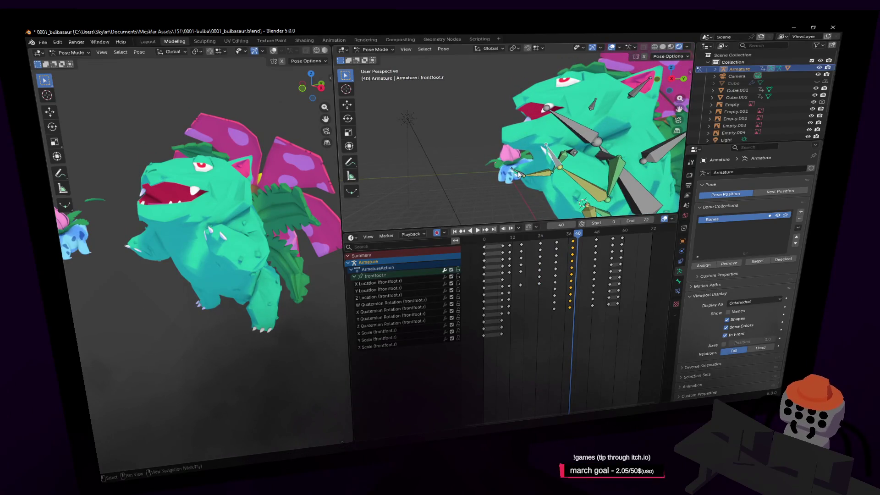
{"action": "left_click", "coordinate": [518, 175]}
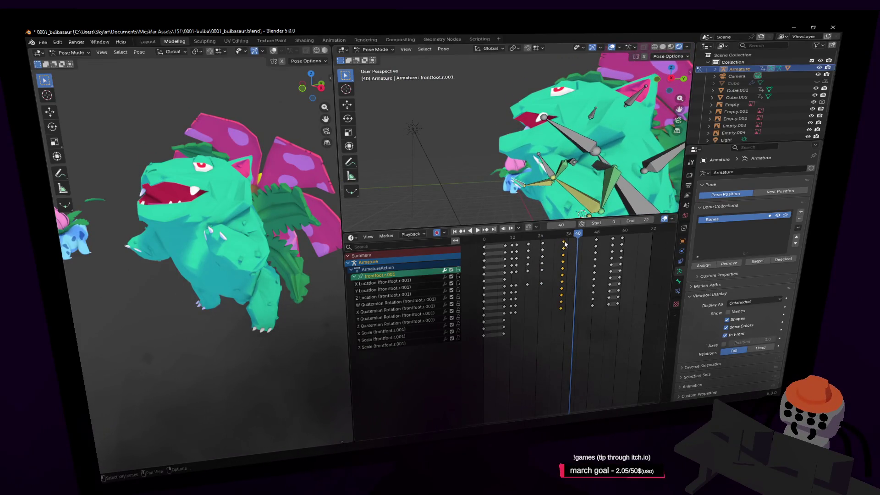
- Move the frontfoot.r.001 key column later to frame 43 and replay the stomp
{"action": "left_click_drag", "start_coordinate": [564, 243], "coordinate": [585, 244]}
{"action": "key", "text": "space"}
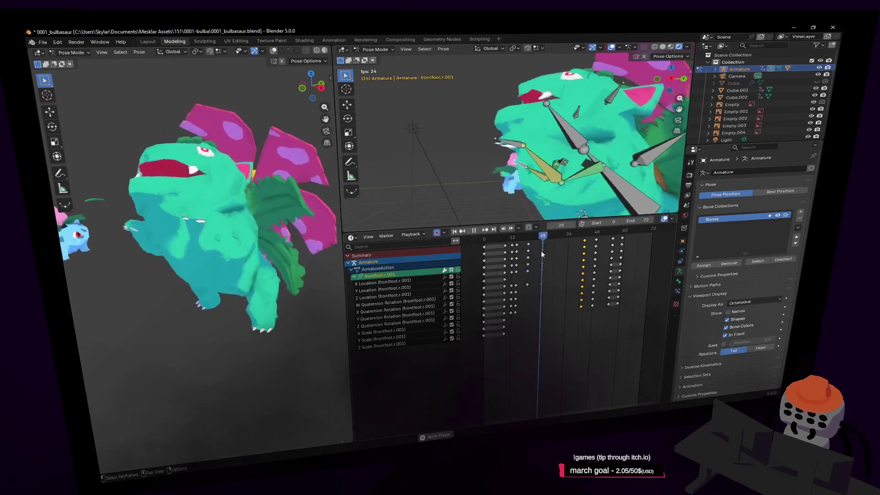
{"action": "mouse_move", "coordinate": [542, 238]}
{"action": "left_mouse_down"}
{"action": "mouse_move", "coordinate": [501, 246]}
{"action": "mouse_move", "coordinate": [537, 246]}
{"action": "mouse_move", "coordinate": [514, 256]}
{"action": "left_mouse_up"}
{"action": "middle_click_drag", "start_coordinate": [472, 191], "coordinate": [551, 118]}
- At frame 12, raise frontfoot.r.001 3.8476 m on Z, rotate it 47.4° about X, and keyframe it
{"action": "key", "text": "g"}
{"action": "key", "text": "z"}
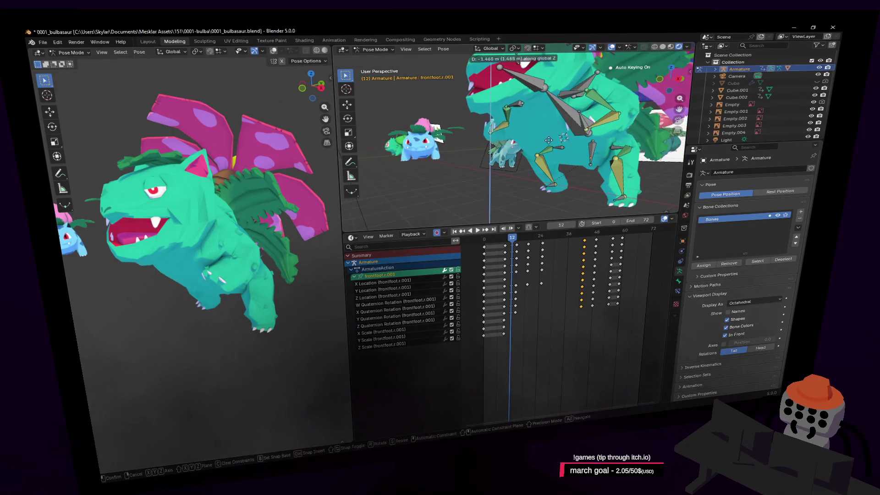
{"action": "left_click", "coordinate": [551, 147]}
{"action": "key", "text": "r"}
{"action": "key", "text": "x"}
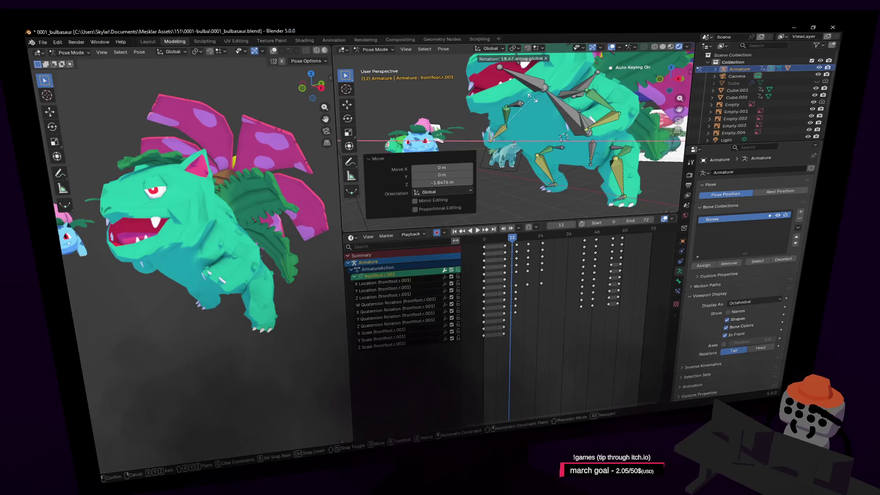
{"action": "left_click", "coordinate": [496, 106]}
{"action": "key", "text": "shift+grave"}
{"action": "key", "text": "w"}
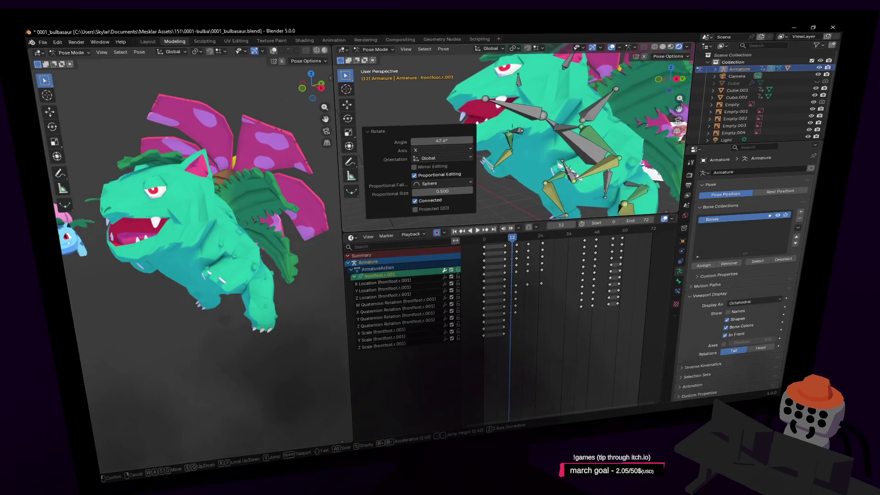
{"action": "left_click", "coordinate": [534, 131]}
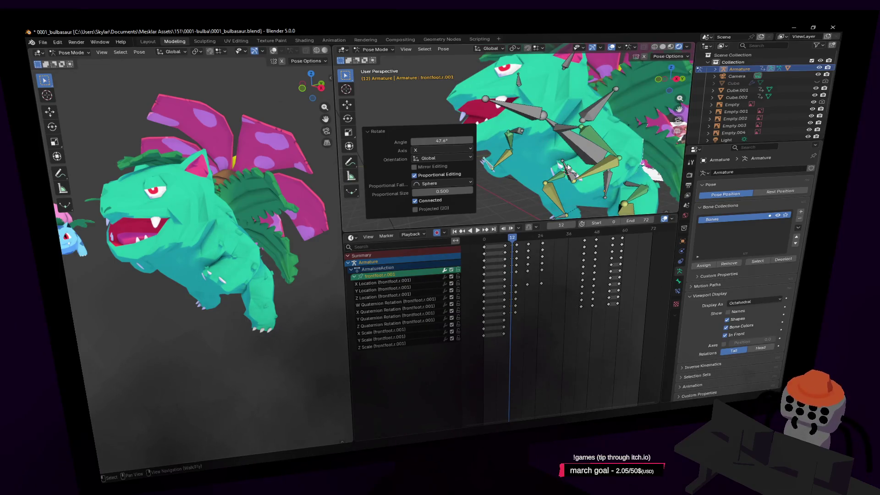
{"action": "key", "text": "i"}
{"action": "key", "text": "Right"}
{"action": "key", "text": "Right"}
{"action": "left_click_drag", "start_coordinate": [549, 281], "coordinate": [514, 285]}
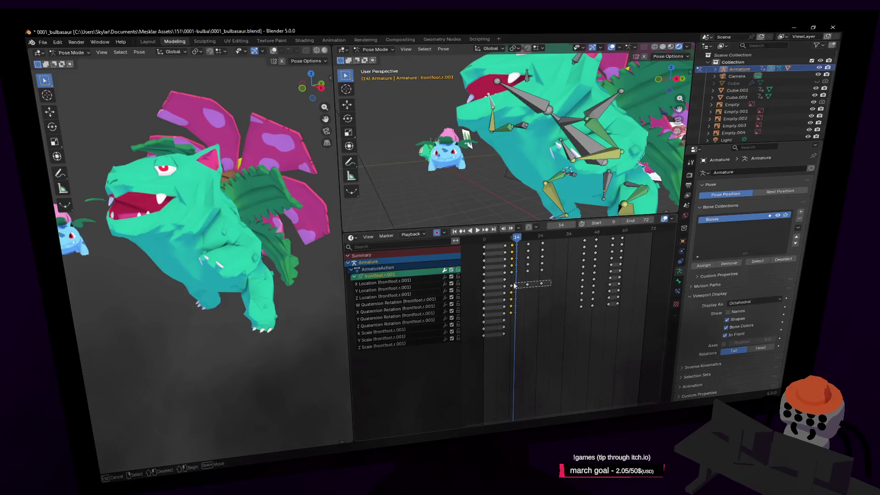
- Play the stomp and scrub through the frames to find where to adjust the foot
{"action": "key", "text": "space"}
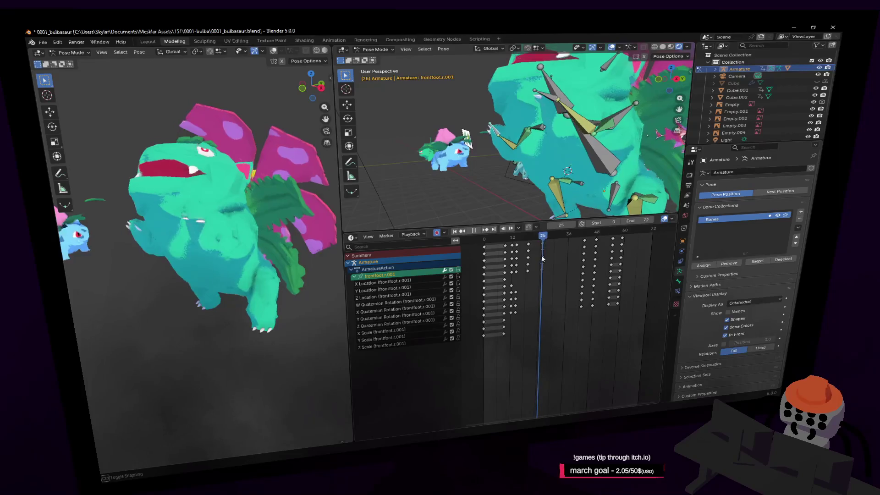
{"action": "mouse_move", "coordinate": [542, 259]}
{"action": "left_mouse_down"}
{"action": "mouse_move", "coordinate": [508, 268]}
{"action": "mouse_move", "coordinate": [542, 274]}
{"action": "mouse_move", "coordinate": [510, 283]}
{"action": "mouse_move", "coordinate": [513, 289]}
{"action": "left_mouse_up"}
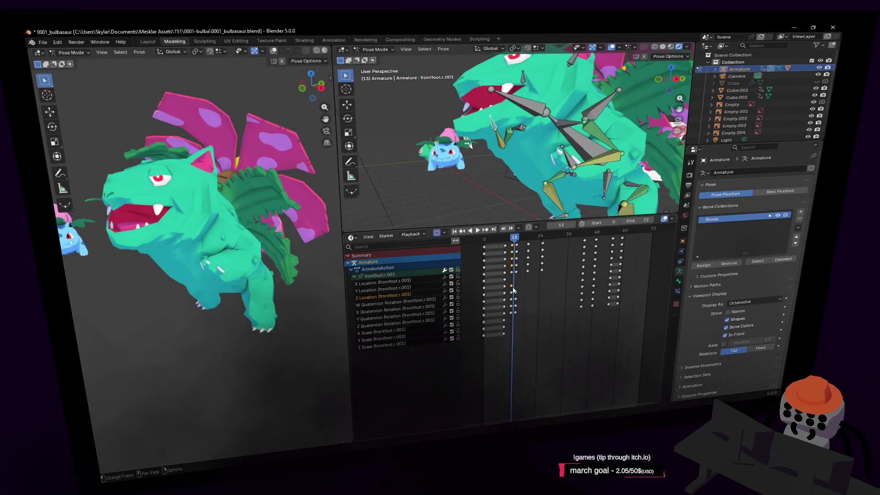
{"action": "key", "text": "Right"}
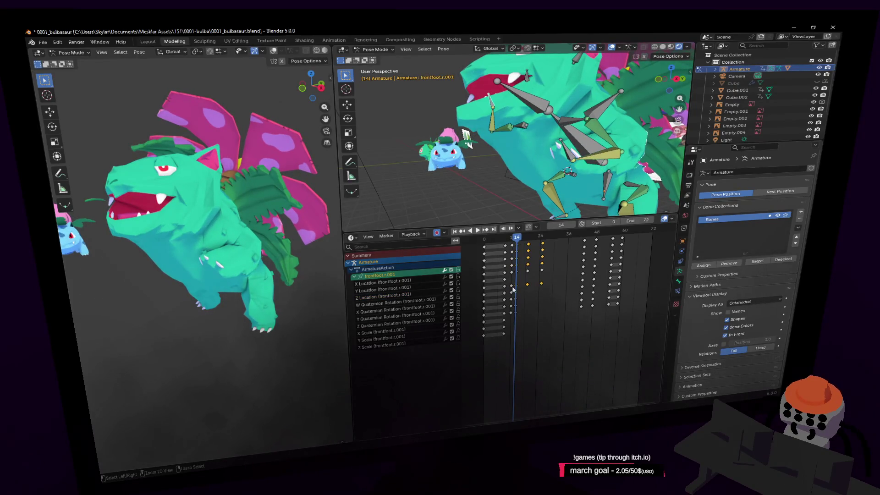
{"action": "left_click_drag", "start_coordinate": [519, 240], "coordinate": [562, 269]}
{"action": "key", "text": "Left"}
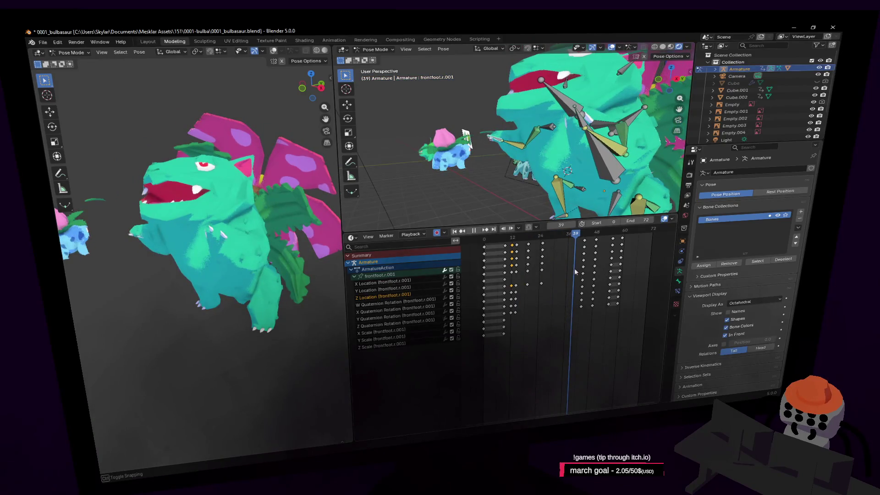
- Move the foot bone, keyframe it at frame 37, play the stomp through, and deselect the bones
{"action": "key", "text": "shift+grave"}
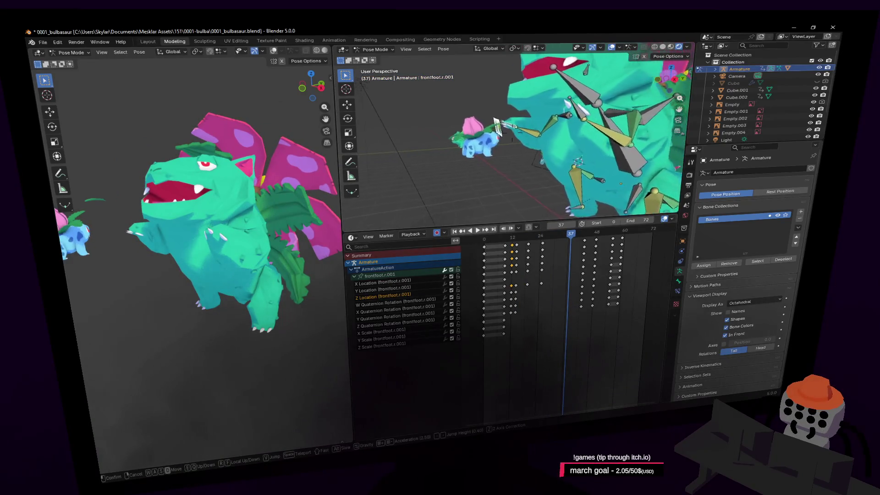
{"action": "left_click", "coordinate": [553, 133]}
{"action": "key", "text": "period"}
{"action": "key", "text": "g"}
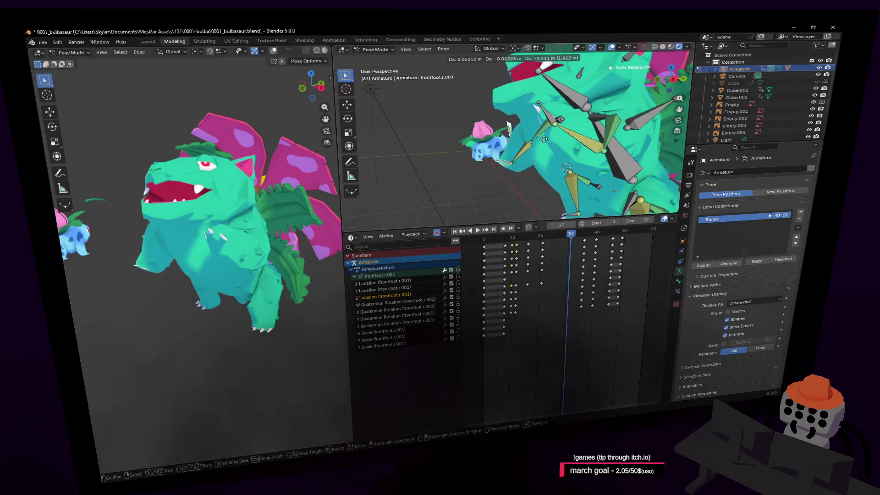
{"action": "left_click", "coordinate": [556, 156]}
{"action": "key", "text": "i"}
{"action": "key", "text": "space"}
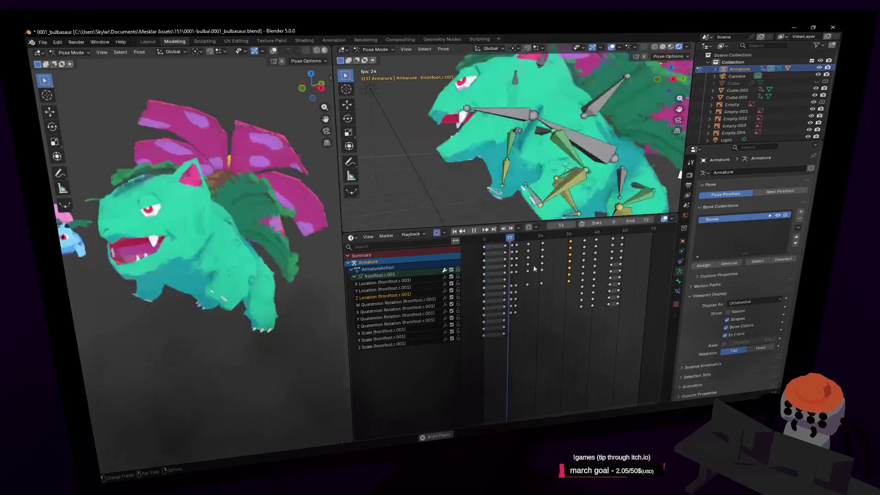
{"action": "key", "text": "Escape"}
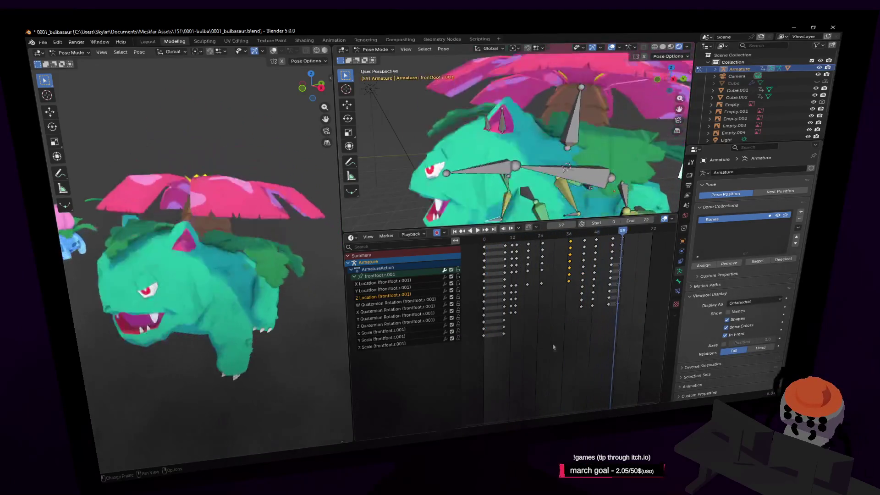
{"action": "left_click", "coordinate": [492, 153]}
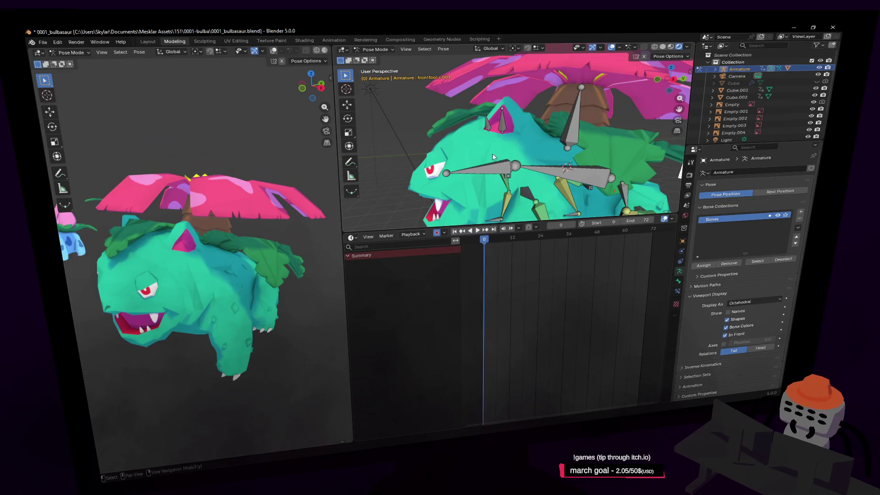
- In Object Mode, select the Cube.003 body mesh and keyframe its Key 1 shape key at 0
{"action": "left_click", "coordinate": [374, 49]}
{"action": "left_click", "coordinate": [372, 57]}
{"action": "left_click", "coordinate": [466, 153]}
{"action": "key", "text": "KP_Decimal"}
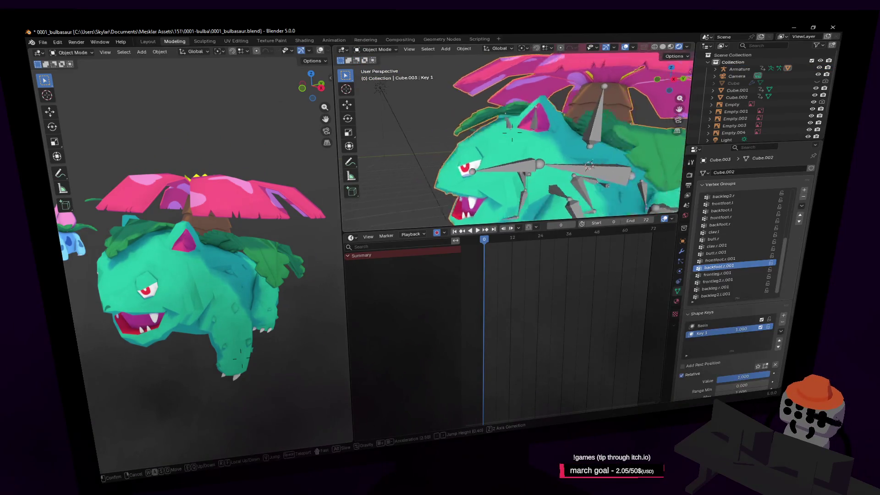
{"action": "left_click", "coordinate": [681, 252]}
{"action": "left_click", "coordinate": [678, 292]}
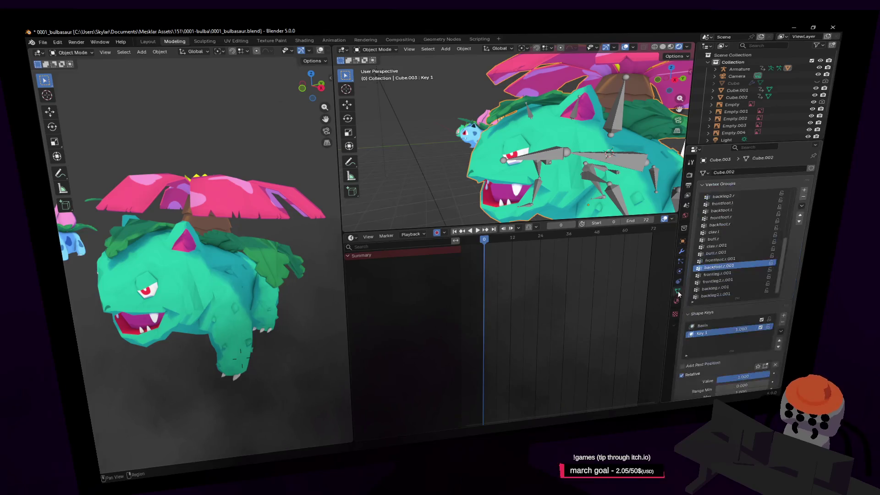
{"action": "key", "text": "BackSpace"}
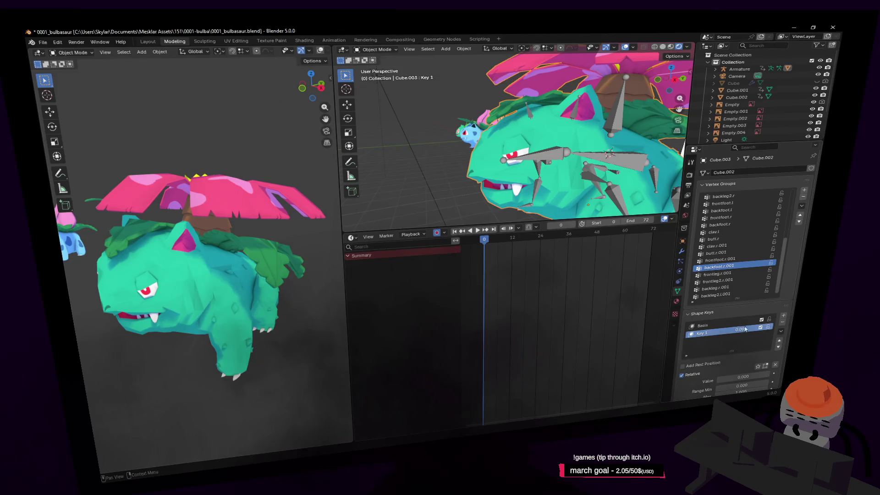
{"action": "key", "text": "i"}
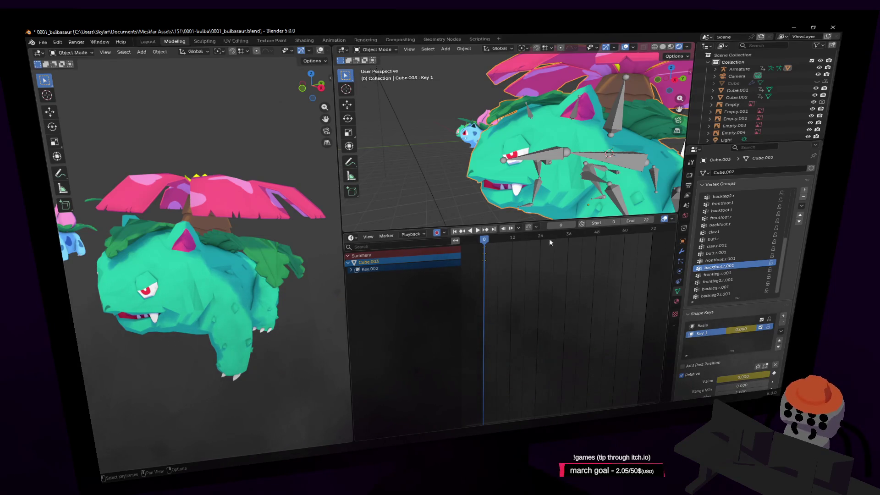
- Keyframe Key 1 closed at frame 12 and fully open (1.000) at frame 18
{"action": "key", "text": "space"}
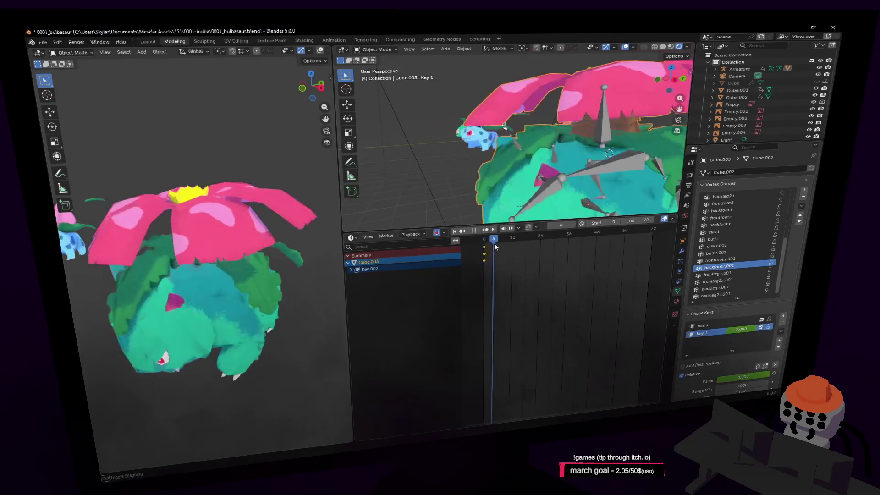
{"action": "left_click_drag", "start_coordinate": [489, 251], "coordinate": [485, 253]}
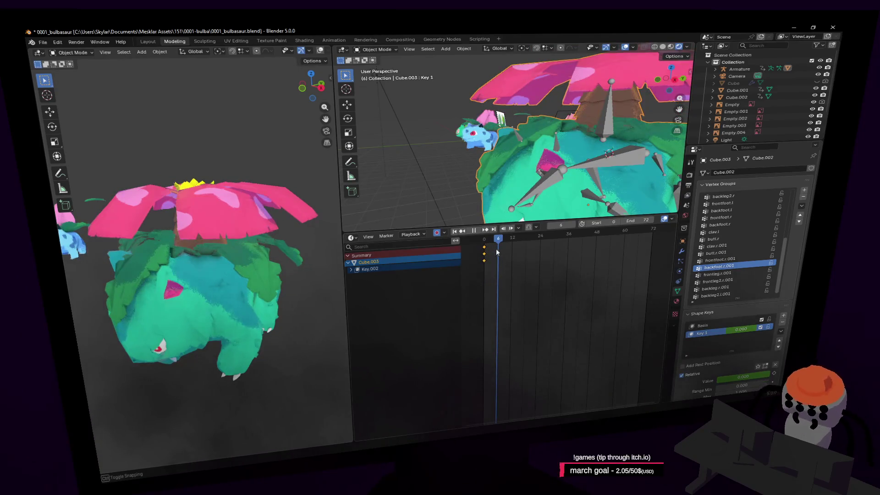
{"action": "mouse_move", "coordinate": [495, 248]}
{"action": "left_mouse_down"}
{"action": "mouse_move", "coordinate": [484, 264]}
{"action": "mouse_move", "coordinate": [499, 265]}
{"action": "mouse_move", "coordinate": [512, 241]}
{"action": "mouse_move", "coordinate": [498, 243]}
{"action": "mouse_move", "coordinate": [484, 253]}
{"action": "mouse_move", "coordinate": [512, 254]}
{"action": "left_mouse_up"}
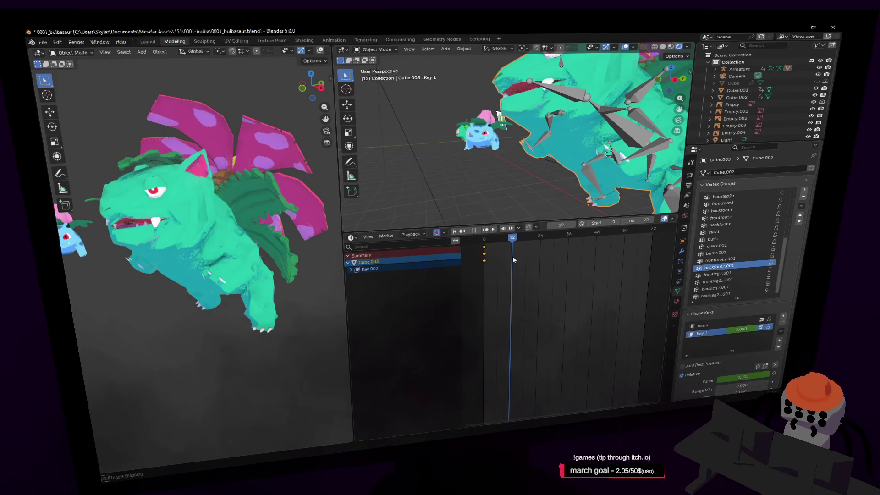
{"action": "mouse_move", "coordinate": [512, 259]}
{"action": "left_mouse_down"}
{"action": "mouse_move", "coordinate": [493, 265]}
{"action": "mouse_move", "coordinate": [514, 265]}
{"action": "left_mouse_up"}
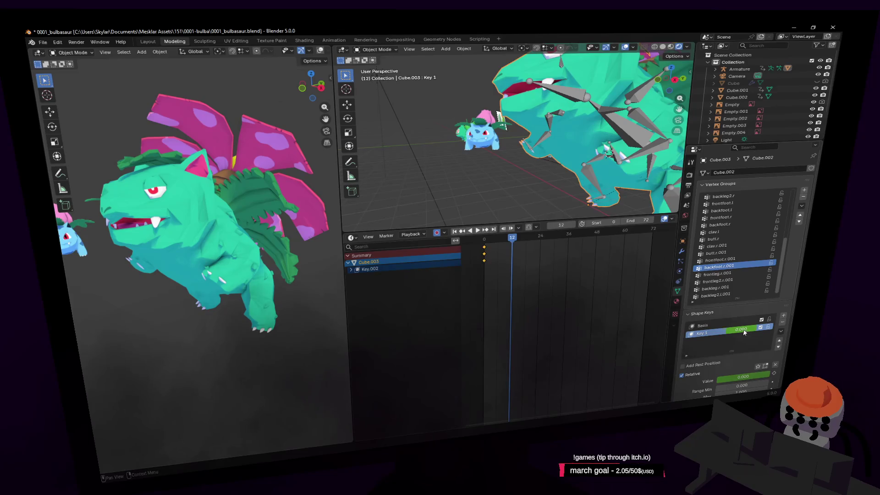
{"action": "key", "text": "i"}
{"action": "key", "text": "Right"}
{"action": "key", "text": "Right"}
{"action": "key", "text": "Right"}
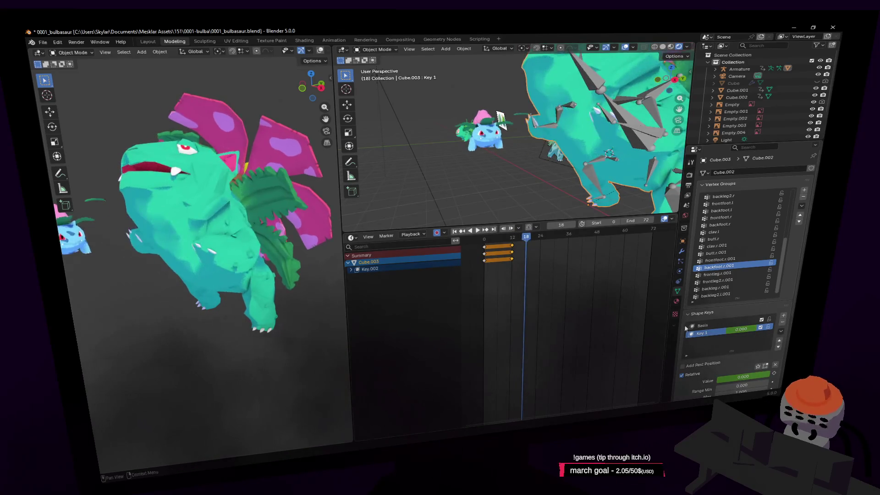
{"action": "left_click_drag", "start_coordinate": [744, 333], "coordinate": [779, 332]}
{"action": "key", "text": "i"}
{"action": "left_click_drag", "start_coordinate": [537, 235], "coordinate": [584, 238]}
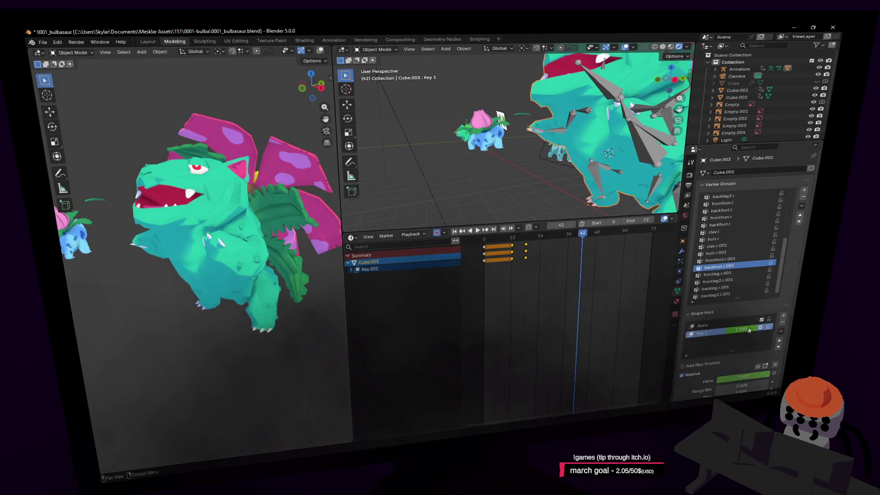
- Set Key 1 to 0.000 at frame 48 to close the mouth, then replay from the first frame
{"action": "left_click_drag", "start_coordinate": [589, 237], "coordinate": [595, 233]}
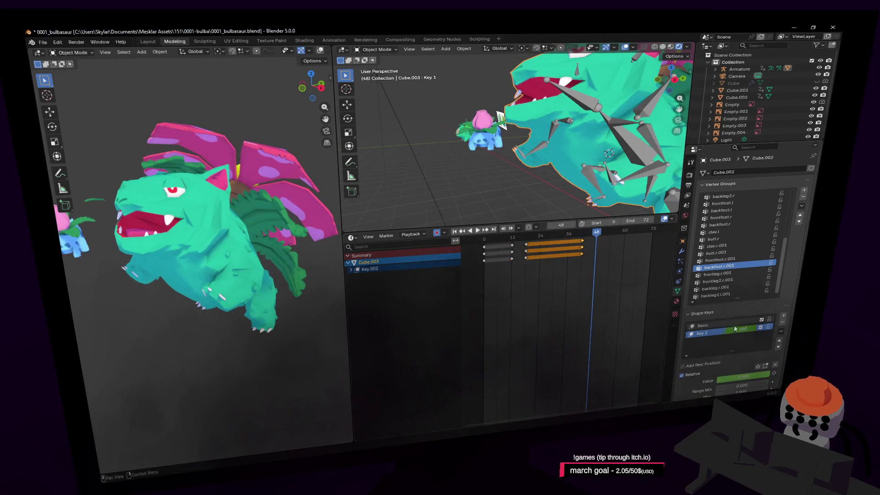
{"action": "left_click_drag", "start_coordinate": [741, 333], "coordinate": [639, 329]}
{"action": "key", "text": "space"}
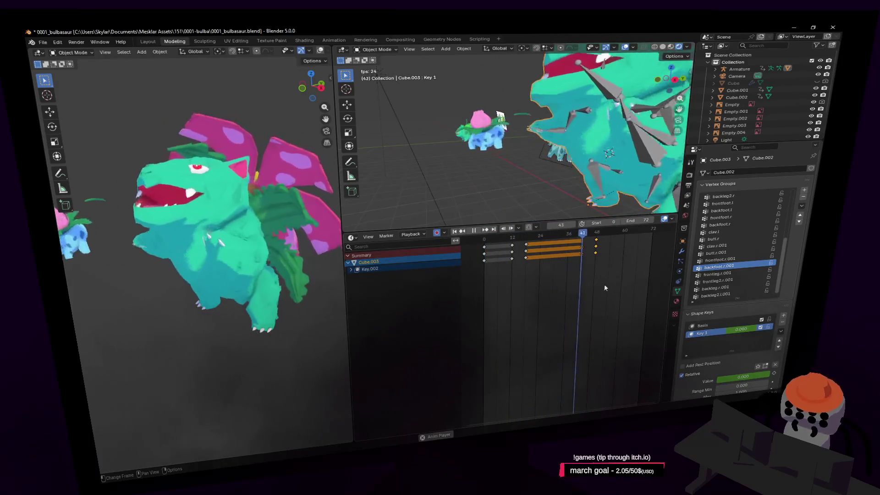
{"action": "key", "text": "space"}
{"action": "key", "text": "space"}
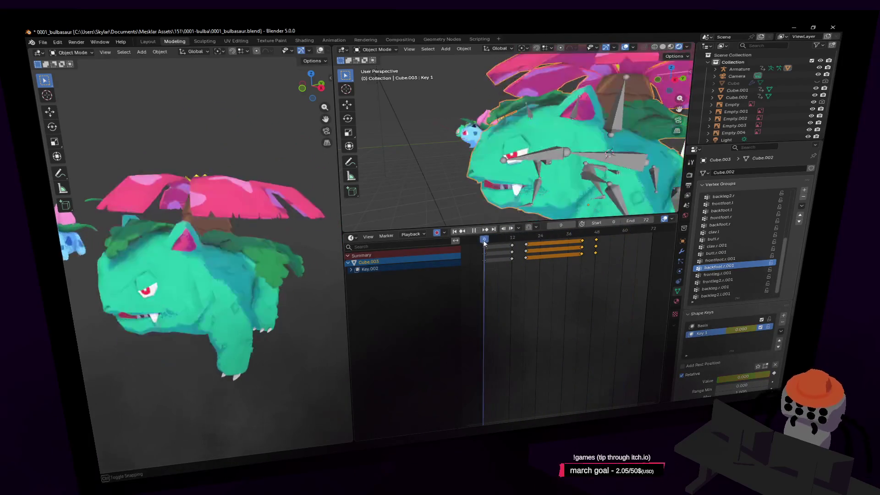
{"action": "left_click_drag", "start_coordinate": [513, 238], "coordinate": [523, 242]}
{"action": "key", "text": "space"}
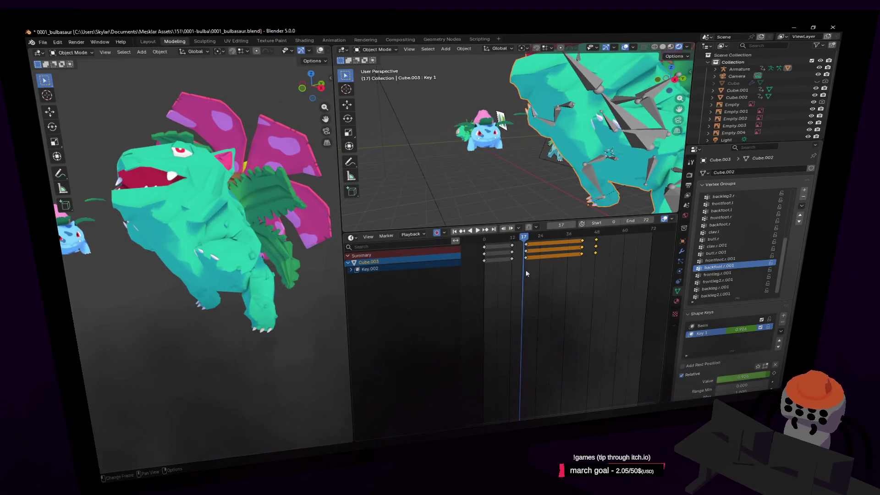
{"action": "key", "text": "shift+Left"}
{"action": "key", "text": "shift+grave"}
{"action": "key", "text": "w"}
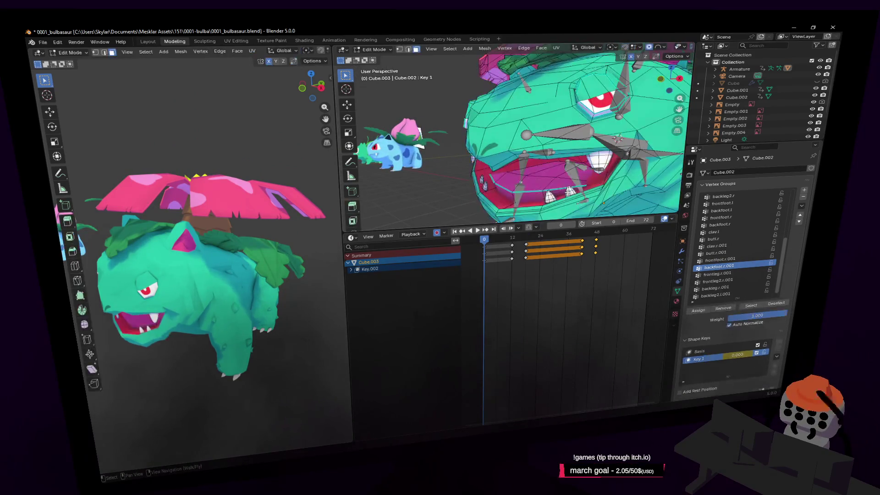
- In Edit Mode, select the long mouth face and move it along Z with proportional falloff
{"action": "key", "text": "Tab"}
{"action": "left_click", "coordinate": [542, 187]}
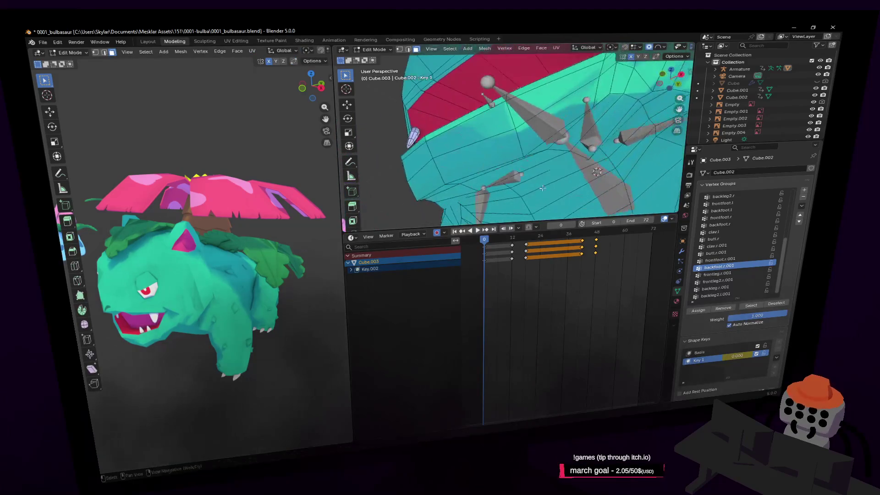
{"action": "left_click", "coordinate": [536, 176], "text": "shift"}
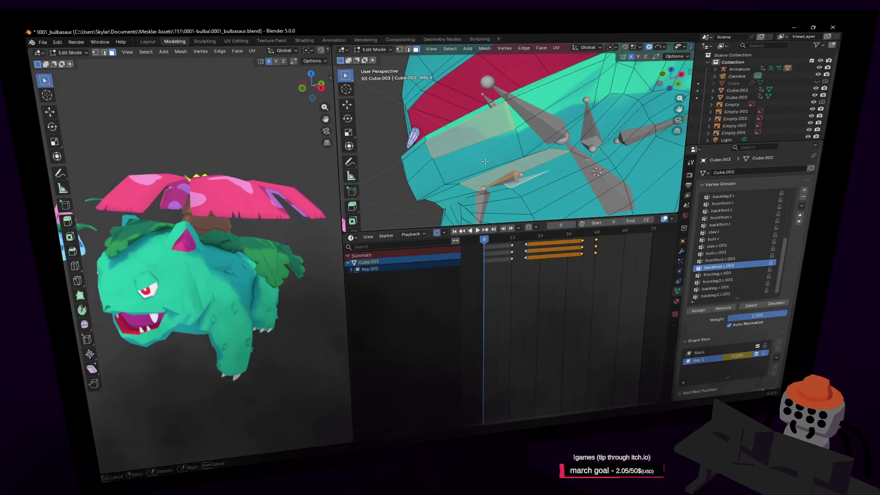
{"action": "middle_click_drag", "start_coordinate": [488, 134], "coordinate": [543, 94]}
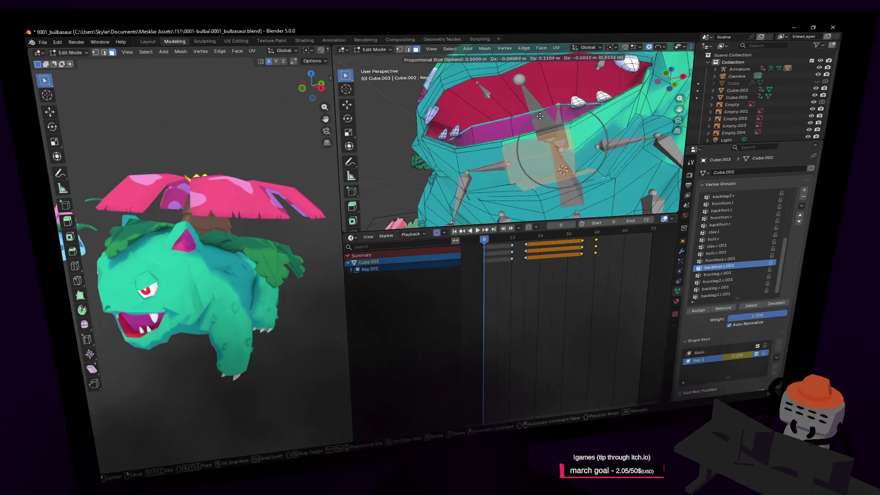
{"action": "key", "text": "shift+grave"}
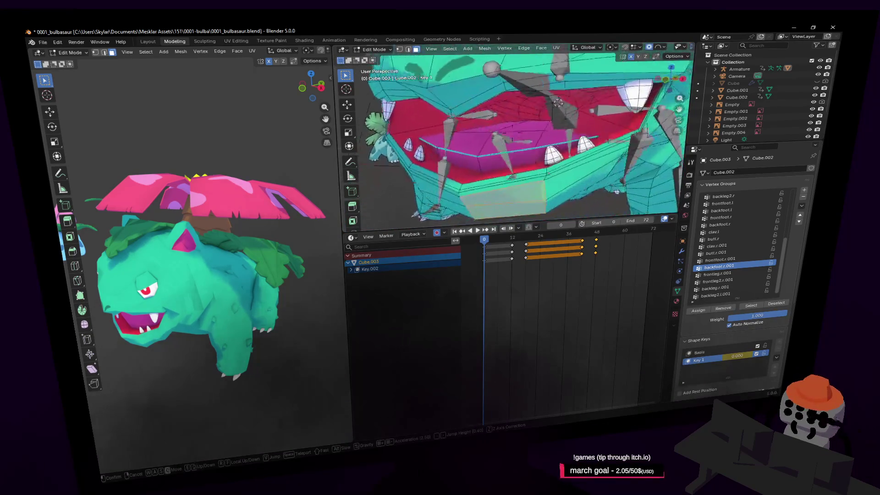
{"action": "left_click", "coordinate": [566, 83]}
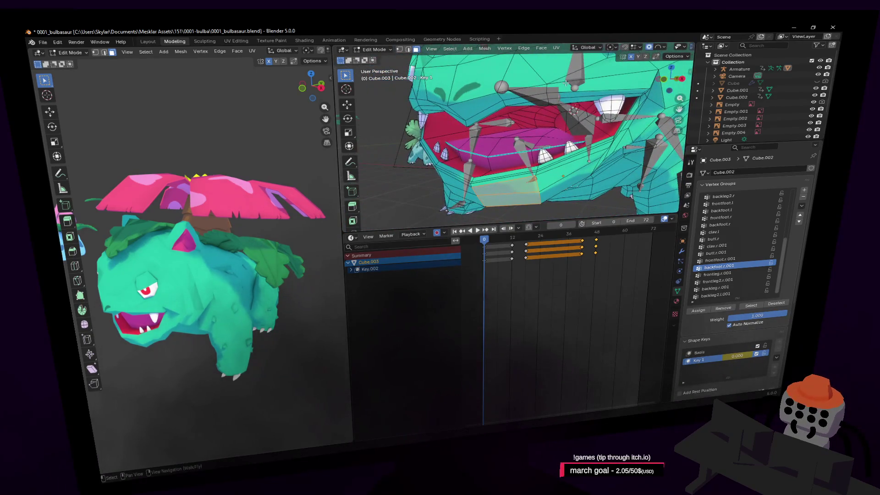
{"action": "left_click", "coordinate": [657, 48]}
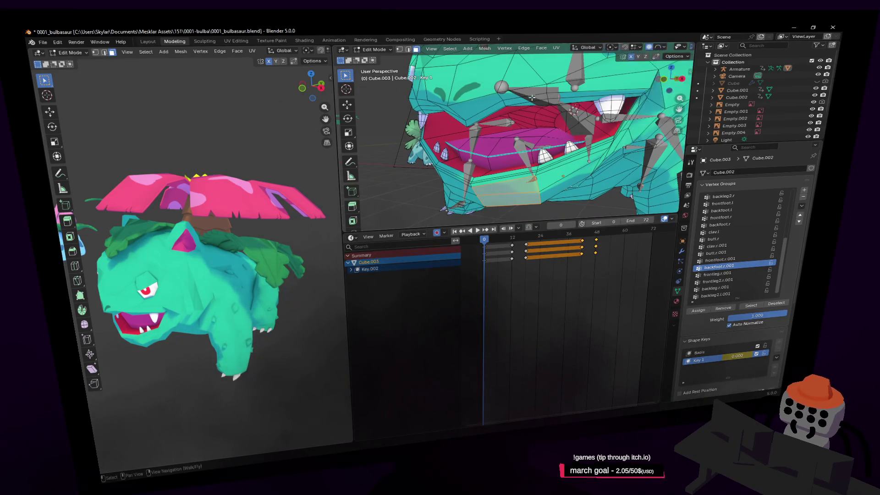
{"action": "key", "text": "g"}
{"action": "key", "text": "z"}
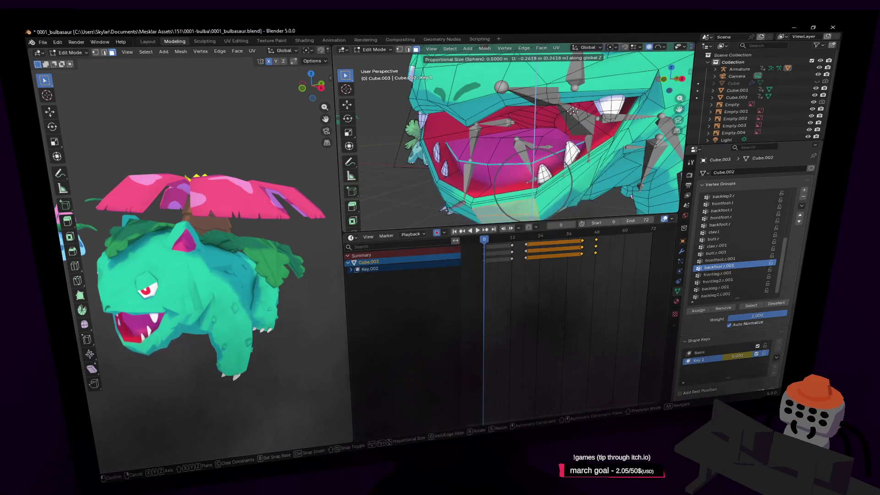
{"action": "left_click", "coordinate": [565, 121]}
- Move other mouth vertices with smooth, then sphere proportional falloff at size 0.500
{"action": "middle_click_drag", "start_coordinate": [565, 120], "coordinate": [574, 144]}
{"action": "left_click", "coordinate": [598, 131]}
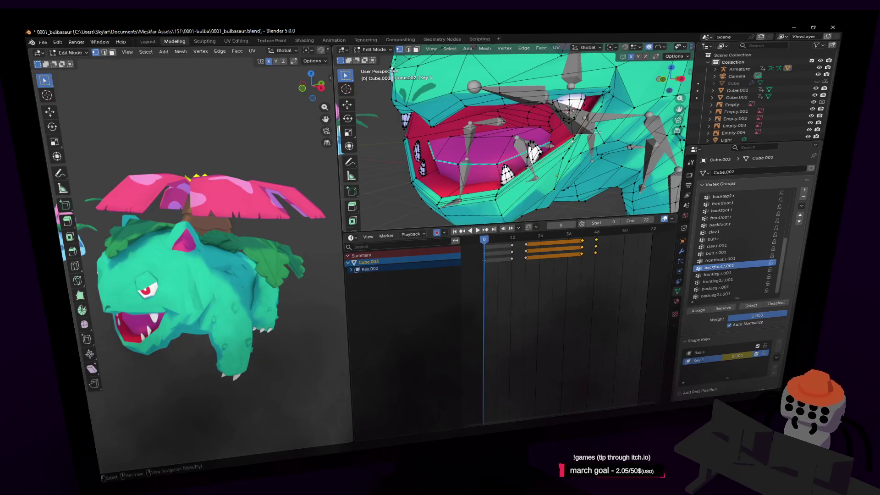
{"action": "key", "text": "g"}
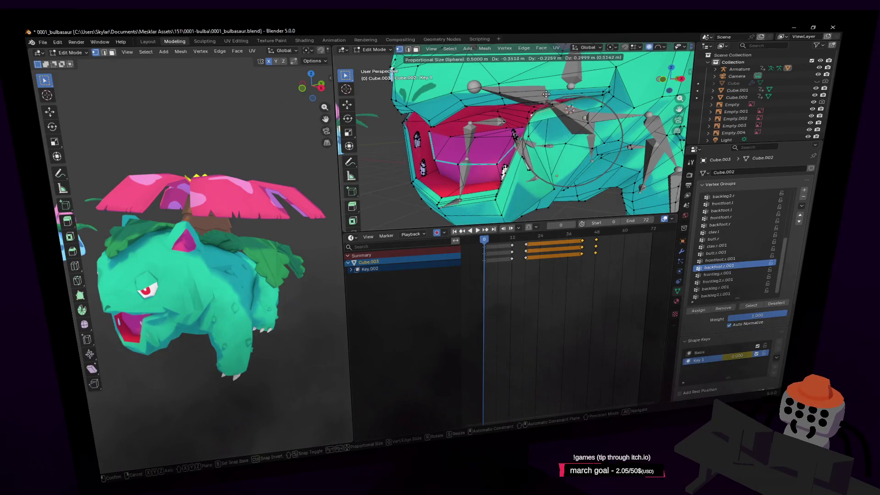
{"action": "left_click", "coordinate": [574, 141]}
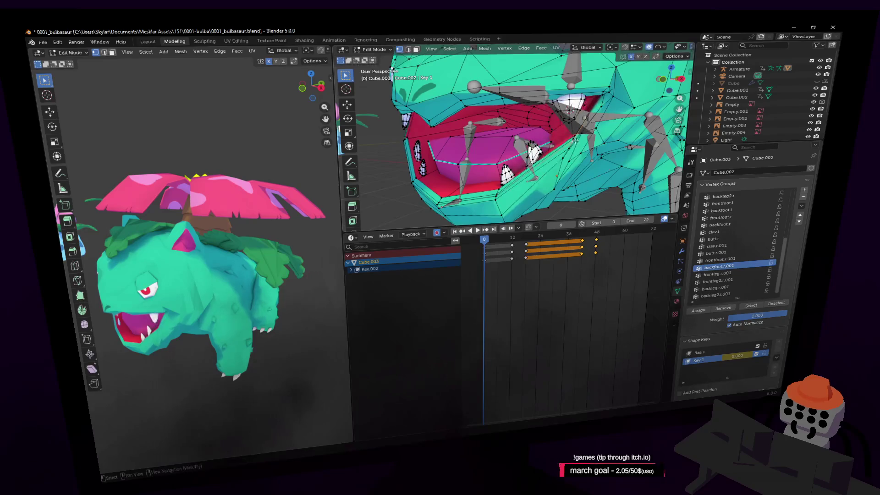
{"action": "left_click", "coordinate": [658, 48]}
{"action": "key", "text": "g"}
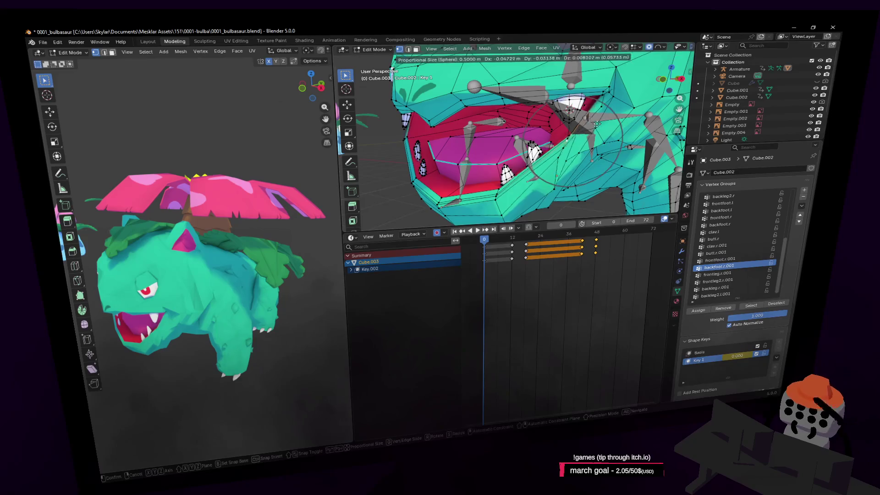
{"action": "left_click", "coordinate": [548, 163]}
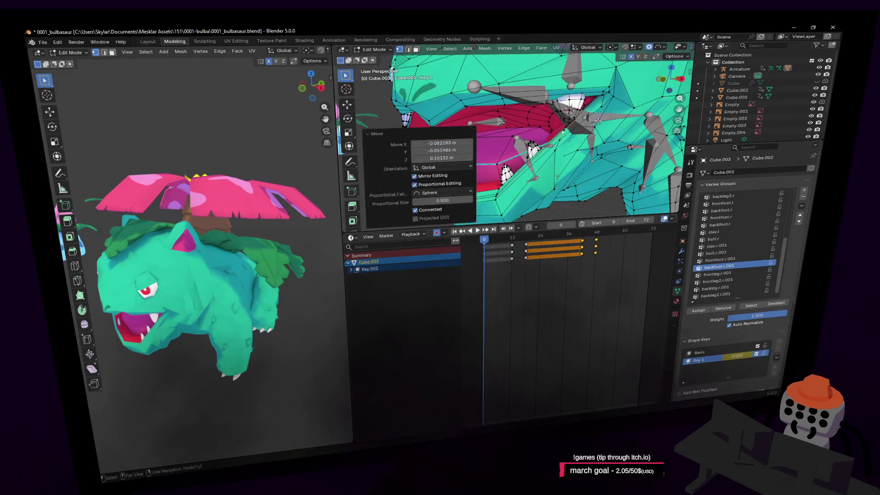
{"action": "key", "text": "shift+grave"}
{"action": "left_click", "coordinate": [547, 195]}
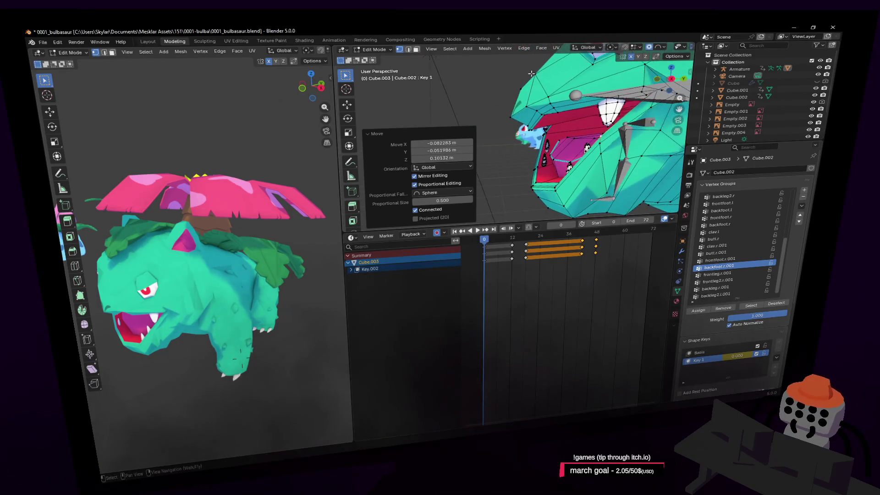
{"action": "left_click", "coordinate": [535, 186]}
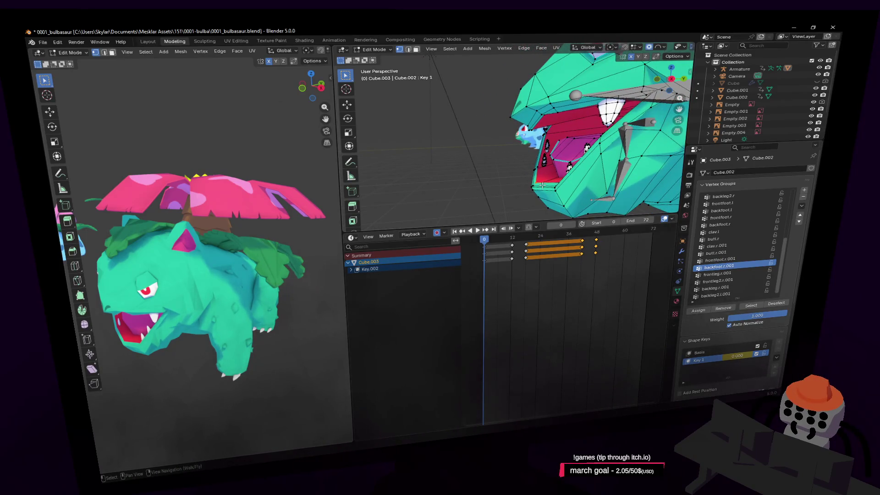
- Move the selected head vertices of the Key 1 shape
{"action": "middle_click_drag", "start_coordinate": [542, 185], "coordinate": [513, 165]}
{"action": "key", "text": "g"}
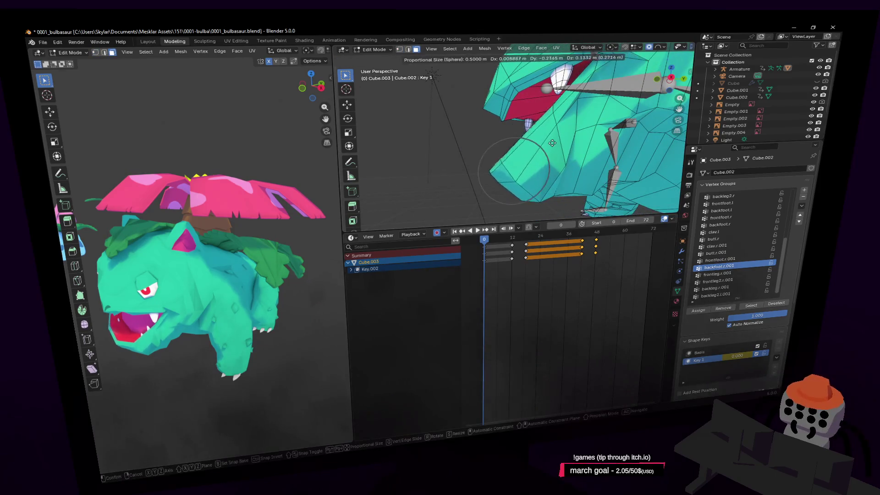
{"action": "left_click", "coordinate": [552, 143]}
- Fly closer to the mesh and soft-move the selection with proportional falloff
{"action": "key", "text": "shift+grave"}
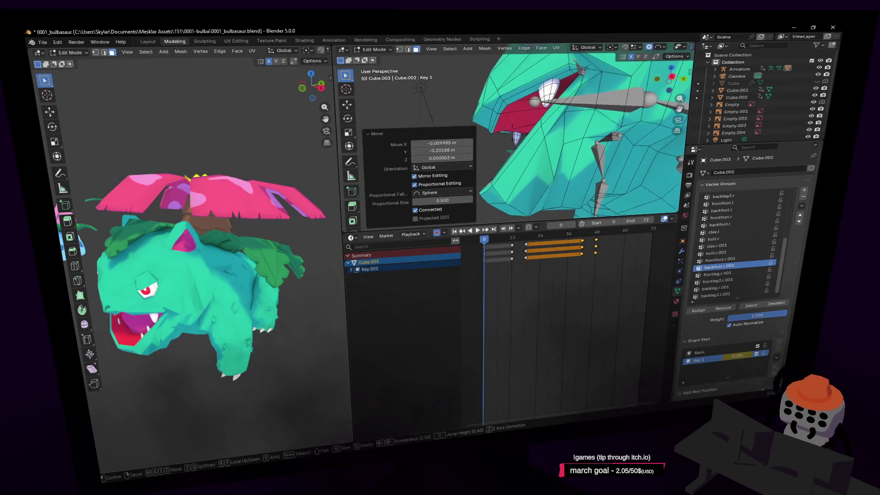
{"action": "key", "text": "s"}
{"action": "left_click", "coordinate": [522, 147]}
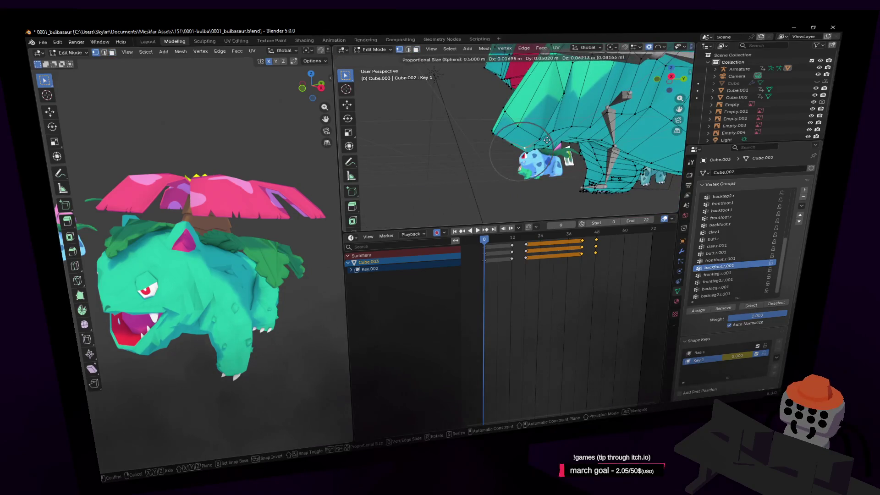
{"action": "key", "text": "shift+grave"}
{"action": "key", "text": "w"}
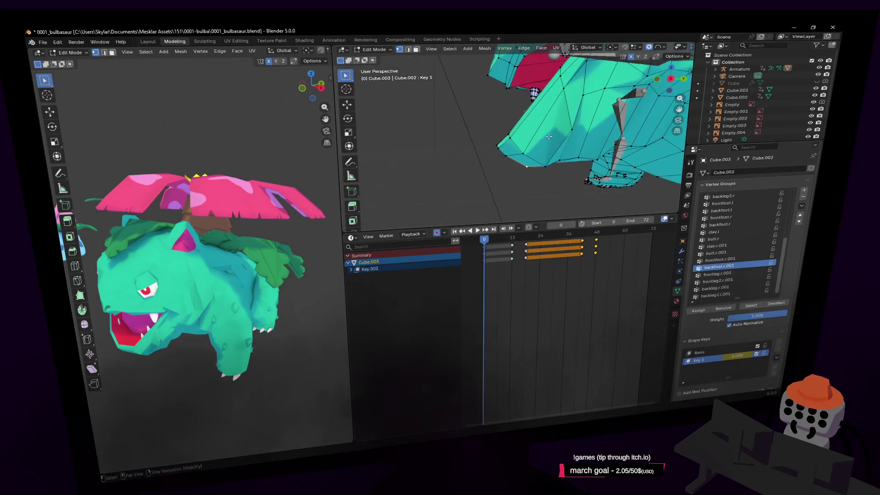
{"action": "left_click", "coordinate": [551, 128]}
{"action": "scroll", "coordinate": [551, 128], "scroll_direction": "up", "scroll_amount": 1, "text": "ctrl"}
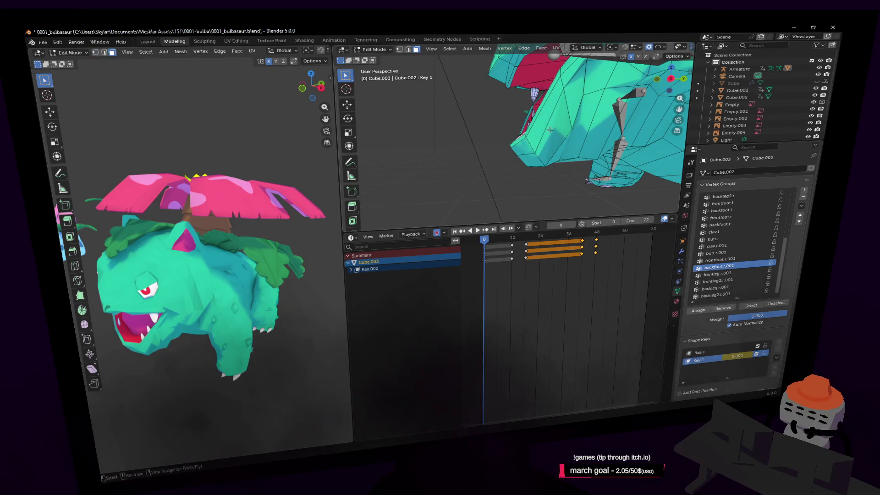
{"action": "key", "text": "g"}
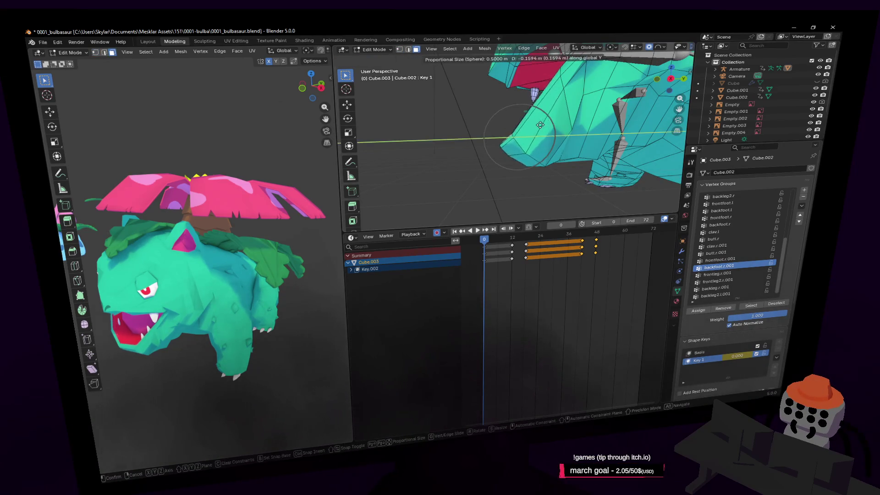
{"action": "left_click", "coordinate": [547, 125]}
- Switch to edge select and lower the selection slightly along Z
{"action": "key", "text": "shift+grave"}
{"action": "left_click", "coordinate": [560, 152]}
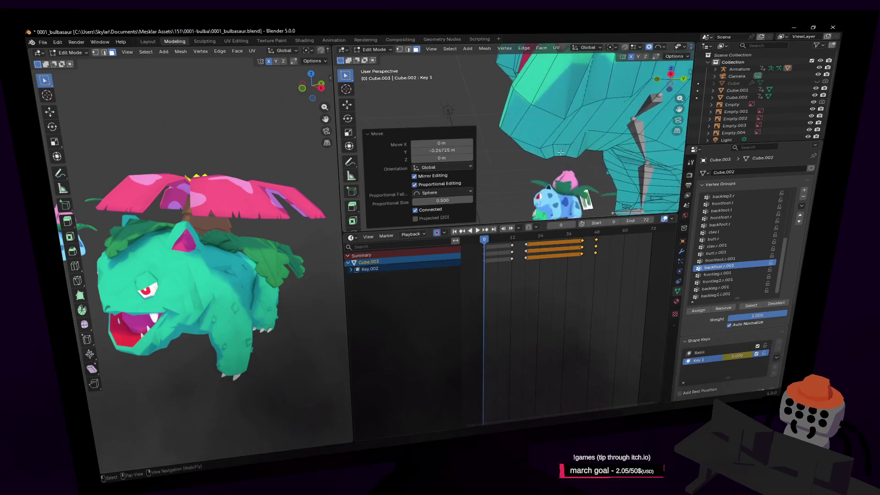
{"action": "key", "text": "2"}
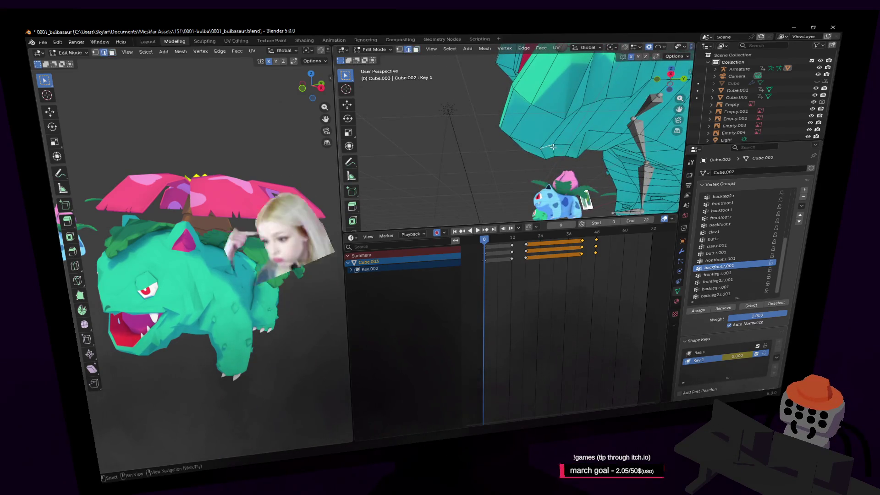
{"action": "mouse_move", "coordinate": [555, 139]}
{"action": "middle_mouse_down"}
{"action": "mouse_move", "coordinate": [538, 120]}
{"action": "mouse_move", "coordinate": [567, 109]}
{"action": "middle_mouse_up"}
{"action": "key", "text": "g"}
{"action": "key", "text": "z"}
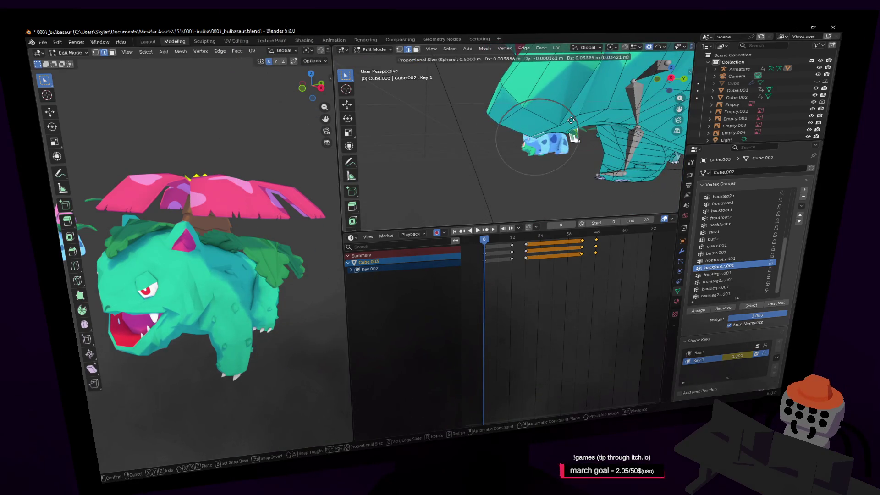
{"action": "left_click", "coordinate": [555, 133]}
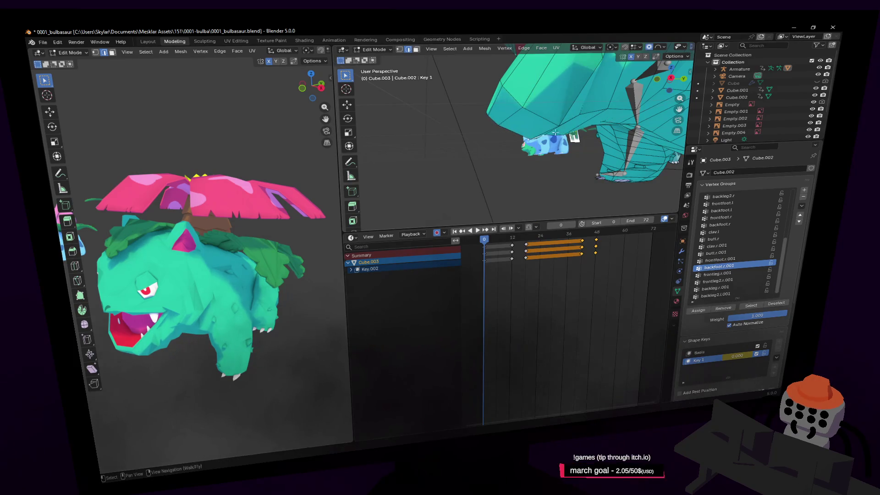
- Select an upper-body face and raise it 0.23248 m along Z
{"action": "middle_click_drag", "start_coordinate": [553, 130], "coordinate": [554, 108]}
{"action": "left_click", "coordinate": [551, 114], "text": "shift"}
{"action": "key", "text": "g"}
{"action": "key", "text": "z"}
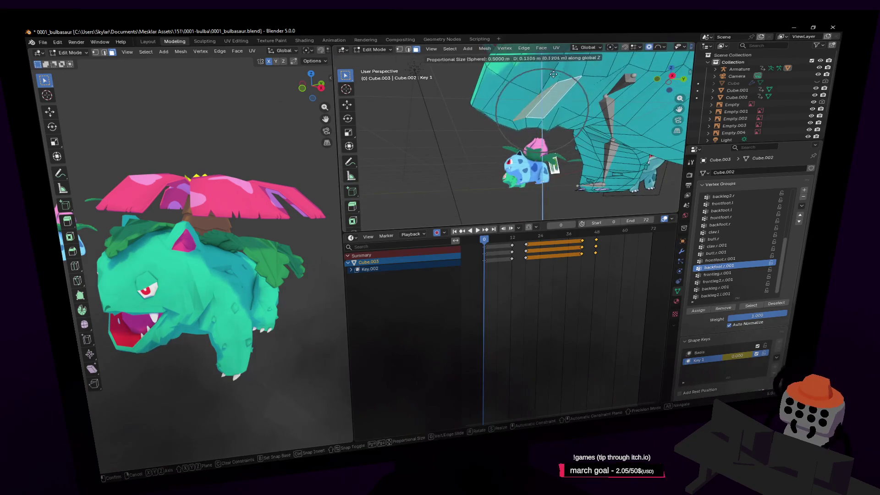
{"action": "left_click", "coordinate": [574, 77]}
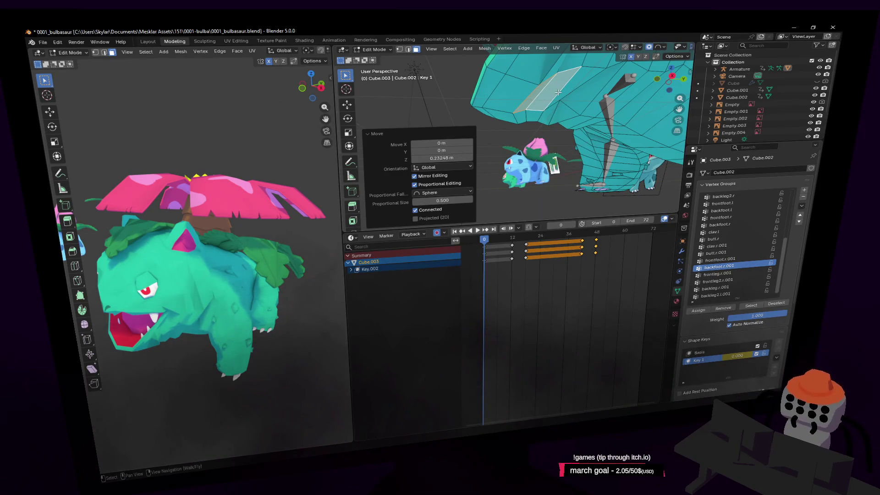
- Switch to Object Mode and fly around to review the reshaped face
{"action": "middle_click_drag", "start_coordinate": [558, 92], "coordinate": [584, 145]}
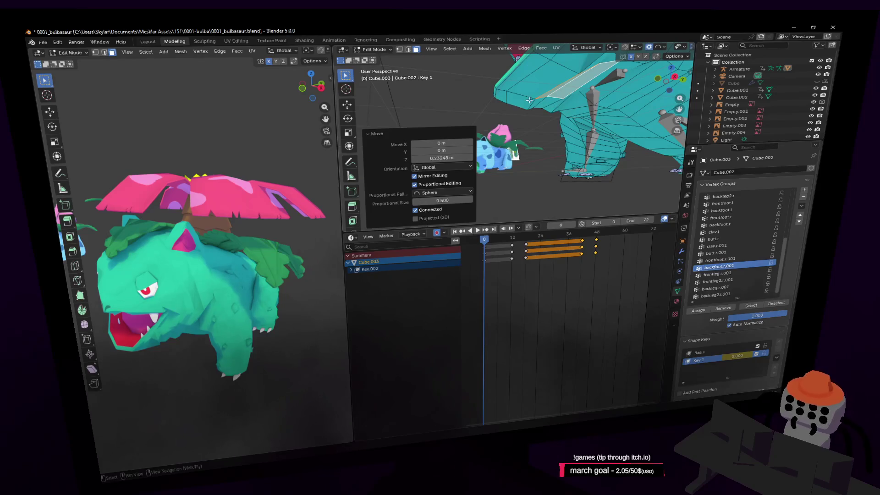
{"action": "key", "text": "Tab"}
{"action": "key", "text": "shift+grave"}
{"action": "key", "text": "w"}
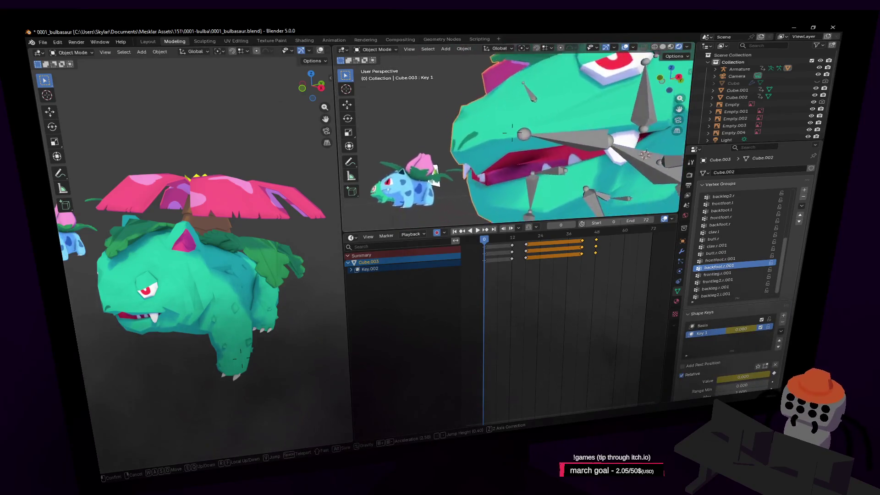
{"action": "key", "text": "s"}
{"action": "left_click", "coordinate": [529, 104]}
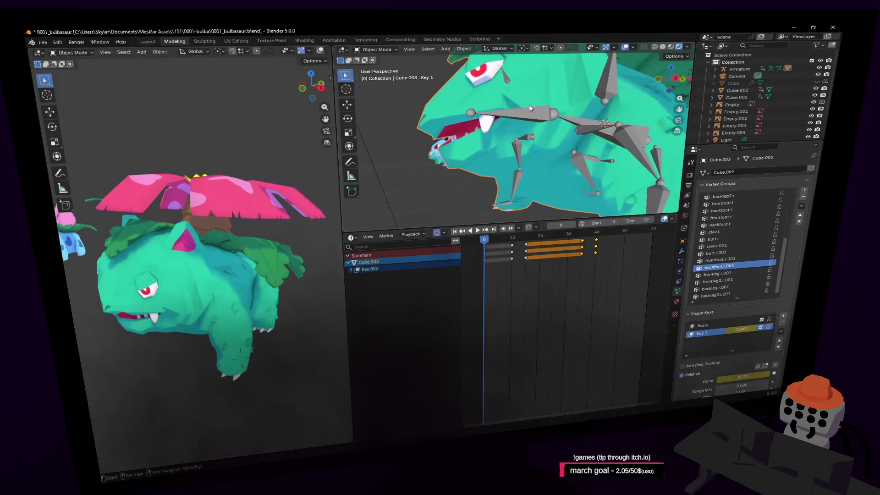
- Back in Edit Mode, soft-move the mouth edges with proportional editing
{"action": "key", "text": "Tab"}
{"action": "key", "text": "shift+grave"}
{"action": "key", "text": "s"}
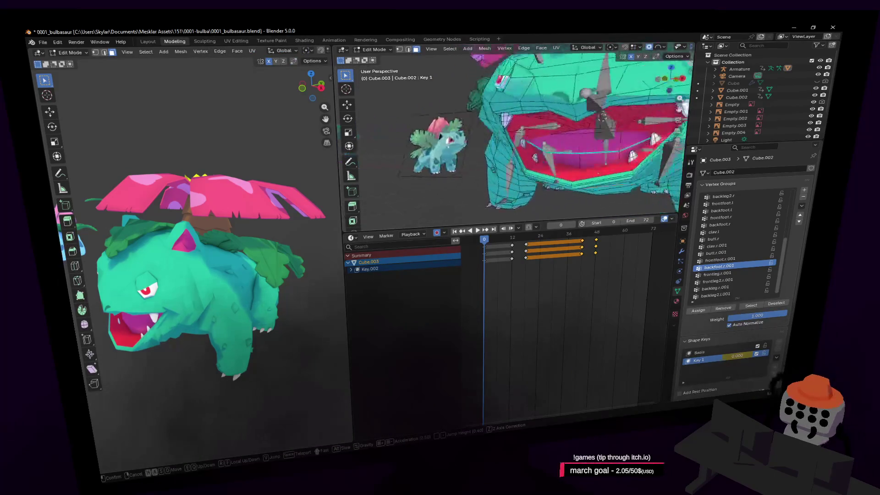
{"action": "left_click", "coordinate": [497, 169]}
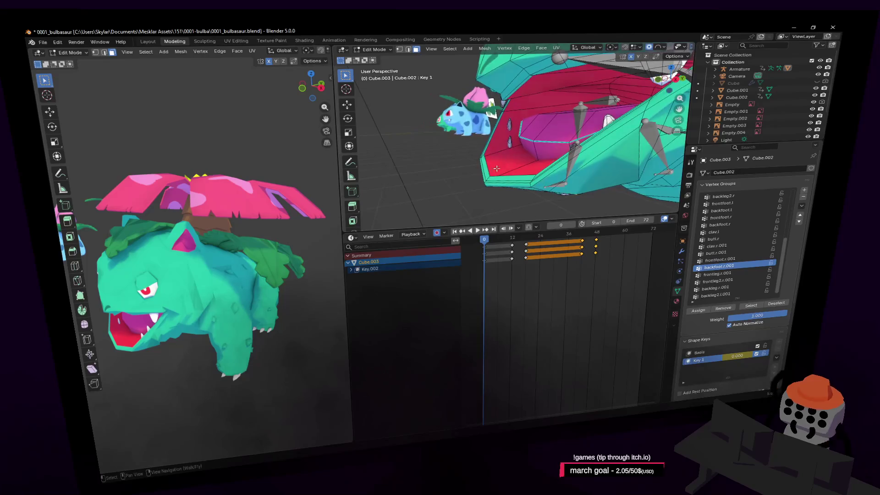
{"action": "key", "text": "2"}
{"action": "middle_click_drag", "start_coordinate": [496, 169], "coordinate": [512, 138]}
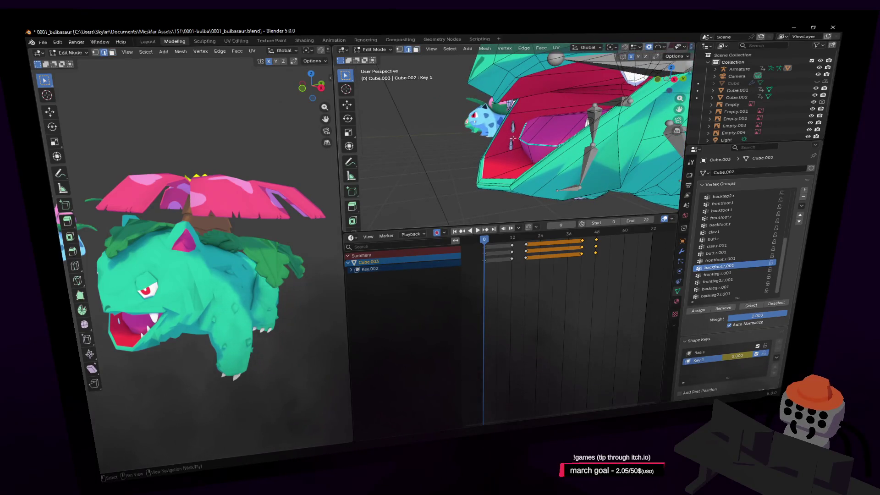
{"action": "key", "text": "g"}
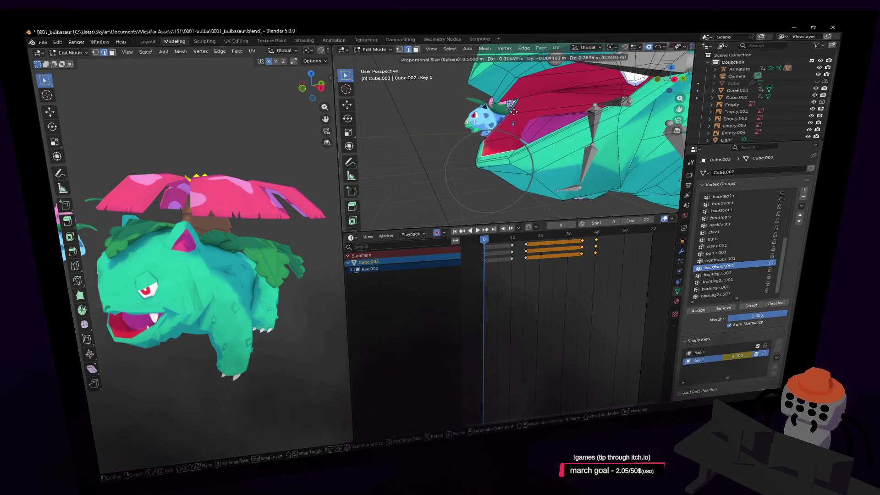
{"action": "left_click", "coordinate": [513, 112]}
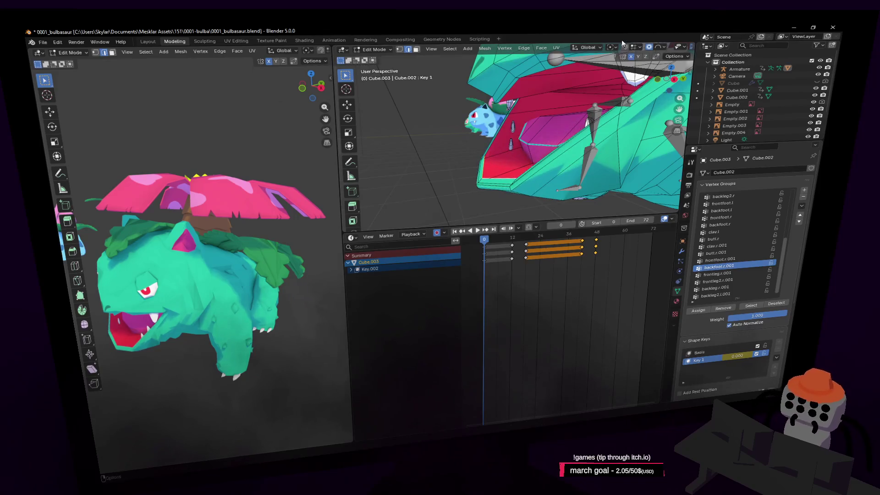
- Turn off proportional editing and move the mouth selection along Z
{"action": "left_click", "coordinate": [650, 48]}
{"action": "key", "text": "g"}
{"action": "key", "text": "z"}
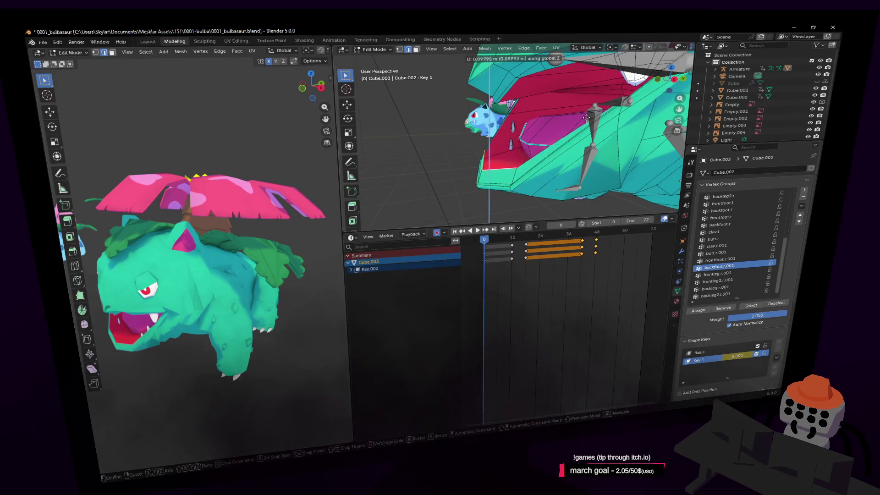
{"action": "left_click", "coordinate": [590, 118]}
- Raise the mouth selection about 0.085 m along Z, then return to Object Mode
{"action": "mouse_move", "coordinate": [495, 181]}
{"action": "middle_mouse_down"}
{"action": "mouse_move", "coordinate": [530, 167]}
{"action": "mouse_move", "coordinate": [508, 132]}
{"action": "middle_mouse_up"}
{"action": "key", "text": "g"}
{"action": "key", "text": "z"}
{"action": "left_click", "coordinate": [527, 158]}
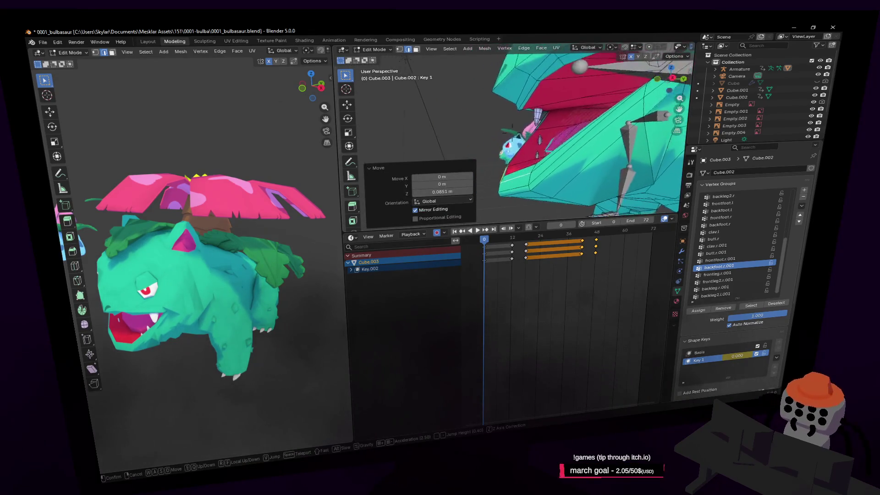
{"action": "left_click", "coordinate": [546, 162]}
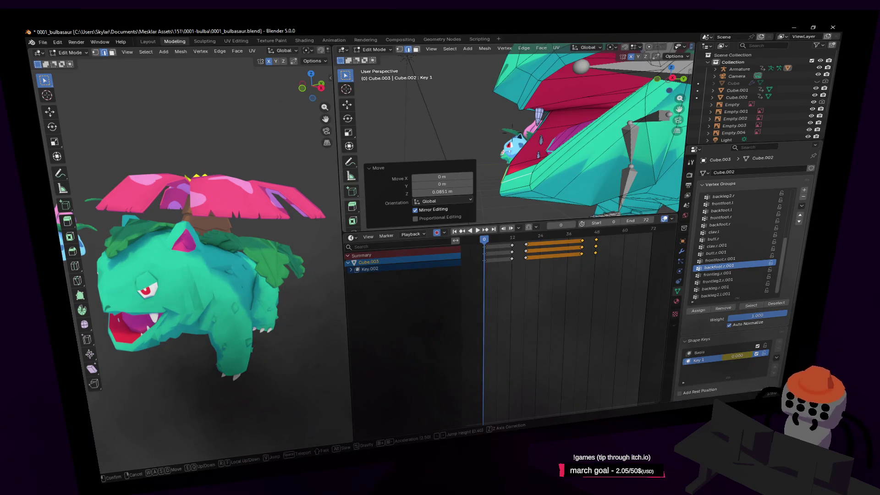
{"action": "middle_click_drag", "start_coordinate": [608, 141], "coordinate": [549, 151]}
{"action": "key", "text": "Tab"}
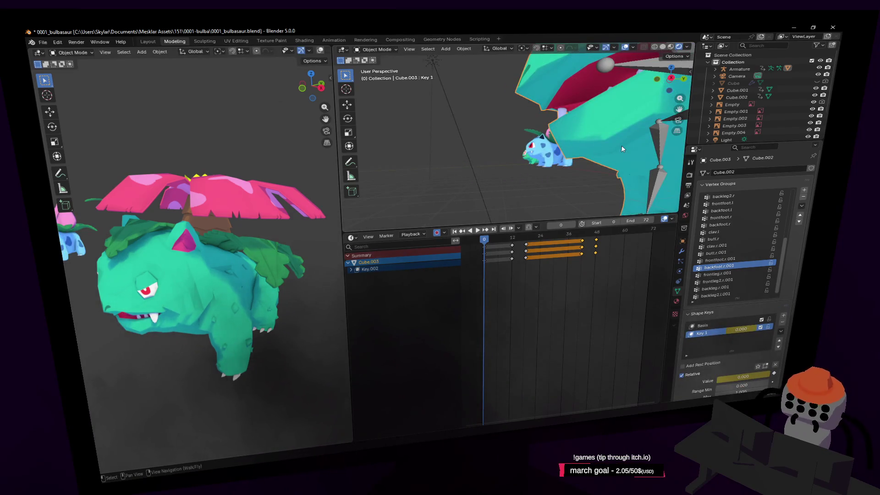
- Check the body's Modifiers and Material tabs, fly around the face, and re-enter Edit Mode
{"action": "left_click", "coordinate": [682, 251]}
{"action": "left_click", "coordinate": [675, 301]}
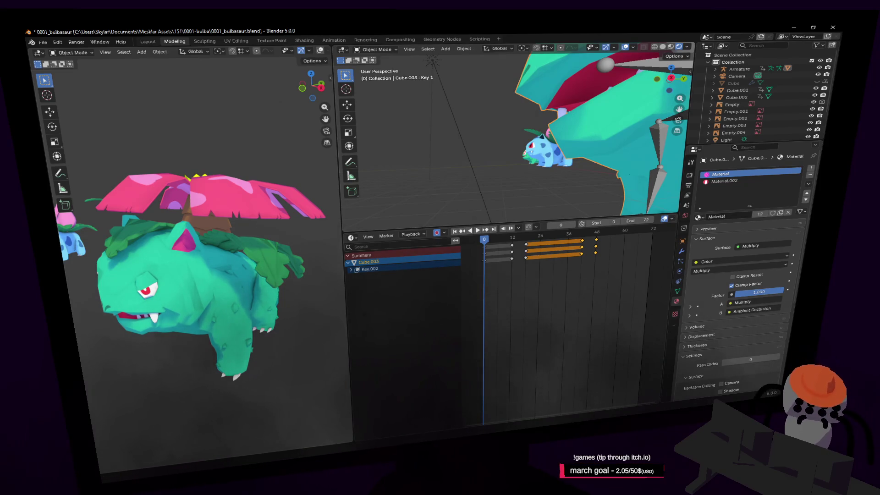
{"action": "key", "text": "shift+grave"}
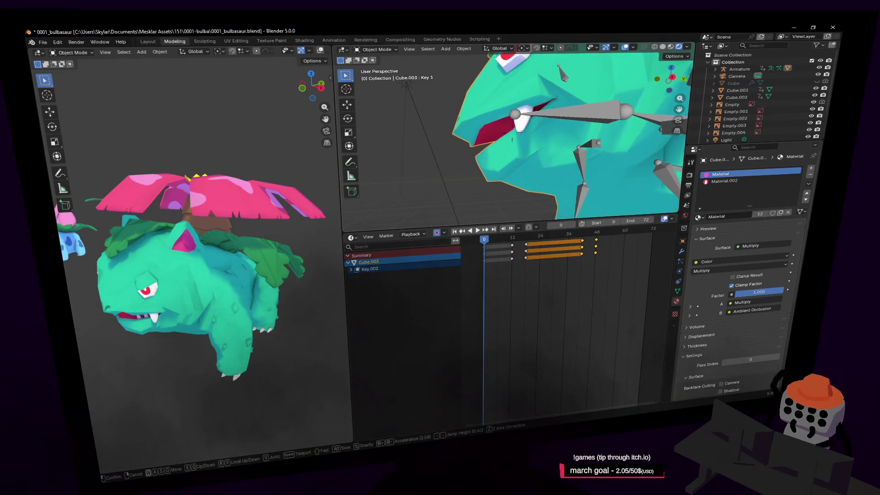
{"action": "left_click", "coordinate": [492, 146]}
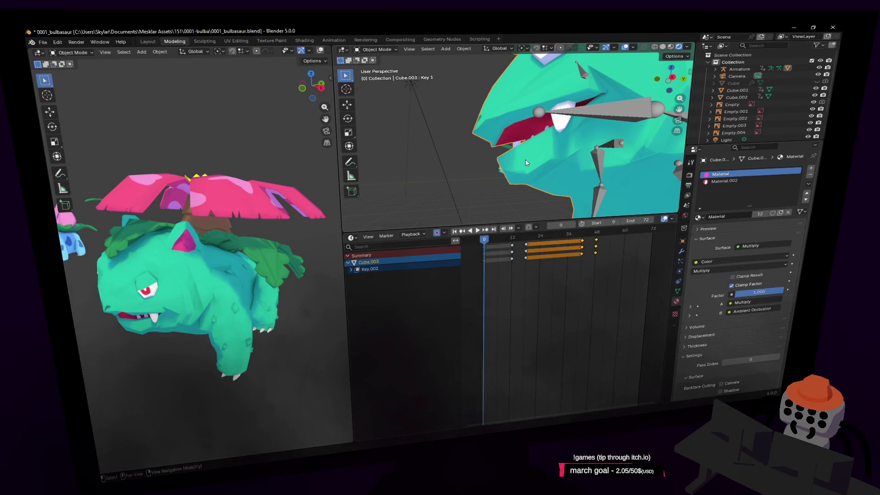
{"action": "key", "text": "shift+grave"}
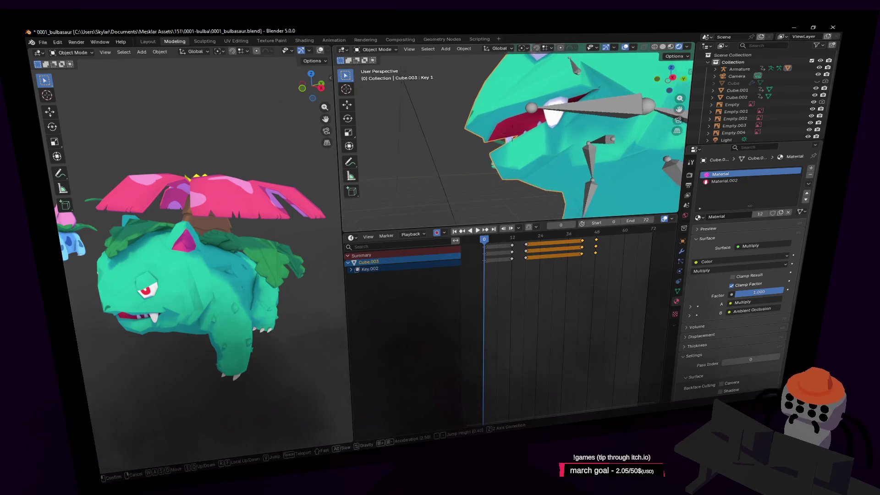
{"action": "key", "text": "s"}
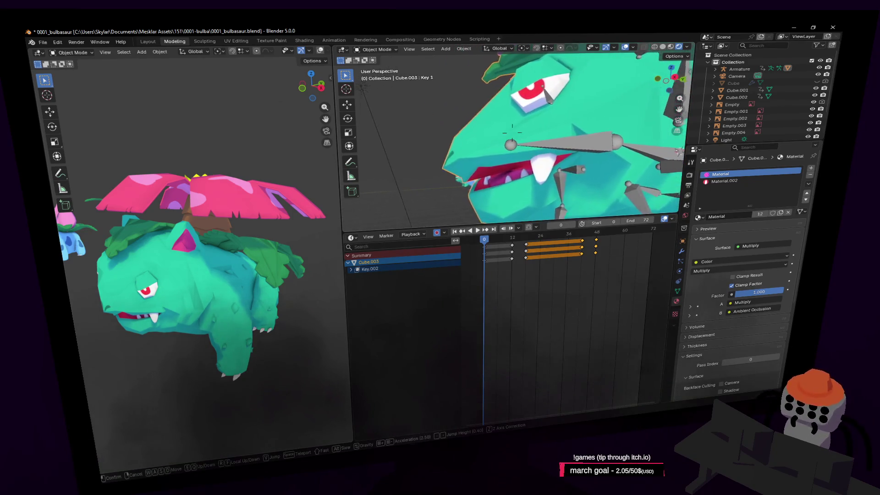
{"action": "left_click", "coordinate": [560, 160]}
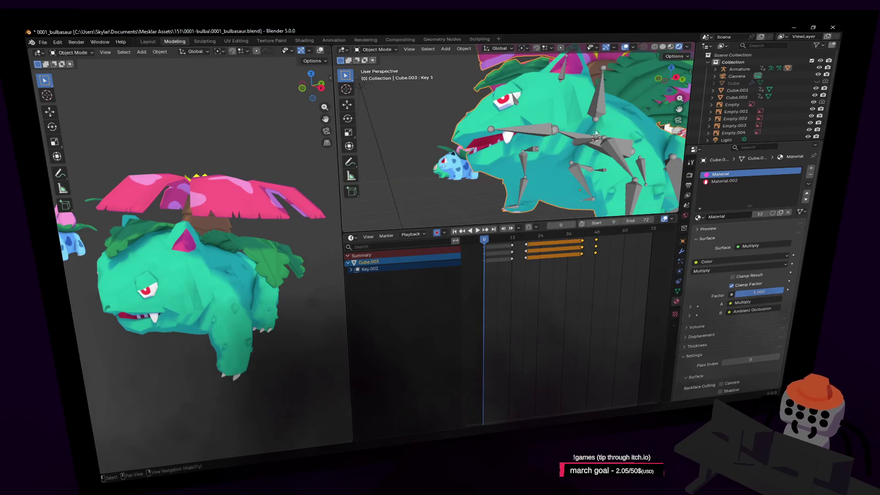
{"action": "key", "text": "Tab"}
{"action": "scroll", "coordinate": [604, 137], "scroll_direction": "up", "scroll_amount": 3}
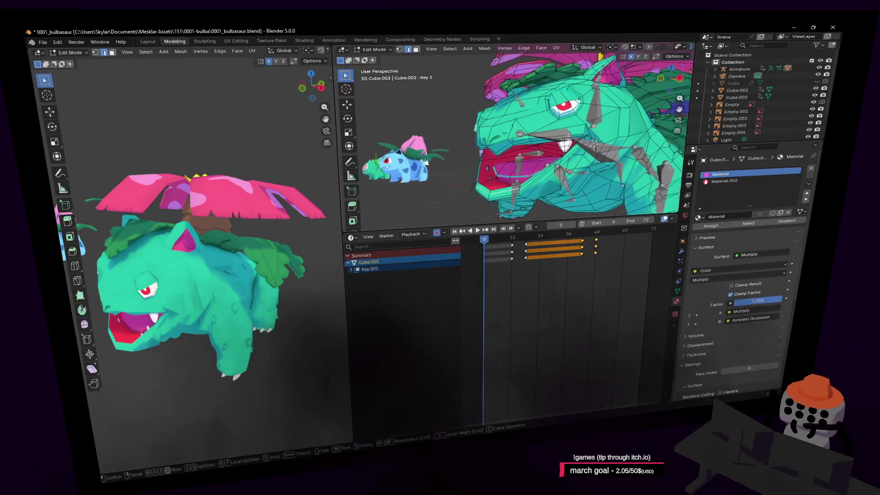
- Fly in on Venusaur's face and turn proportional editing back on
{"action": "key", "text": "shift+grave"}
{"action": "key", "text": "w"}
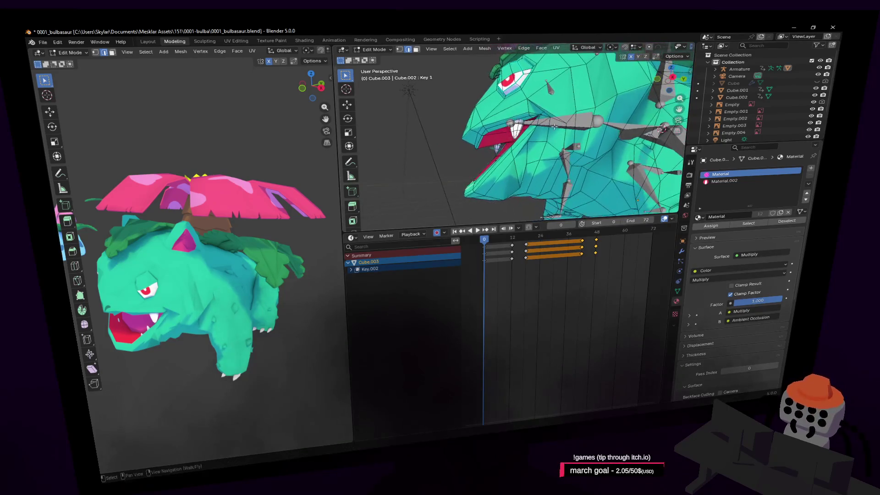
{"action": "key", "text": "s"}
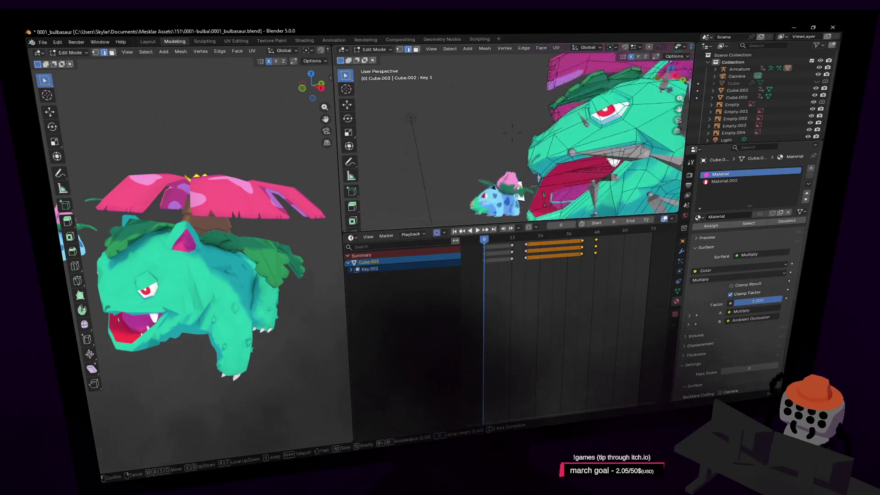
{"action": "key", "text": "w"}
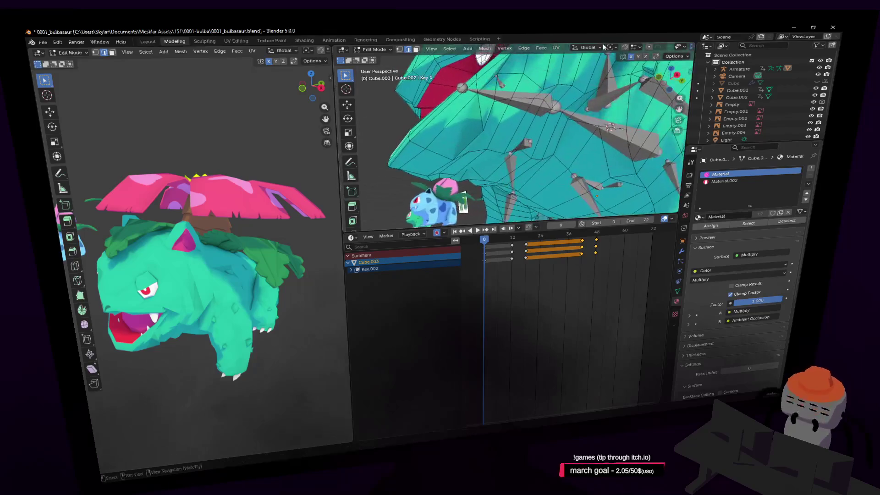
{"action": "left_click", "coordinate": [648, 41]}
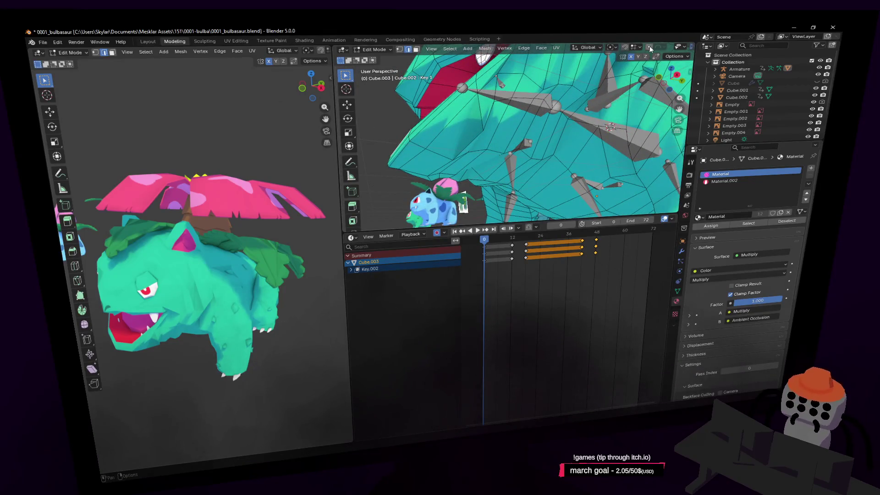
{"action": "left_click", "coordinate": [648, 46]}
- Raise the jaw faces along Z with proportional falloff
{"action": "key", "text": "shift+grave"}
{"action": "left_click", "coordinate": [569, 115]}
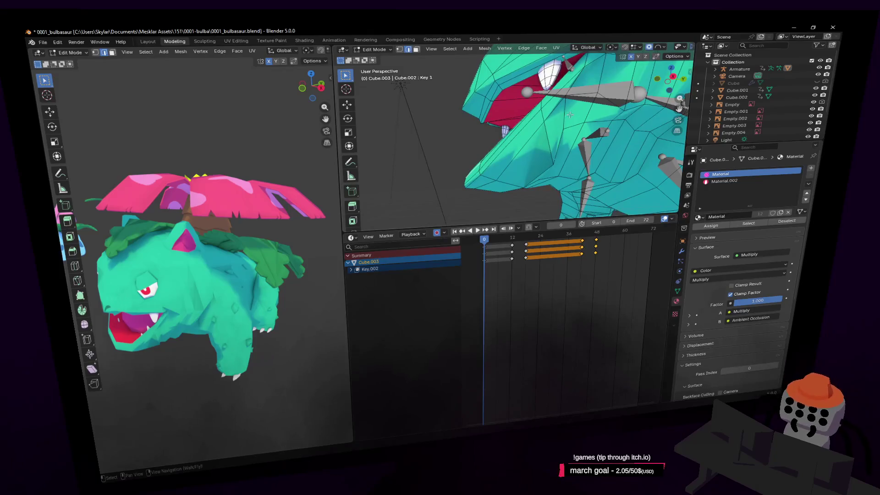
{"action": "key", "text": "g"}
{"action": "key", "text": "z"}
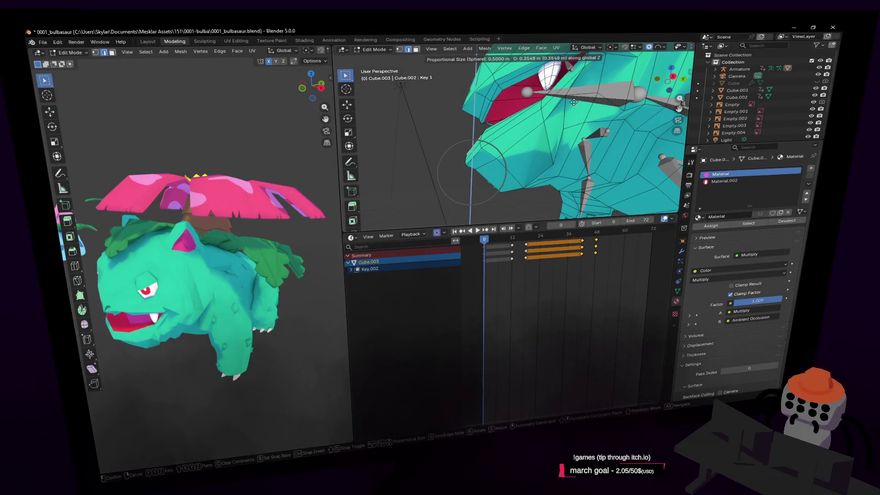
{"action": "left_click", "coordinate": [577, 103]}
- Select the inner mouth face and shift it along Y by about 0.085 m
{"action": "key", "text": "shift+grave"}
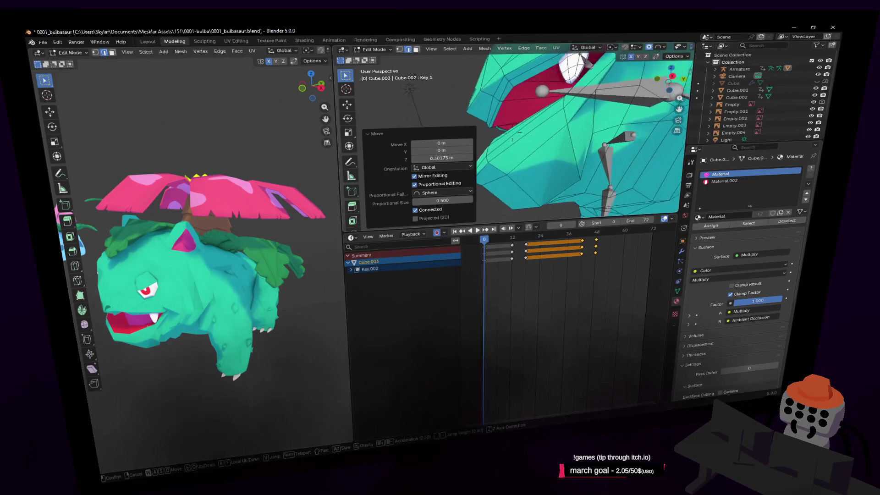
{"action": "left_click", "coordinate": [540, 131]}
{"action": "left_click", "coordinate": [536, 153]}
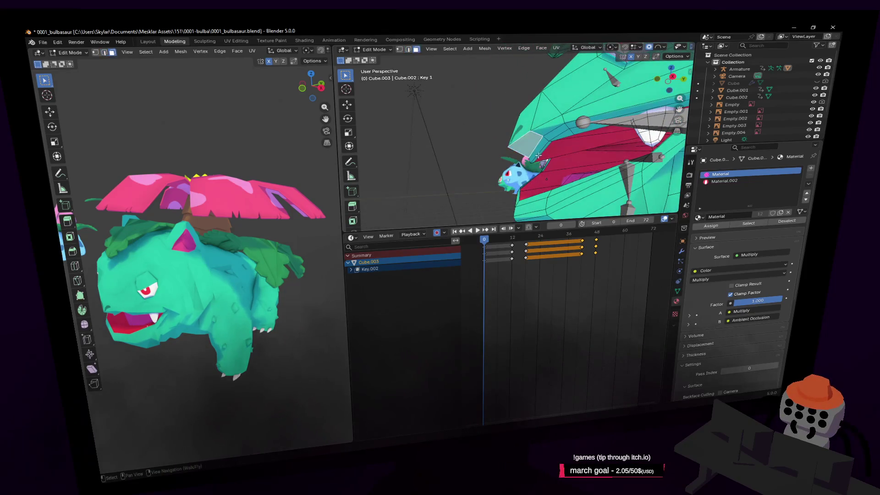
{"action": "key", "text": "g"}
{"action": "key", "text": "y"}
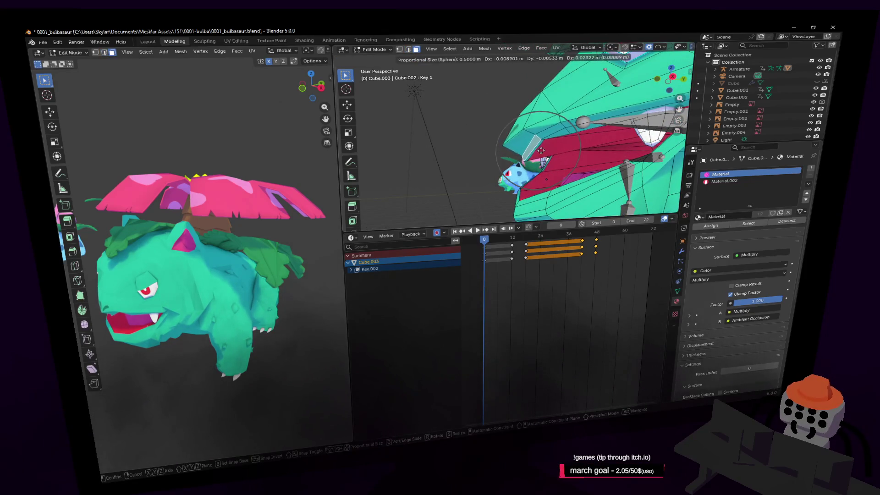
{"action": "left_click", "coordinate": [530, 150]}
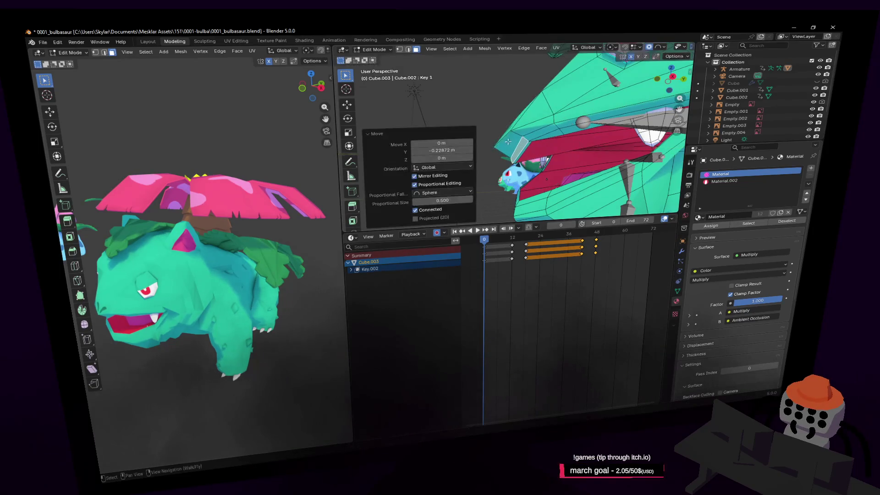
{"action": "key", "text": "g"}
{"action": "key", "text": "y"}
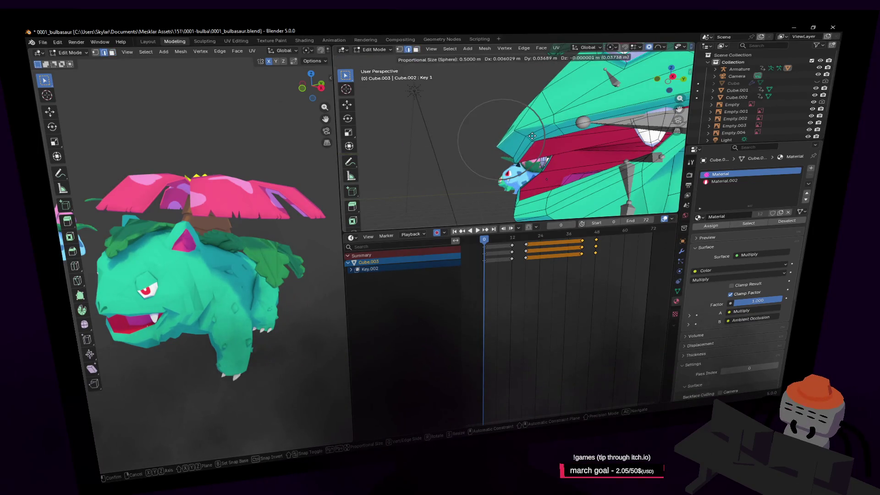
{"action": "left_click", "coordinate": [531, 136]}
- Walk around the jaw and orbit to a low side view to review the mouth
{"action": "key", "text": "shift+grave"}
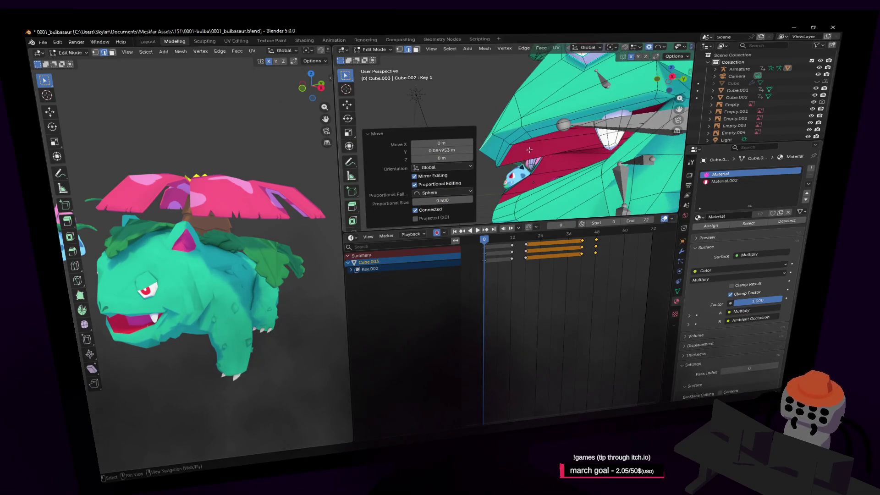
{"action": "left_click", "coordinate": [525, 149]}
{"action": "scroll", "coordinate": [525, 149], "scroll_direction": "up", "scroll_amount": 2}
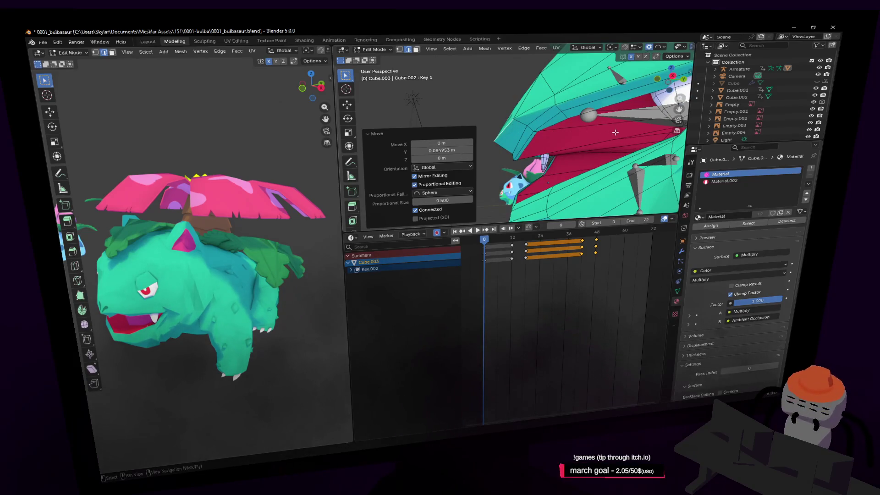
{"action": "key", "text": "shift+grave"}
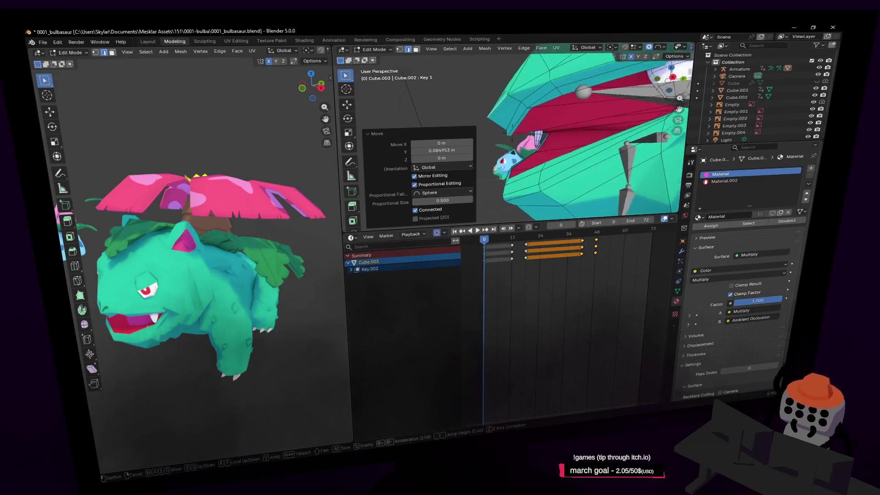
{"action": "left_click", "coordinate": [581, 123]}
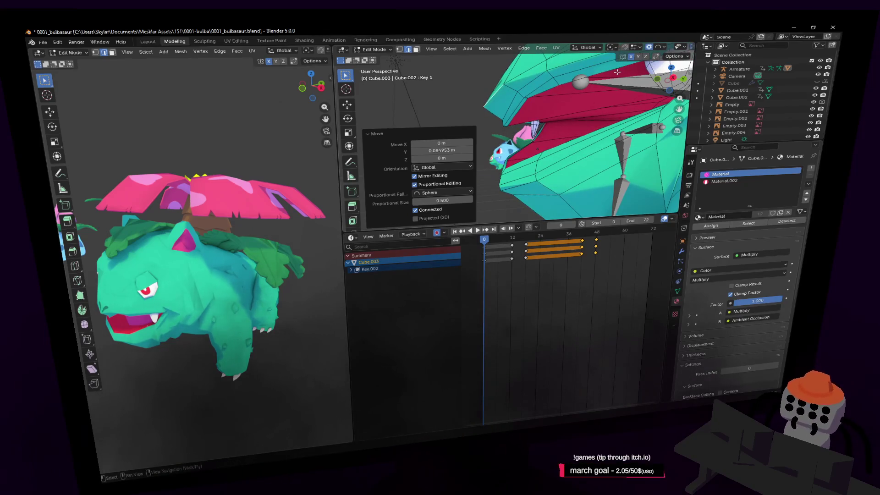
{"action": "mouse_move", "coordinate": [617, 72]}
{"action": "middle_mouse_down"}
{"action": "mouse_move", "coordinate": [530, 148]}
{"action": "mouse_move", "coordinate": [546, 150]}
{"action": "middle_mouse_up"}
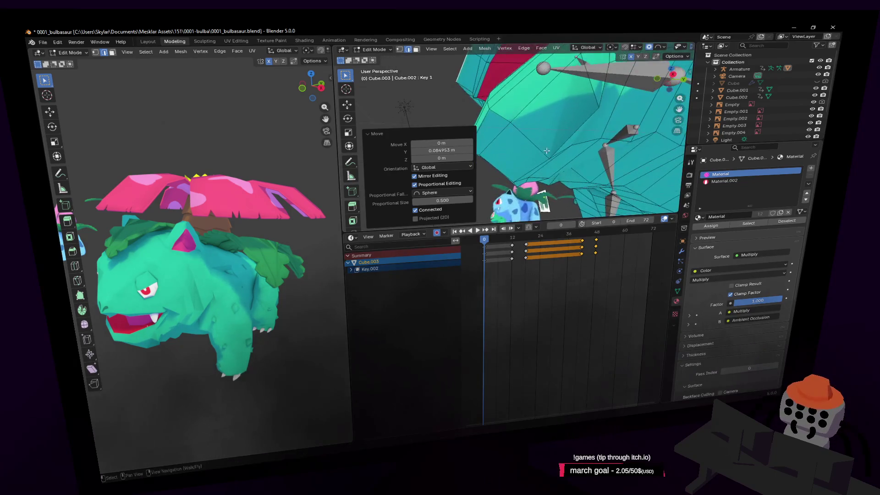
- Turn off proportional editing and raise the selection about 0.16 m along Z
{"action": "key", "text": "g"}
{"action": "key", "text": "z"}
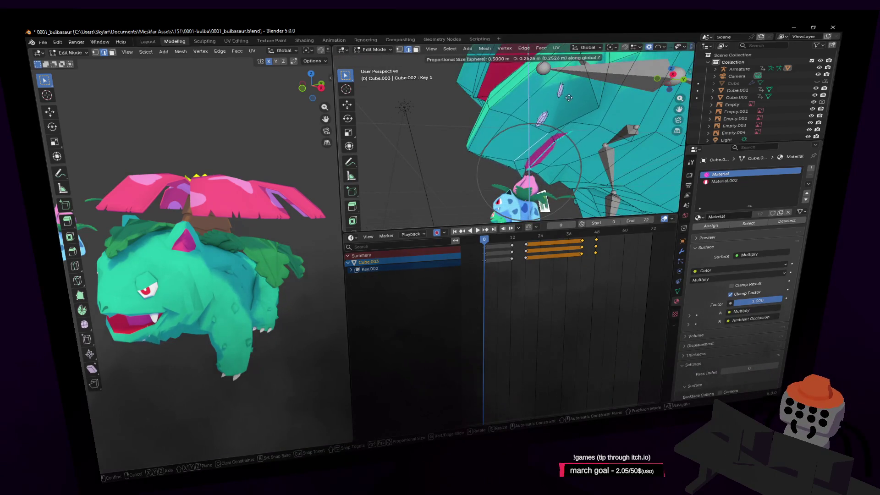
{"action": "key", "text": "Escape"}
{"action": "key", "text": "o"}
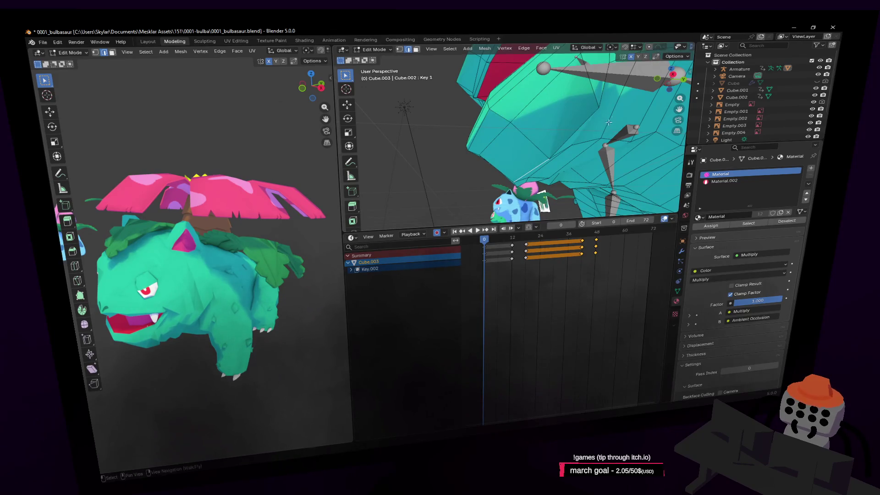
{"action": "key", "text": "g"}
{"action": "key", "text": "z"}
{"action": "left_click", "coordinate": [608, 110]}
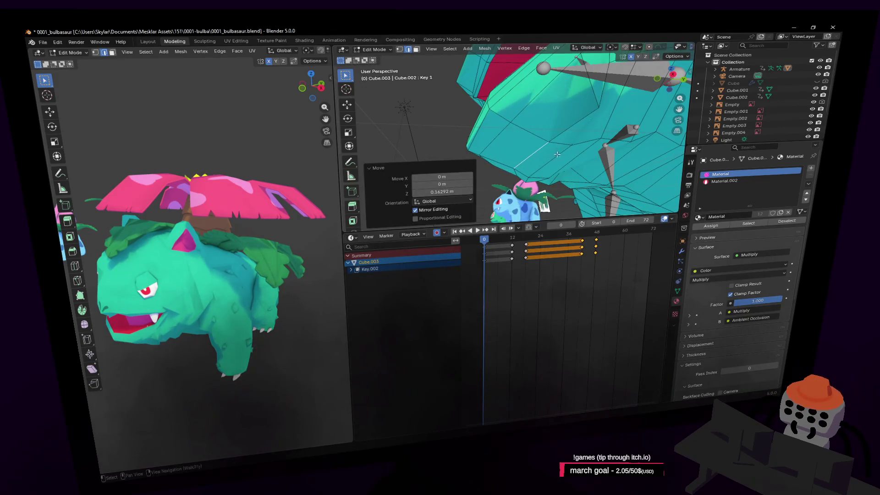
- Lower the selection back down along the Z axis
{"action": "scroll", "coordinate": [572, 165], "scroll_direction": "up", "scroll_amount": 4}
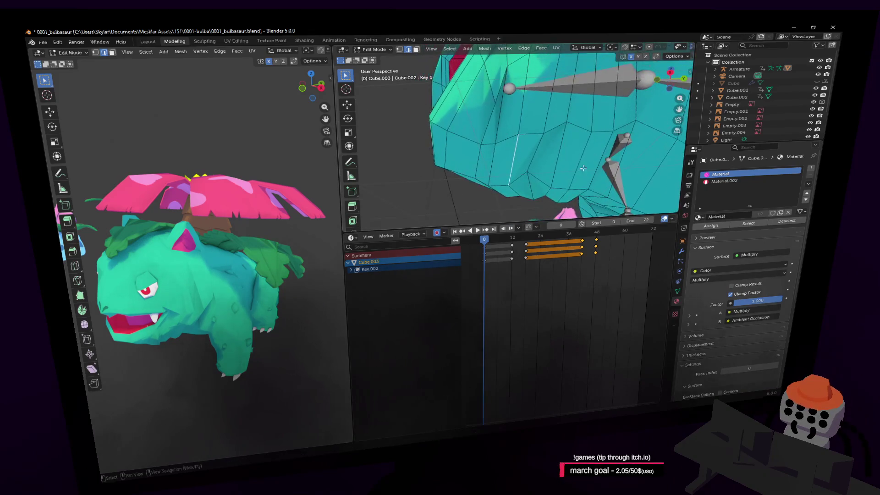
{"action": "key", "text": "g"}
{"action": "key", "text": "z"}
{"action": "key", "text": "Escape"}
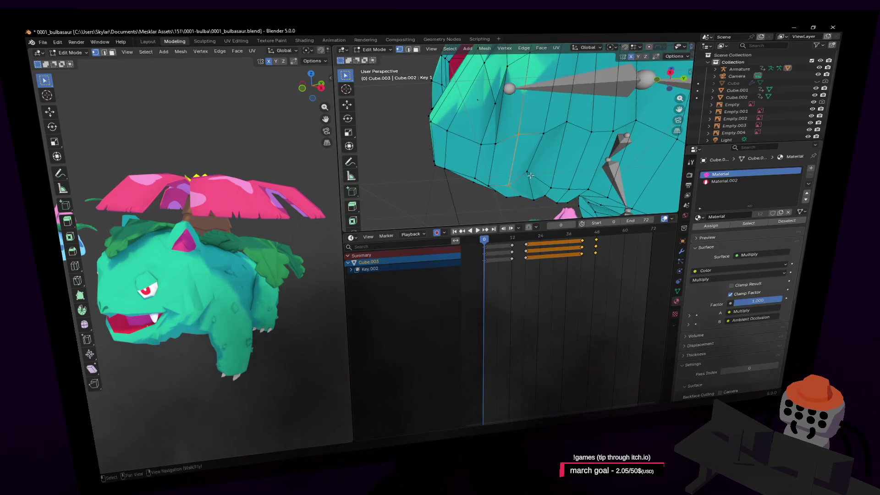
{"action": "key", "text": "g"}
{"action": "key", "text": "z"}
{"action": "left_click", "coordinate": [565, 141]}
- Walk toward the belly and move two sets of selected vertices
{"action": "key", "text": "shift+grave"}
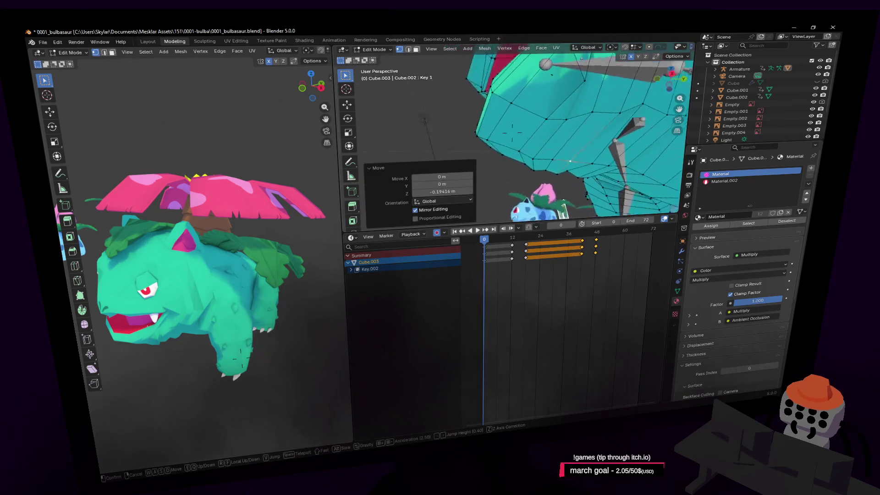
{"action": "key", "text": "Tab"}
{"action": "key", "text": "w"}
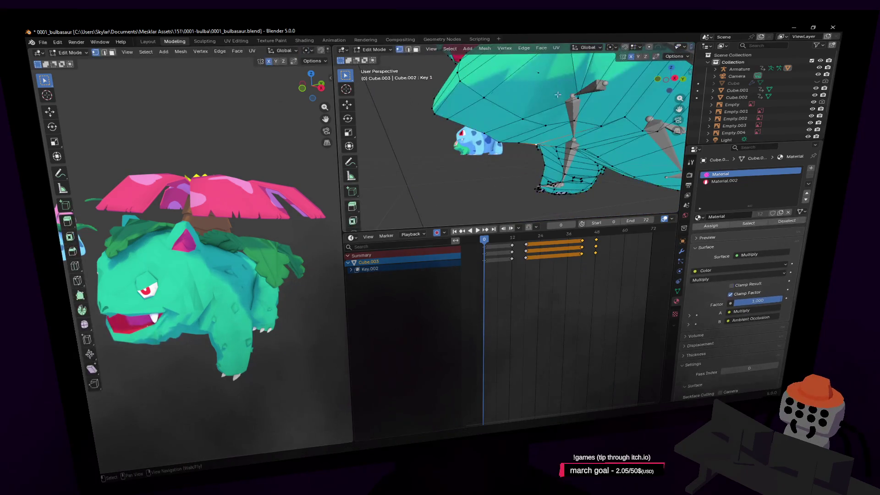
{"action": "key", "text": "Return"}
{"action": "key", "text": "g"}
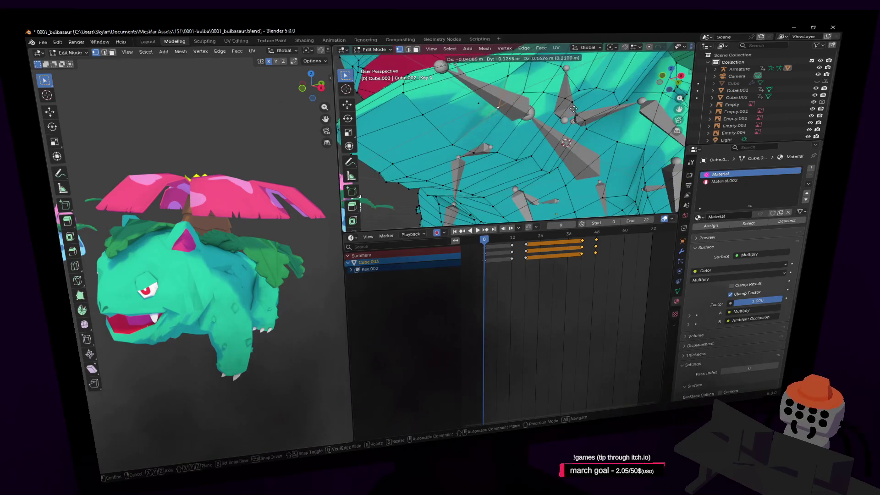
{"action": "left_click", "coordinate": [572, 99]}
{"action": "middle_click_drag", "start_coordinate": [573, 99], "coordinate": [517, 86], "text": "shift"}
{"action": "key", "text": "shift+grave"}
{"action": "key", "text": "w"}
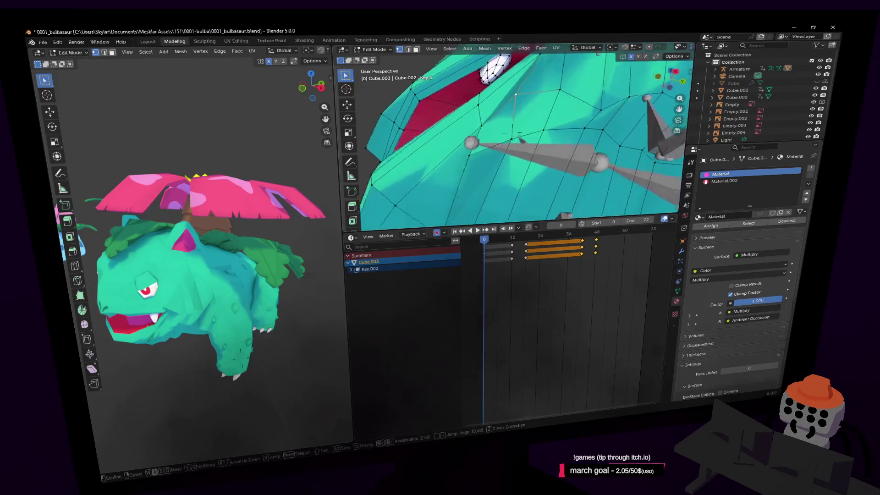
{"action": "key", "text": "Return"}
{"action": "key", "text": "g"}
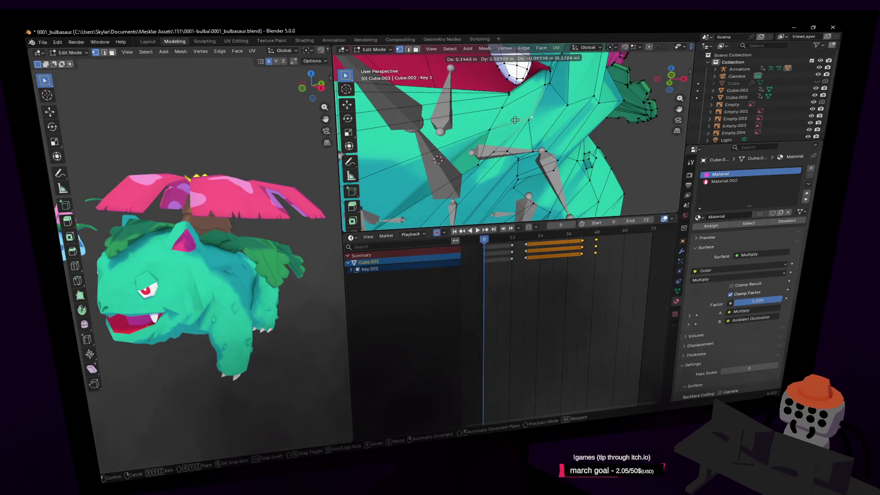
{"action": "left_click", "coordinate": [508, 115]}
- Zoom in and make one more vertex move on the mesh
{"action": "key", "text": "shift+grave"}
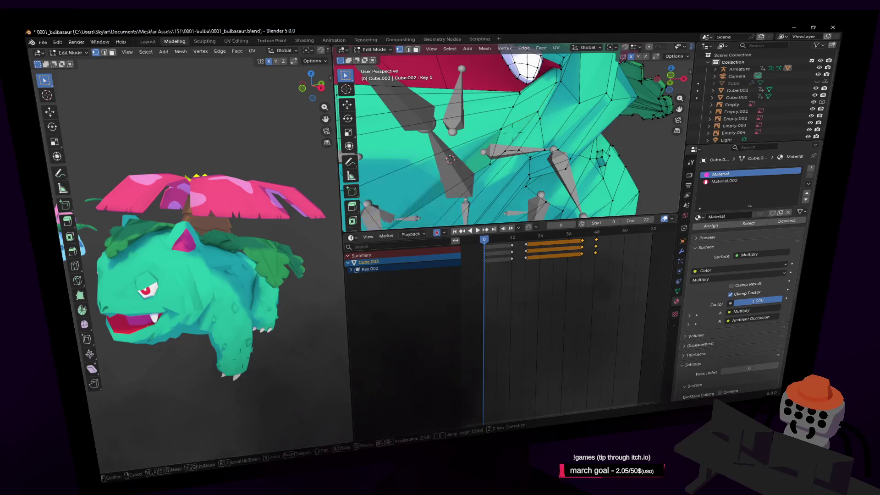
{"action": "left_click", "coordinate": [459, 174]}
{"action": "scroll", "coordinate": [483, 160], "scroll_direction": "up", "scroll_amount": 2}
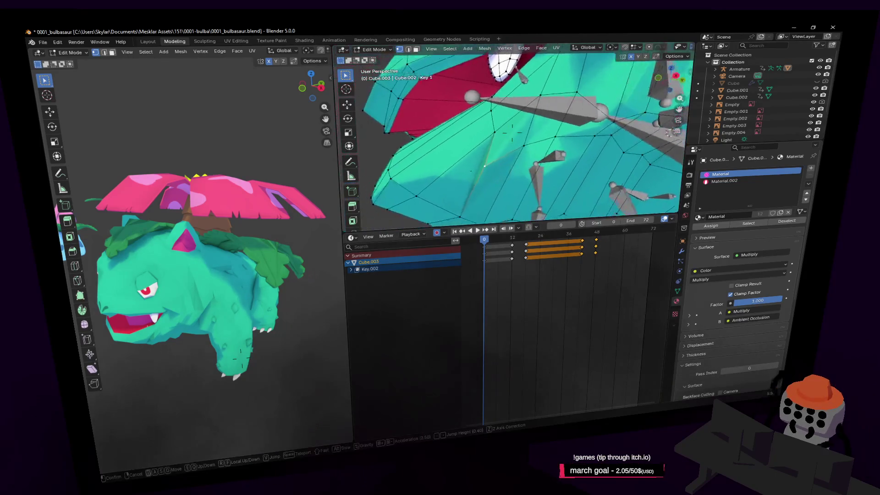
{"action": "key", "text": "g"}
{"action": "left_click", "coordinate": [527, 130]}
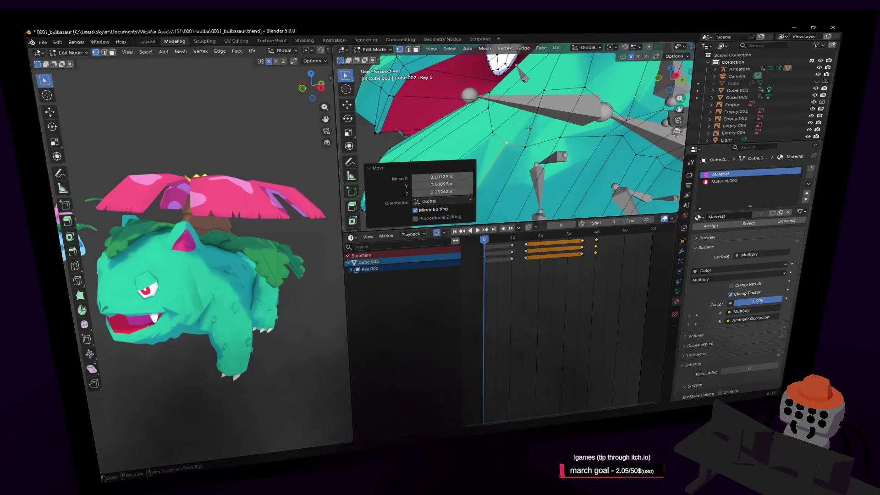
{"action": "scroll", "coordinate": [528, 129], "scroll_direction": "down", "scroll_amount": 5}
- Toggle between Object and Edit Mode to compare the reshaped Key 1 mouth
{"action": "key", "text": "Tab"}
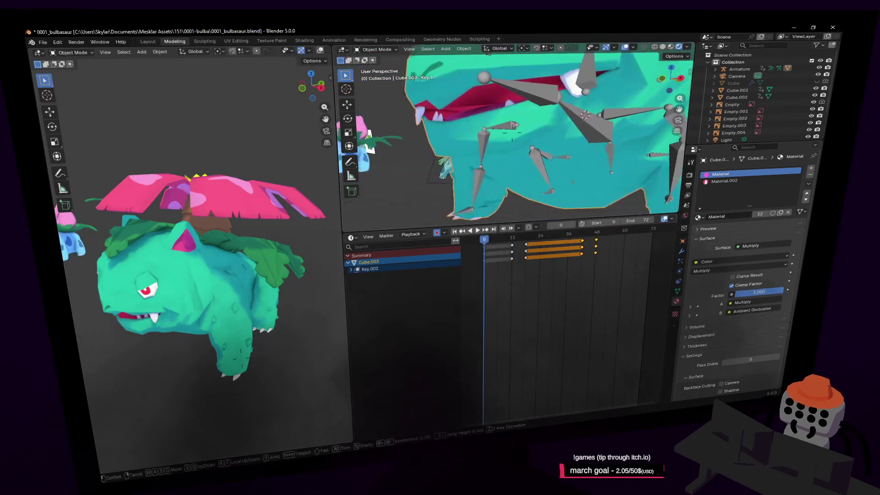
{"action": "key", "text": "shift+grave"}
{"action": "left_click", "coordinate": [512, 130]}
{"action": "key", "text": "Tab"}
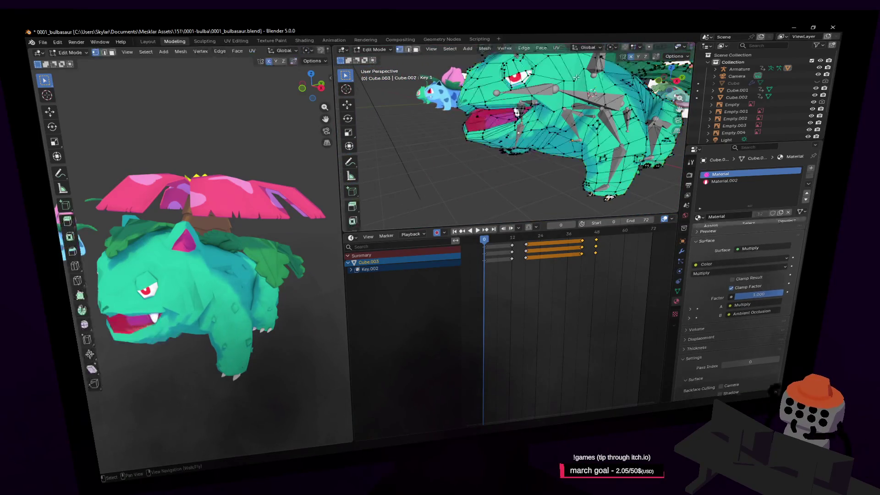
{"action": "scroll", "coordinate": [574, 116], "scroll_direction": "up", "scroll_amount": 3}
{"action": "key", "text": "Tab"}
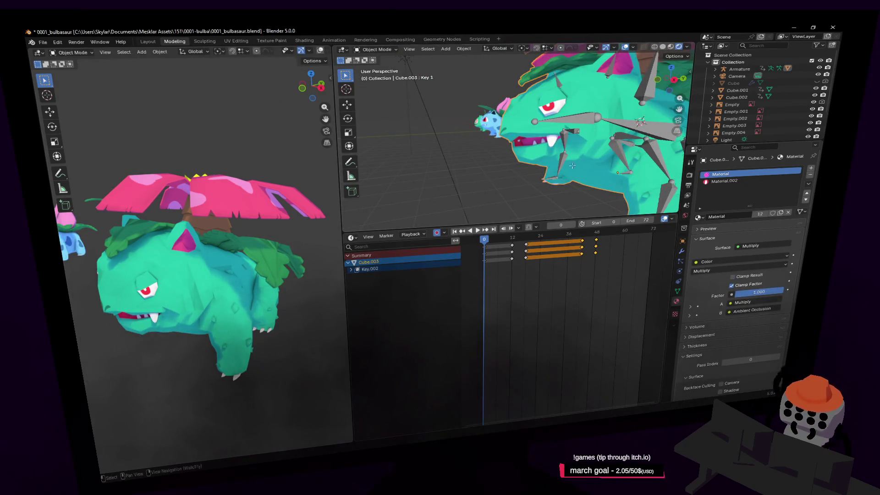
{"action": "key", "text": "Tab"}
{"action": "scroll", "coordinate": [558, 164], "scroll_direction": "up", "scroll_amount": 3}
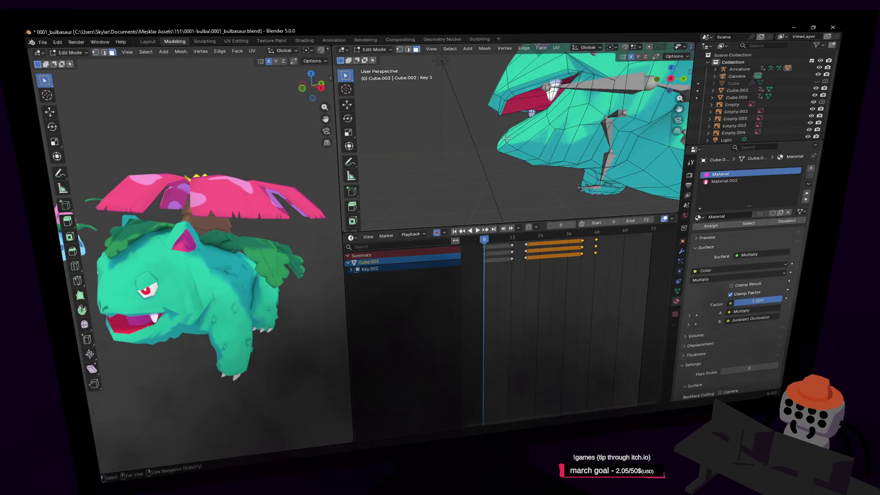
{"action": "scroll", "coordinate": [511, 142], "scroll_direction": "down", "scroll_amount": 1}
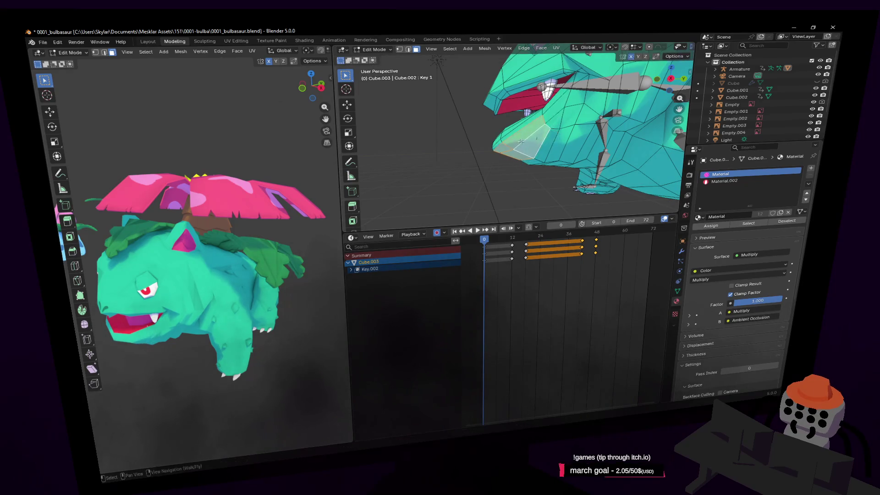
- From a wider front view, select a mouth edge and scale it along X
{"action": "key", "text": "shift+grave"}
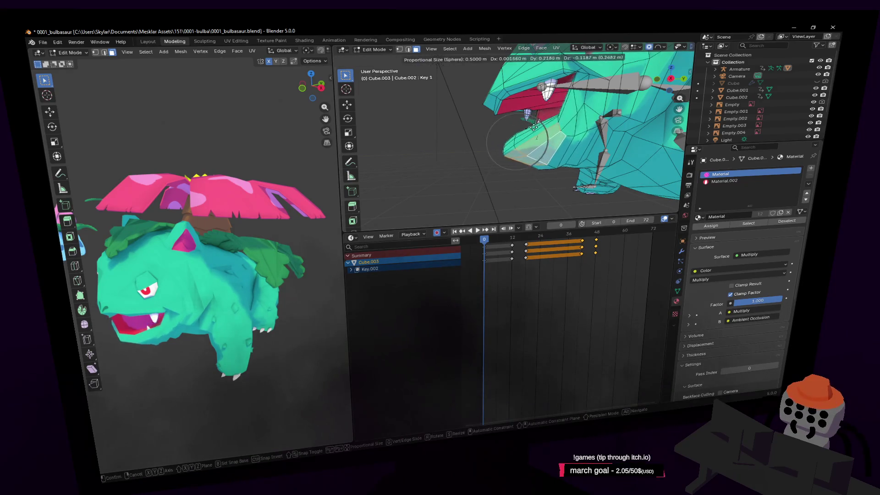
{"action": "key", "text": "a"}
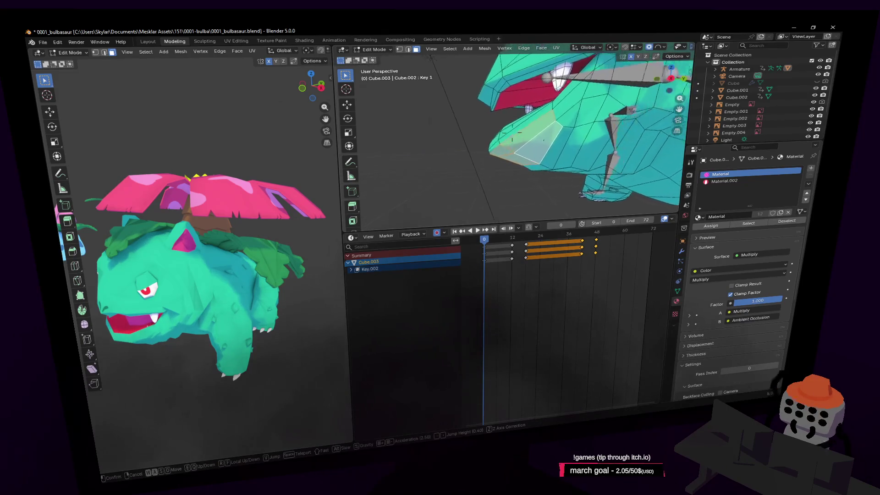
{"action": "key", "text": "s"}
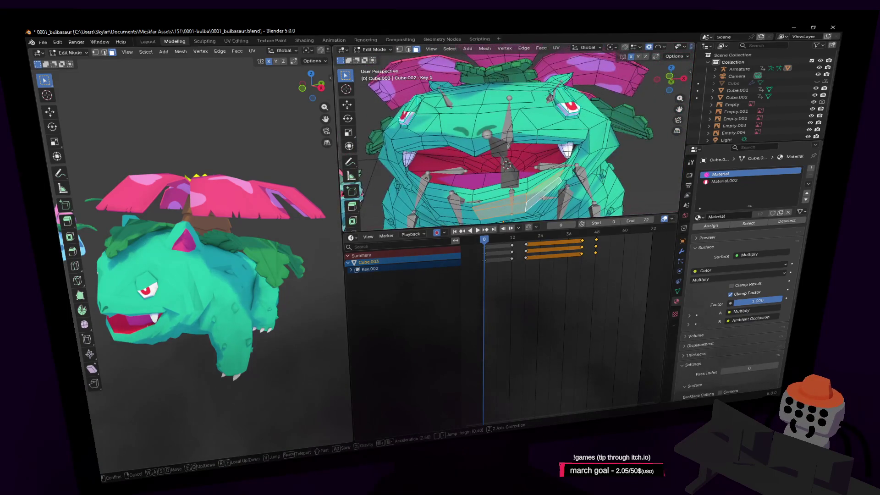
{"action": "left_click", "coordinate": [543, 110]}
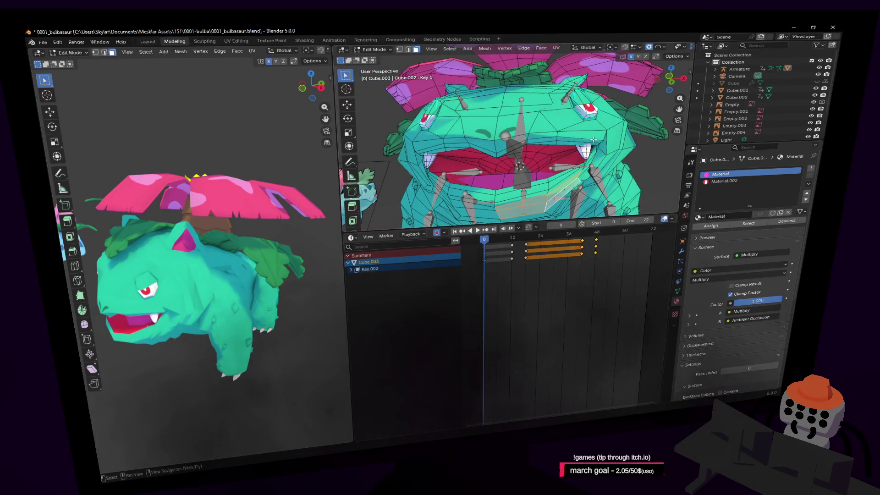
{"action": "key", "text": "ctrl+l"}
{"action": "left_click", "coordinate": [559, 138]}
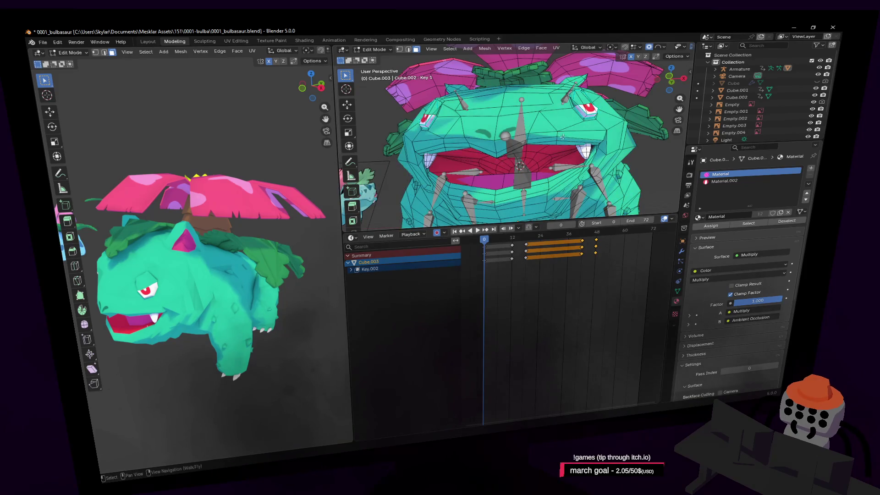
{"action": "key", "text": "s"}
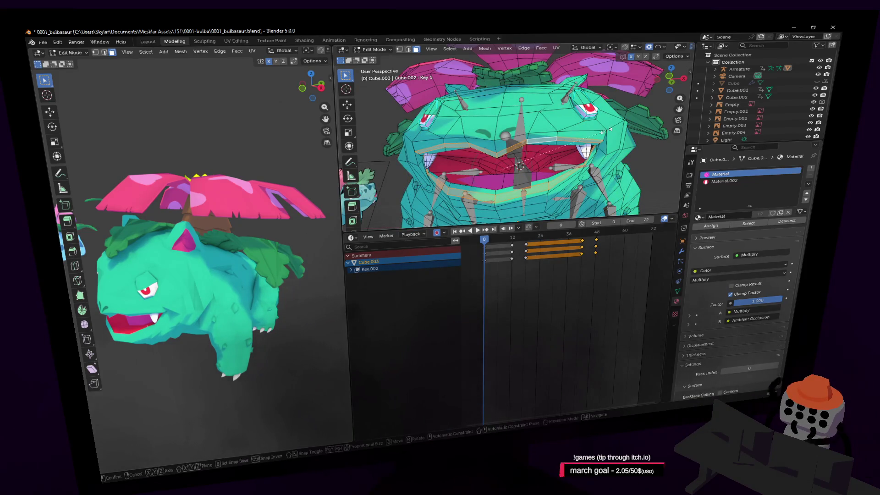
{"action": "key", "text": "x"}
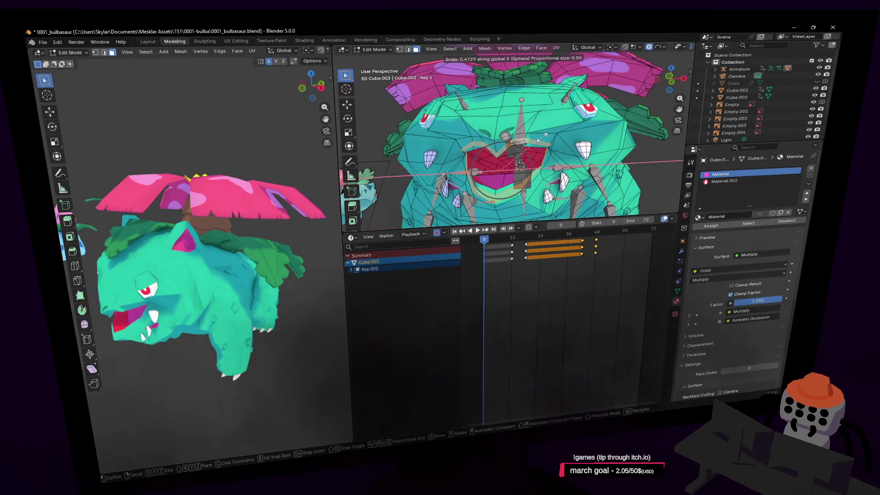
- Scale the selected mouth to 0.474 on X and 0.308 on Y
{"action": "left_click", "coordinate": [545, 139]}
{"action": "key", "text": "shift+grave"}
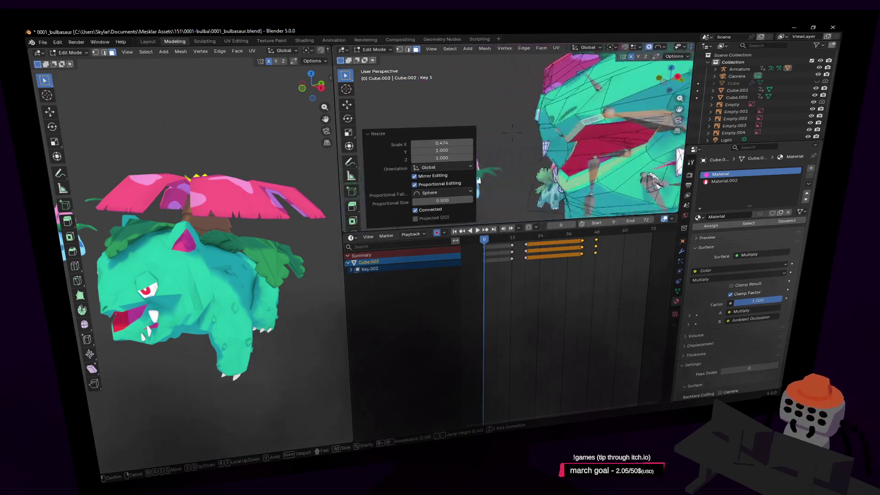
{"action": "left_click", "coordinate": [588, 127]}
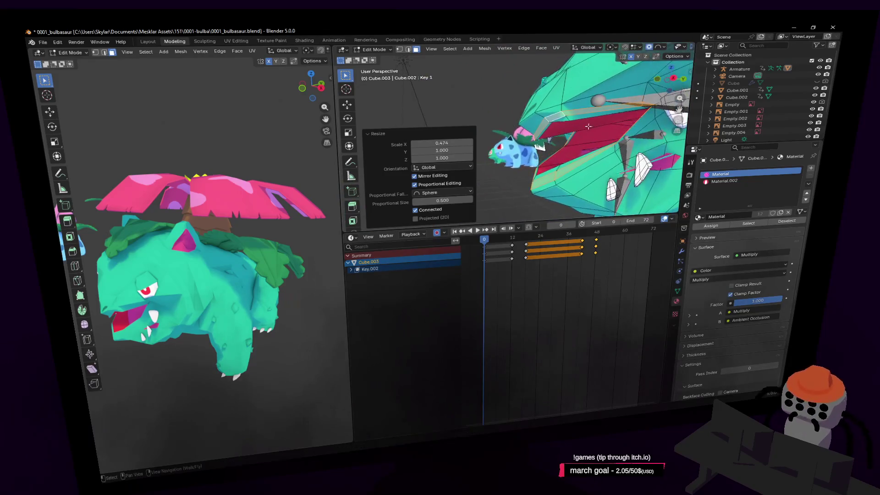
{"action": "key", "text": "s"}
{"action": "key", "text": "y"}
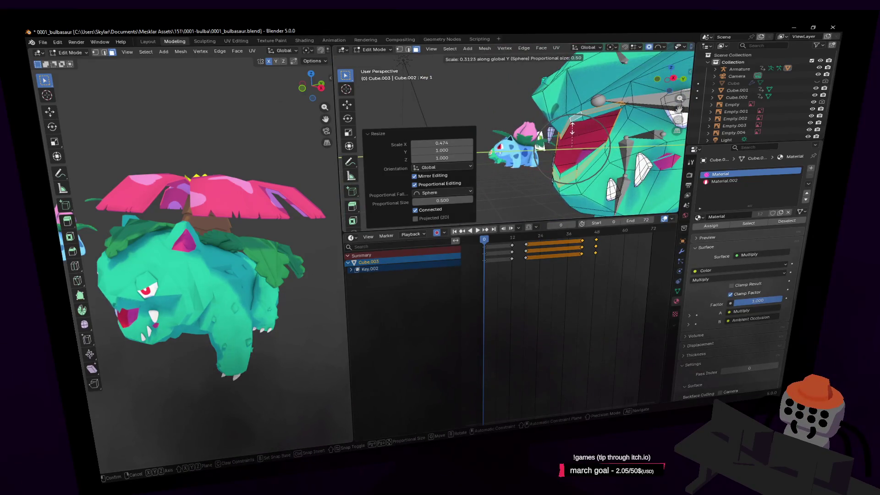
{"action": "left_click", "coordinate": [572, 131]}
- Move the selected mouth part -0.467 m along Y
{"action": "scroll", "coordinate": [559, 131], "scroll_direction": "up", "scroll_amount": 5}
{"action": "key", "text": "g"}
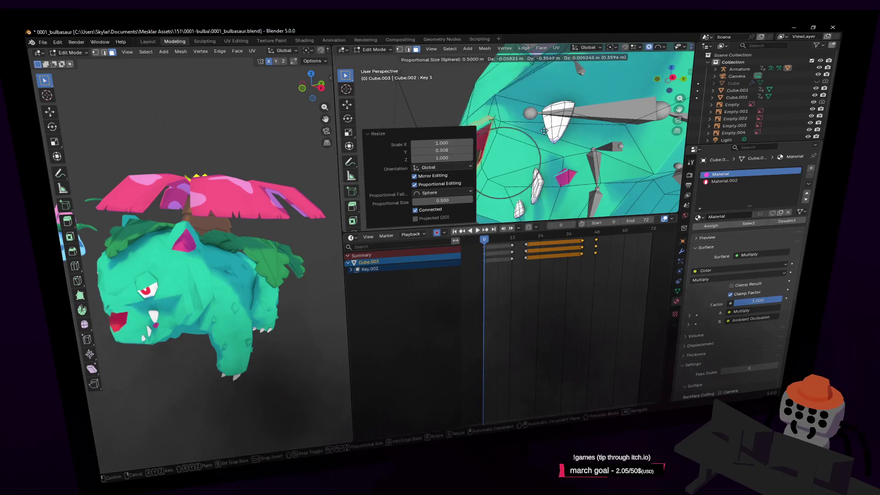
{"action": "key", "text": "y"}
{"action": "left_click", "coordinate": [537, 134]}
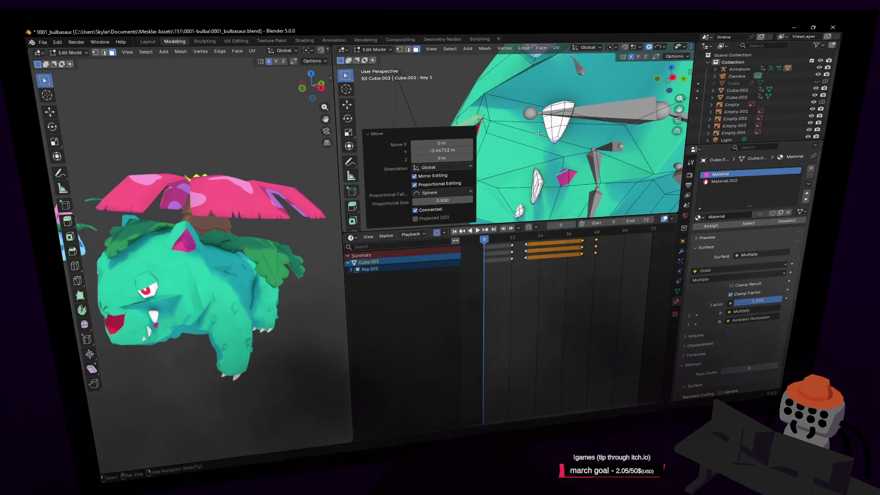
- Raise the selected head vertices 0.118 m on Z and tilt them about -21 degrees
{"action": "middle_click_drag", "start_coordinate": [537, 133], "coordinate": [541, 124]}
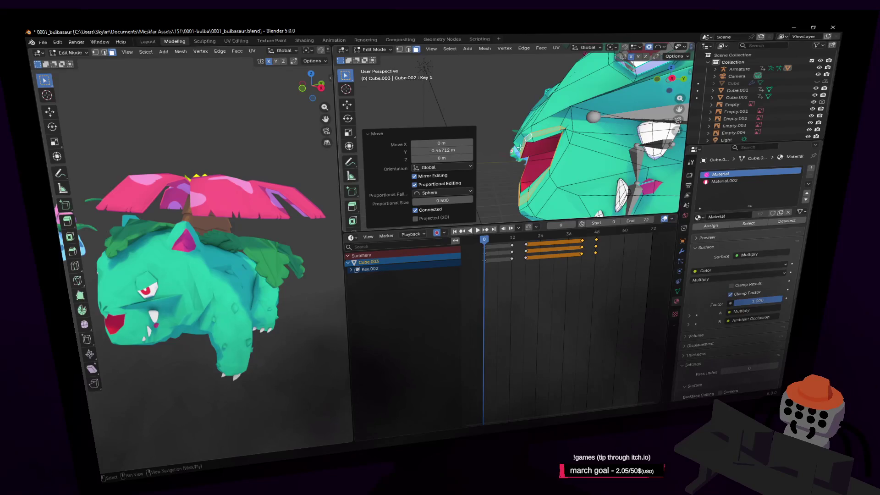
{"action": "left_click", "coordinate": [536, 124]}
{"action": "key", "text": "g"}
{"action": "key", "text": "z"}
{"action": "left_click", "coordinate": [590, 101]}
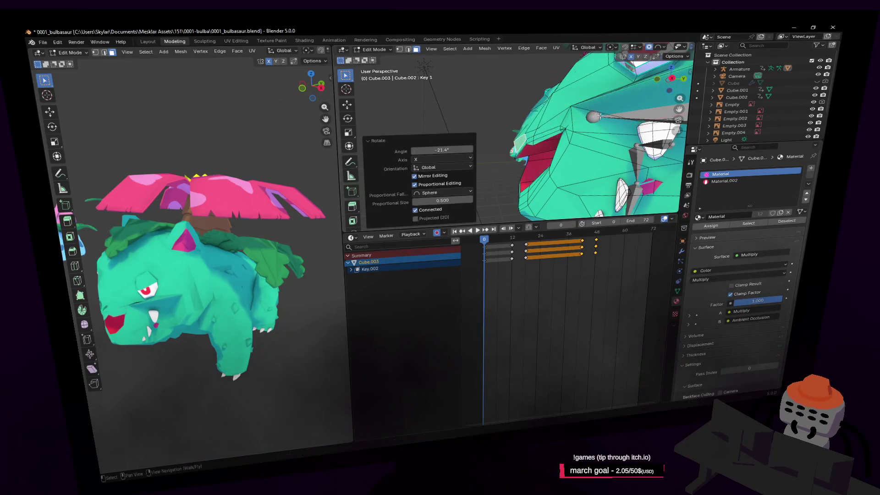
{"action": "key", "text": "g"}
{"action": "key", "text": "z"}
{"action": "left_click", "coordinate": [596, 109]}
- In vertex select mode, slightly rotate the selected head vertices
{"action": "key", "text": "1"}
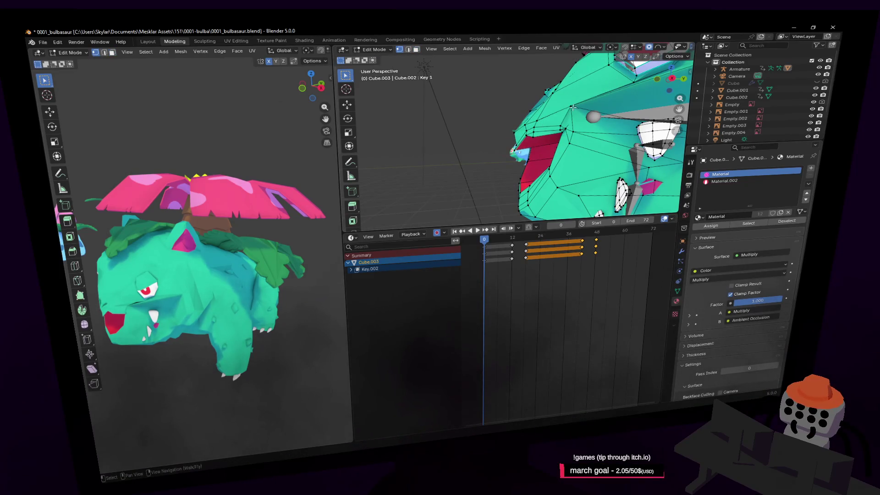
{"action": "key", "text": "r"}
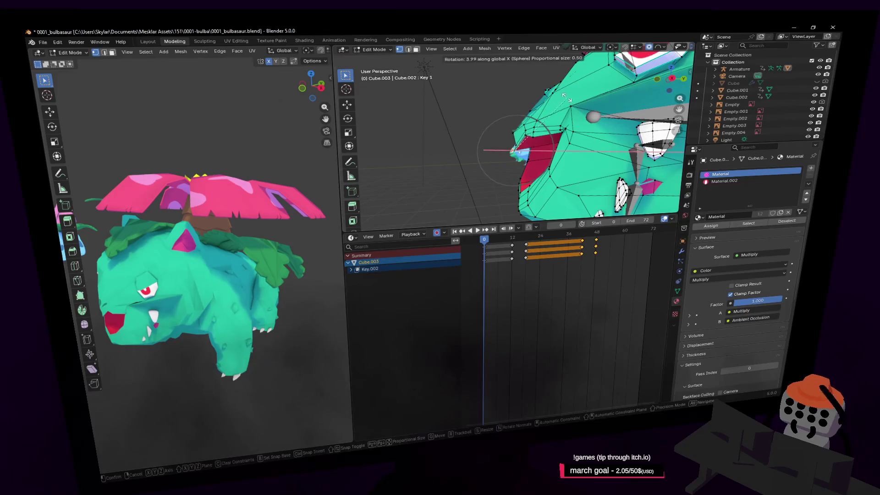
{"action": "left_click", "coordinate": [568, 98]}
{"action": "key", "text": "shift+grave"}
{"action": "key", "text": "s"}
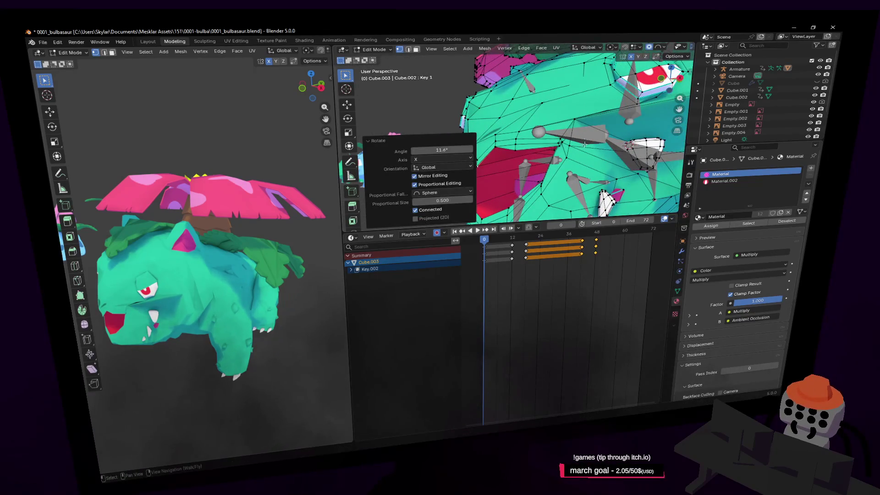
{"action": "left_click", "coordinate": [581, 140]}
- Lower the selected head vertices slightly and fine-tune their position
{"action": "key", "text": "g"}
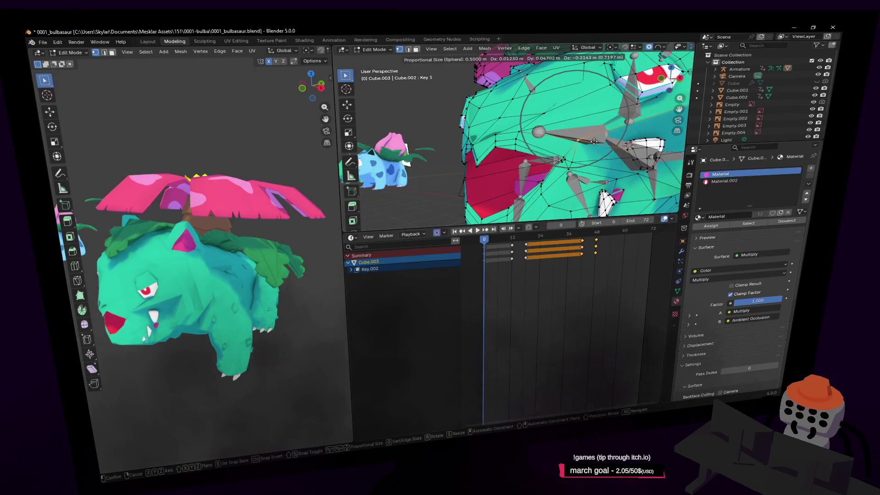
{"action": "left_click", "coordinate": [594, 142]}
{"action": "key", "text": "g"}
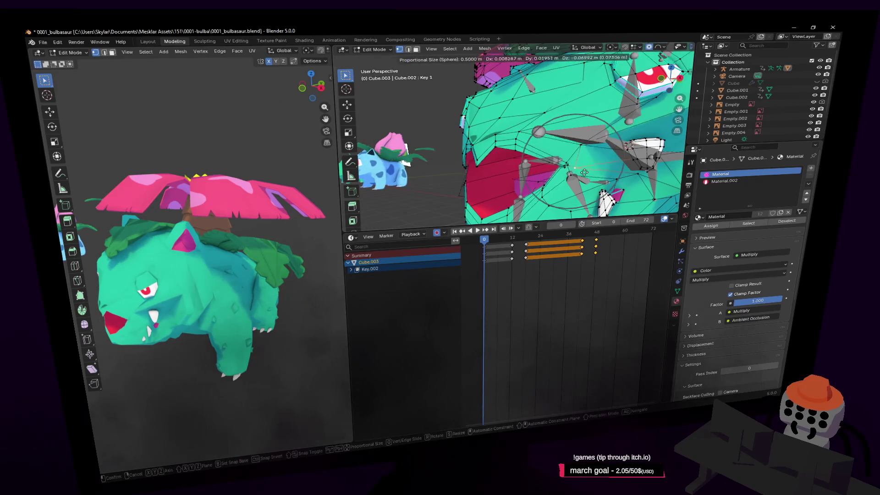
{"action": "left_click", "coordinate": [587, 160]}
{"action": "key", "text": "g"}
{"action": "key", "text": "g"}
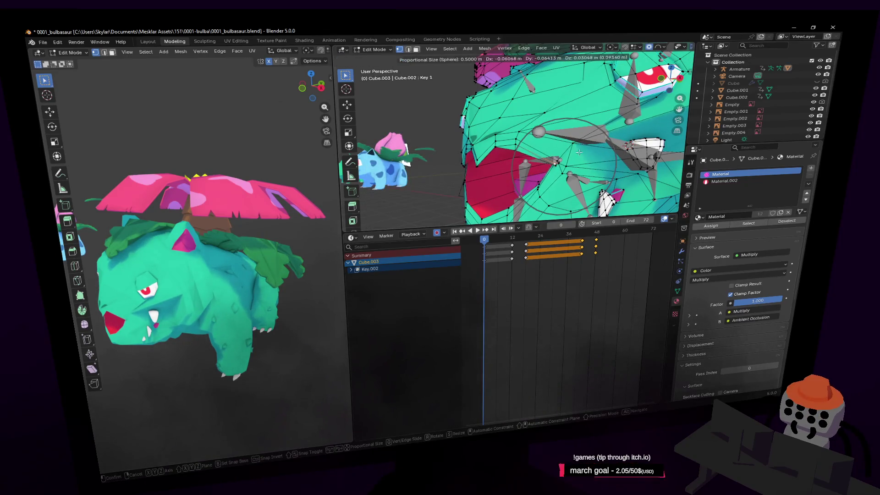
{"action": "left_click", "coordinate": [578, 152]}
- Select the linked tooth piece with L and move it to a new position
{"action": "middle_click_drag", "start_coordinate": [579, 152], "coordinate": [579, 161]}
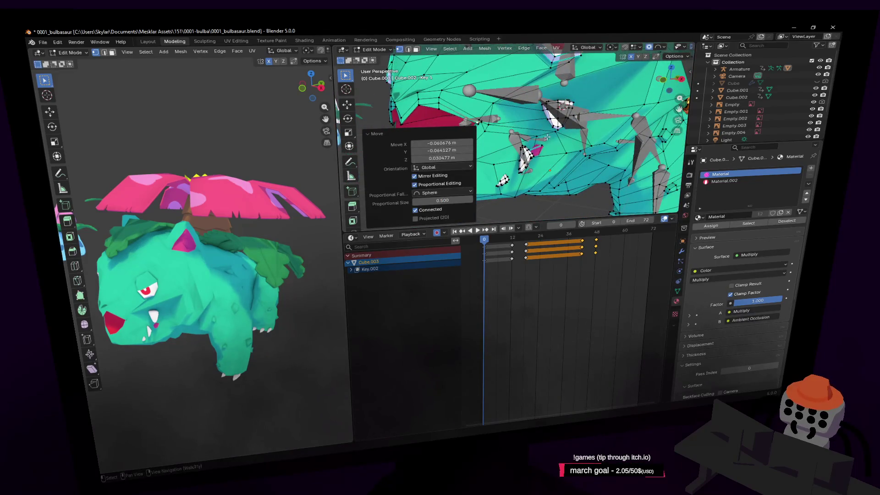
{"action": "middle_click_drag", "start_coordinate": [547, 136], "coordinate": [539, 141]}
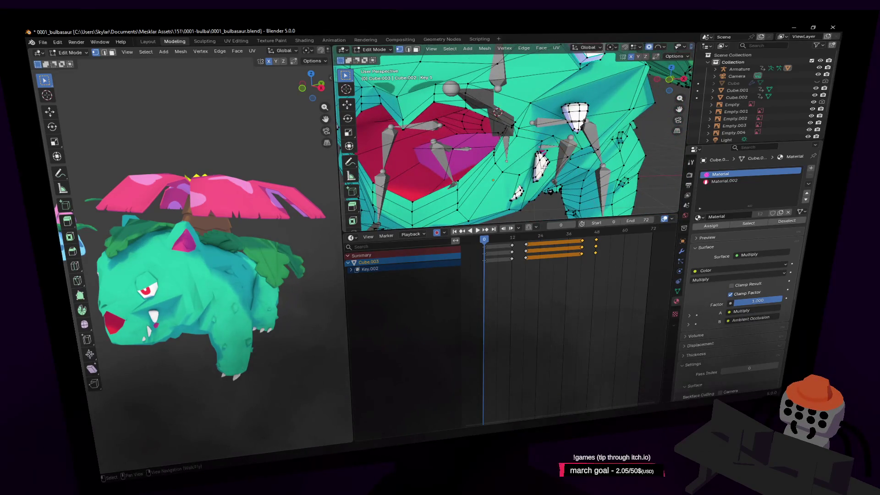
{"action": "key", "text": "l"}
{"action": "middle_click_drag", "start_coordinate": [551, 178], "coordinate": [582, 137]}
{"action": "key", "text": "g"}
{"action": "left_click", "coordinate": [599, 114]}
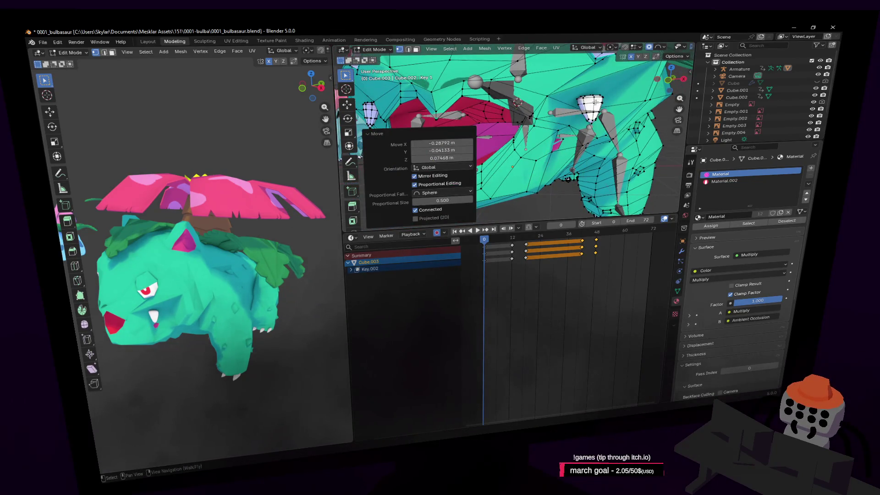
{"action": "key", "text": "ctrl+z"}
{"action": "key", "text": "g"}
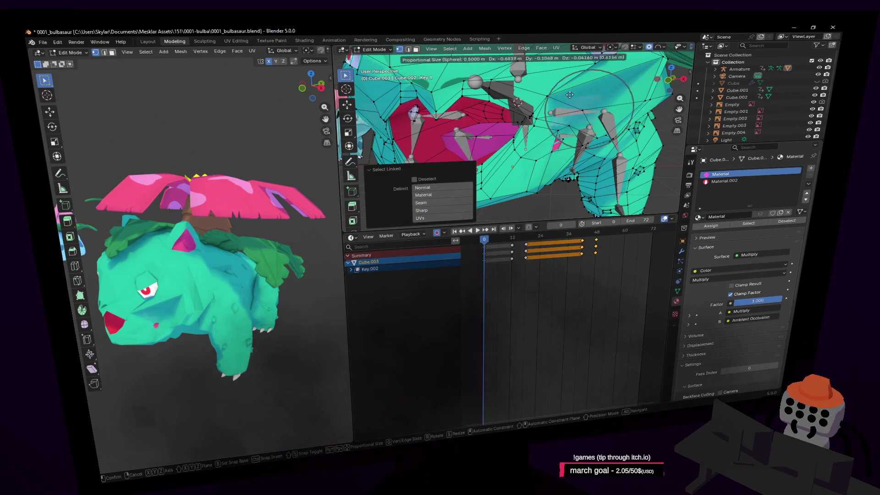
{"action": "left_click", "coordinate": [558, 94]}
- Adjust the remaining vertices around the mouth with further moves
{"action": "middle_click_drag", "start_coordinate": [558, 95], "coordinate": [614, 100]}
{"action": "key", "text": "g"}
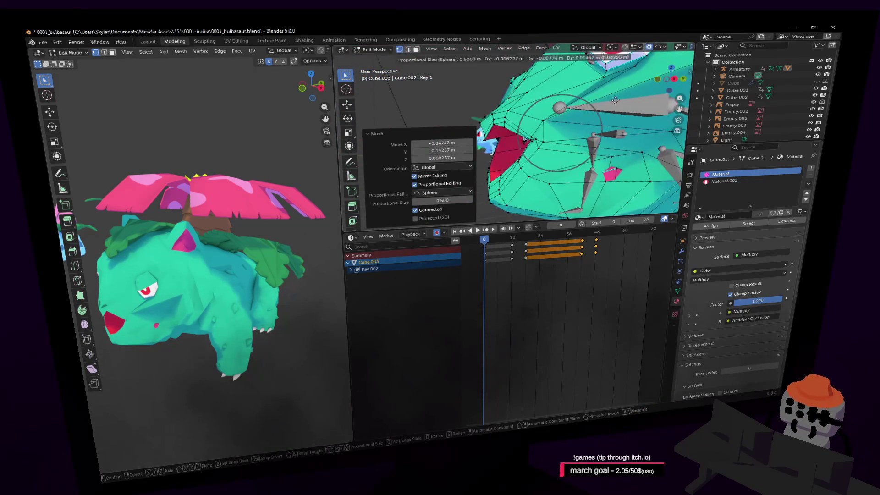
{"action": "left_click", "coordinate": [594, 110]}
{"action": "scroll", "coordinate": [593, 111], "scroll_direction": "down", "scroll_amount": 2}
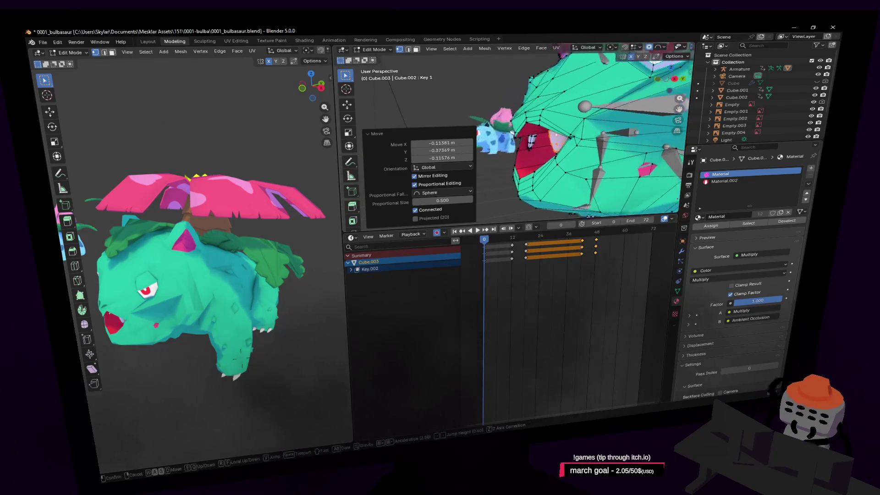
{"action": "scroll", "coordinate": [601, 128], "scroll_direction": "up", "scroll_amount": 5}
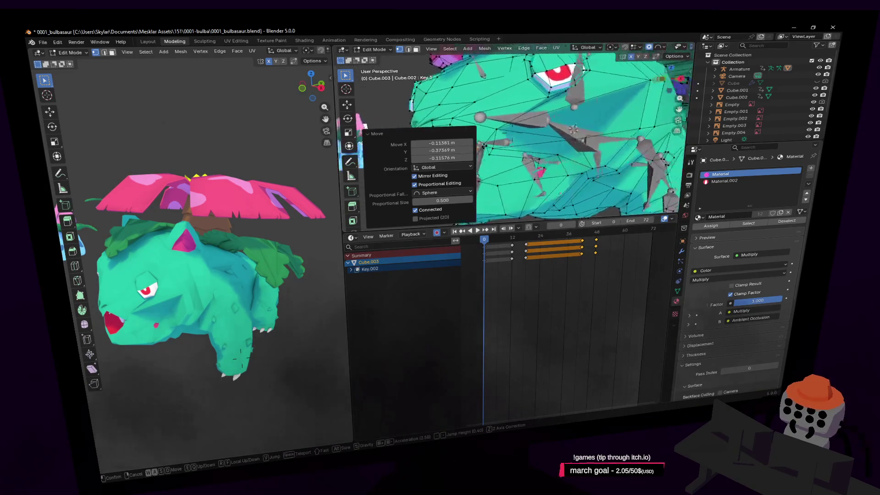
{"action": "middle_click_drag", "start_coordinate": [574, 148], "coordinate": [621, 141]}
{"action": "key", "text": "g"}
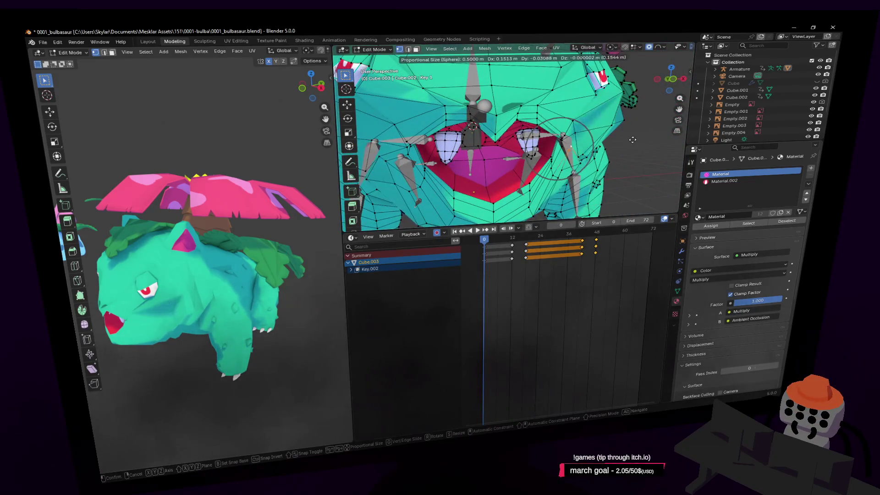
{"action": "left_click", "coordinate": [596, 137]}
{"action": "key", "text": "shift+grave"}
- Enable the Subdivision modifier's On Cage/Edit Mode display in the Modifier Properties
{"action": "key", "text": "s"}
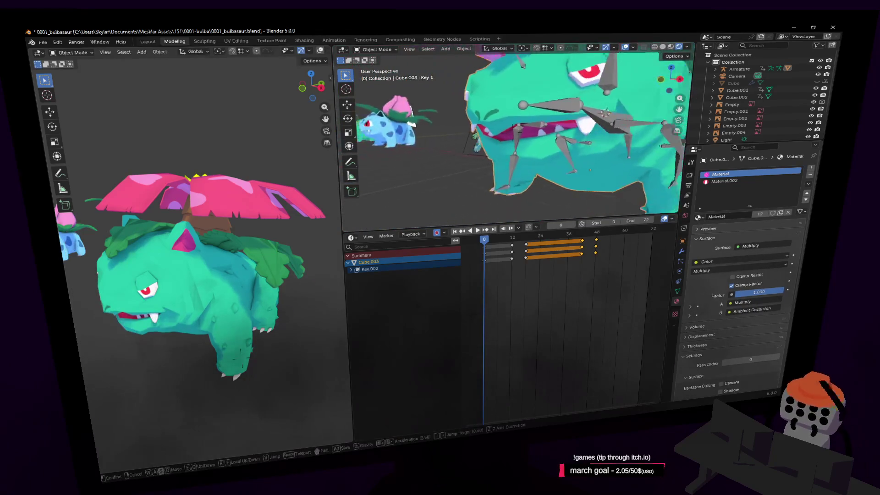
{"action": "left_click", "coordinate": [651, 120]}
{"action": "left_click", "coordinate": [681, 255]}
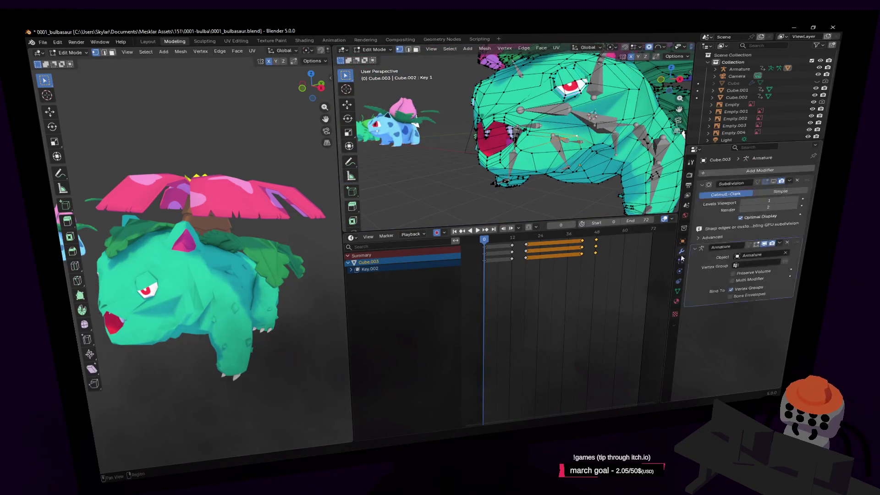
{"action": "left_click", "coordinate": [774, 181]}
{"action": "key", "text": "Tab"}
{"action": "key", "text": "Tab"}
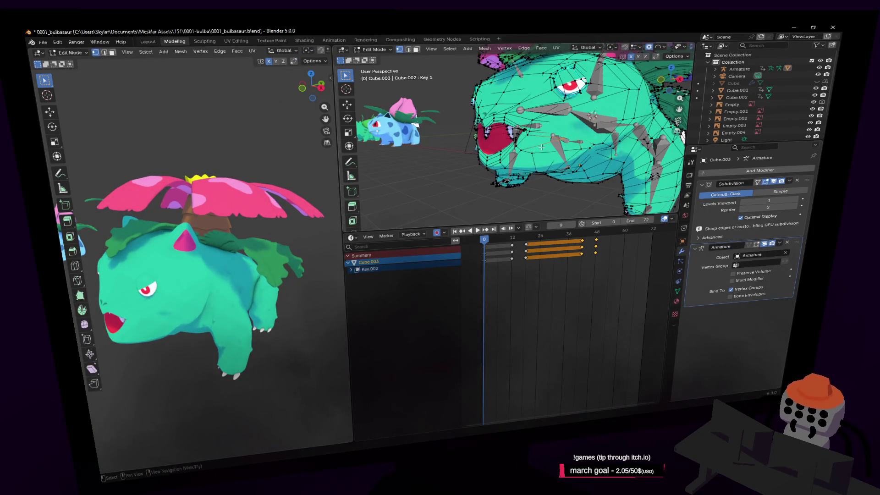
- Circle the view around the head and inspect the smoothed Venusaur in Object Mode
{"action": "key", "text": "shift+grave"}
{"action": "key", "text": "w"}
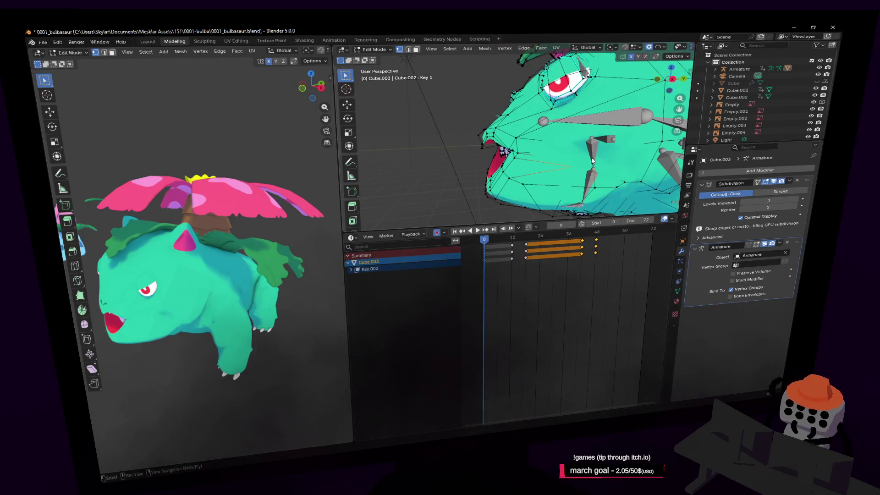
{"action": "key", "text": "Tab"}
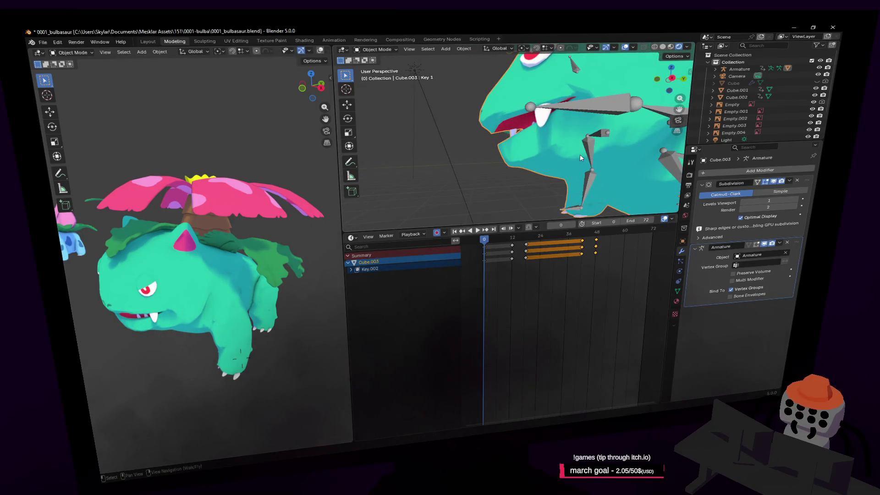
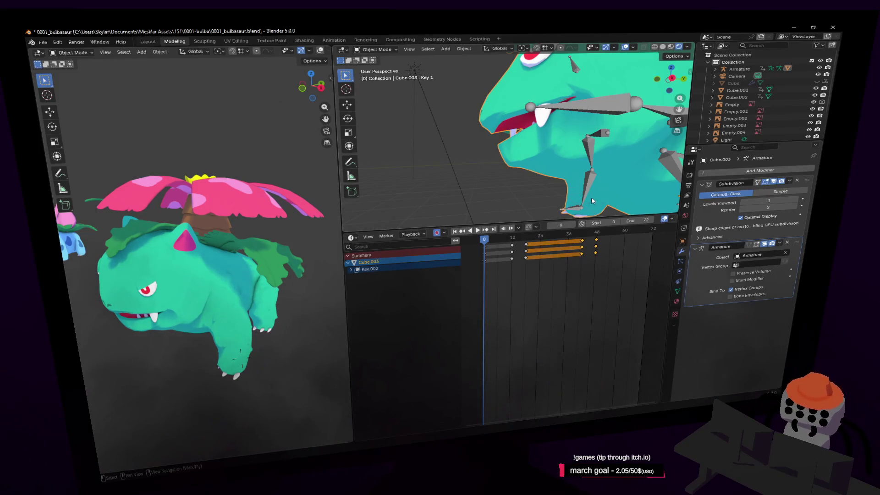
- Enter Edit Mode in face select and raise one body face along Z with proportional falloff
{"action": "key", "text": "Tab"}
{"action": "key", "text": "shift+grave"}
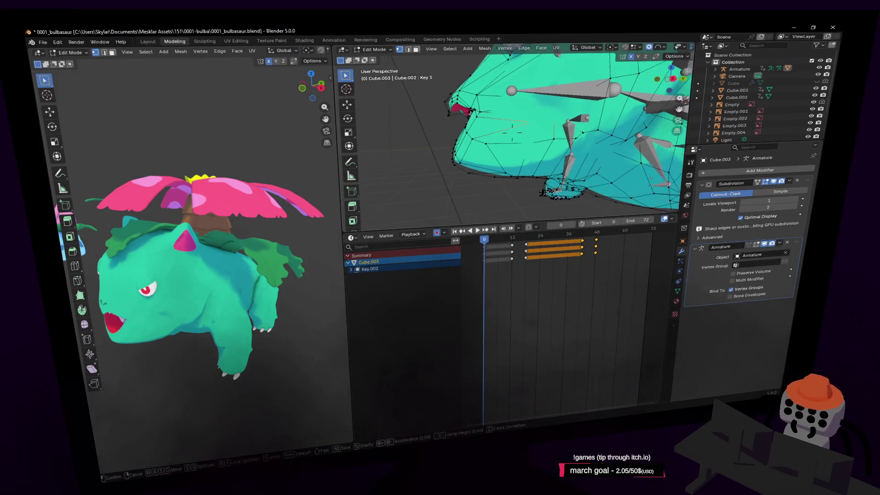
{"action": "key", "text": "w"}
{"action": "key", "text": "s"}
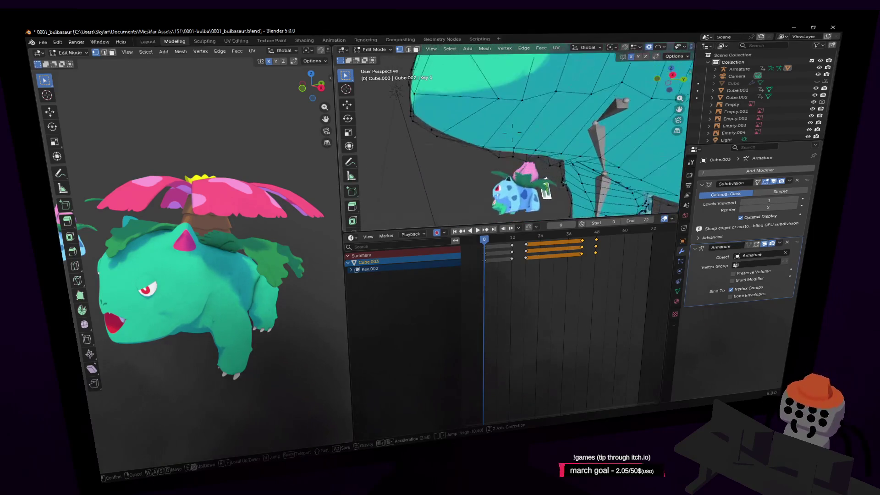
{"action": "left_click", "coordinate": [512, 132]}
{"action": "key", "text": "3"}
{"action": "left_click", "coordinate": [501, 143]}
{"action": "key", "text": "g"}
{"action": "key", "text": "z"}
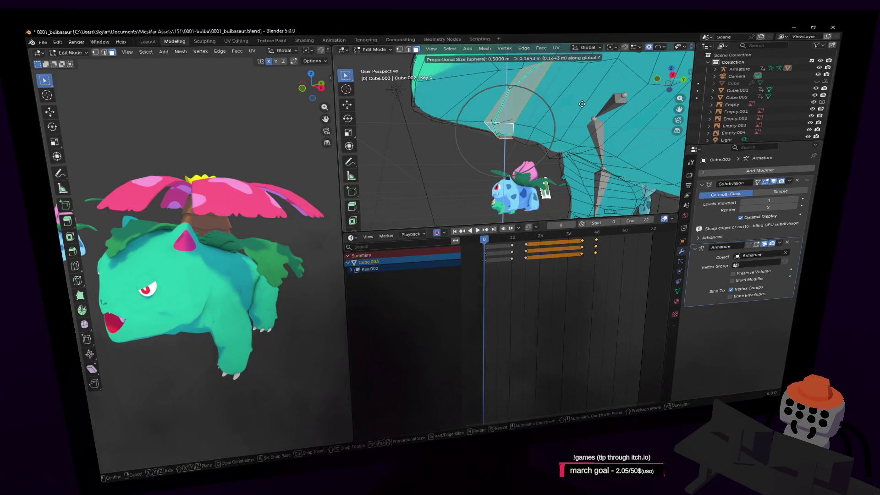
{"action": "left_click", "coordinate": [582, 104]}
- Scale the selected body section narrower along the X axis
{"action": "middle_click_drag", "start_coordinate": [582, 104], "coordinate": [546, 112]}
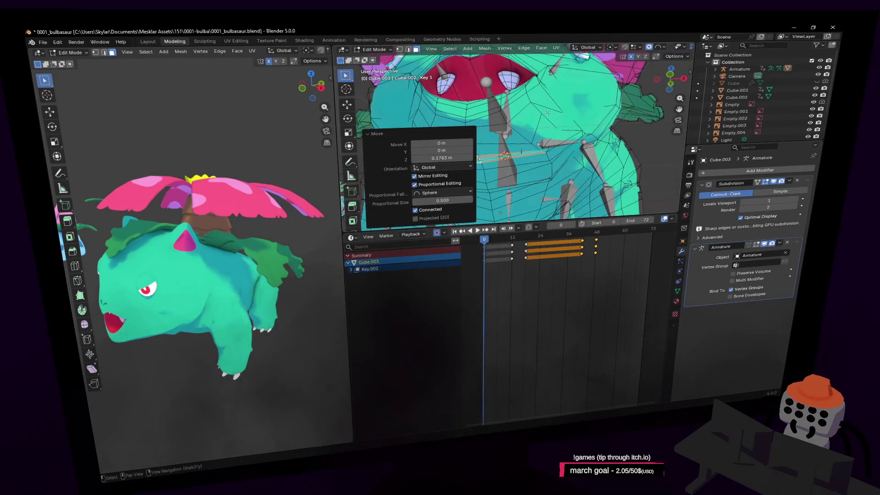
{"action": "key", "text": "s"}
{"action": "key", "text": "x"}
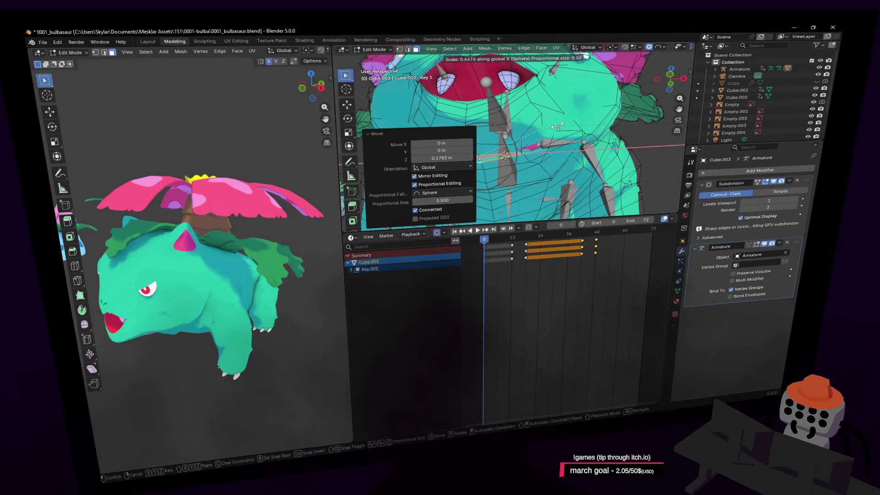
{"action": "key", "text": "Escape"}
{"action": "key", "text": "shift+grave"}
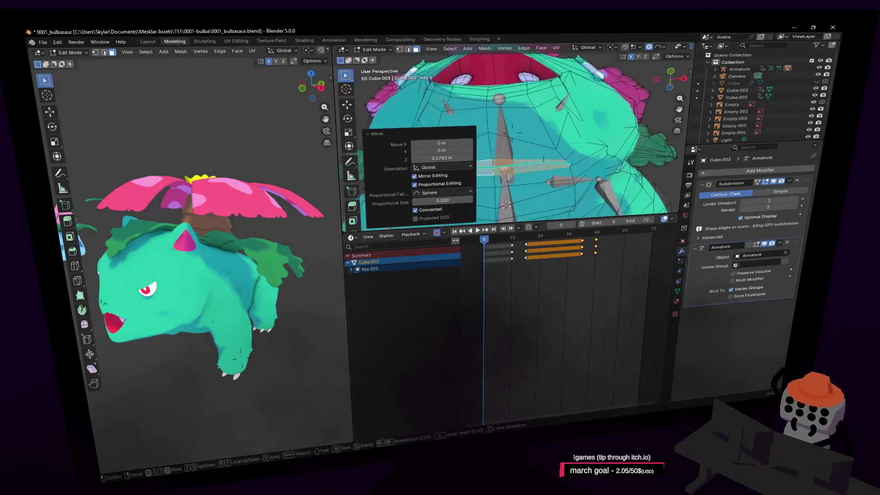
{"action": "key", "text": "w"}
{"action": "left_click", "coordinate": [561, 152]}
{"action": "key", "text": "shift+grave"}
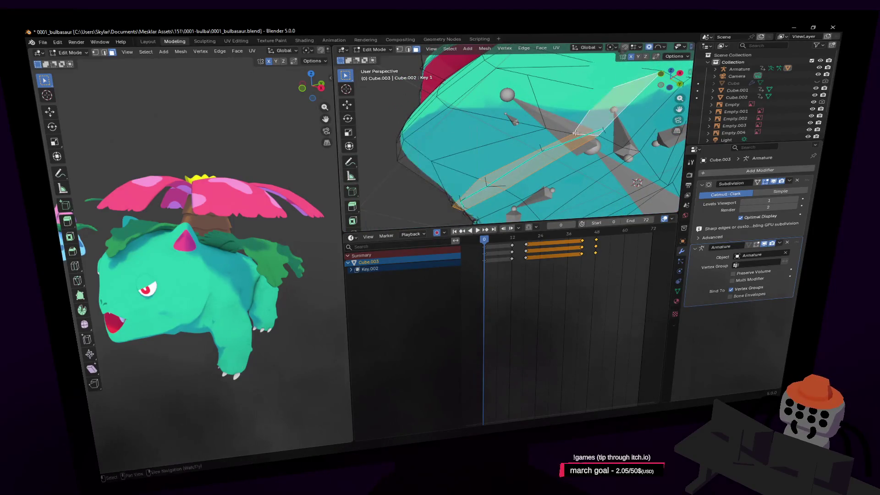
{"action": "left_click", "coordinate": [573, 136]}
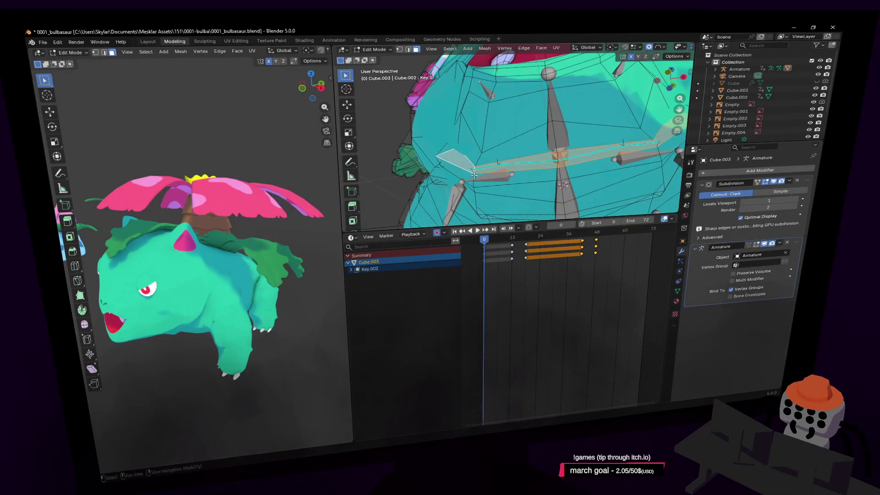
{"action": "key", "text": "shift+grave"}
{"action": "key", "text": "s"}
{"action": "key", "text": "x"}
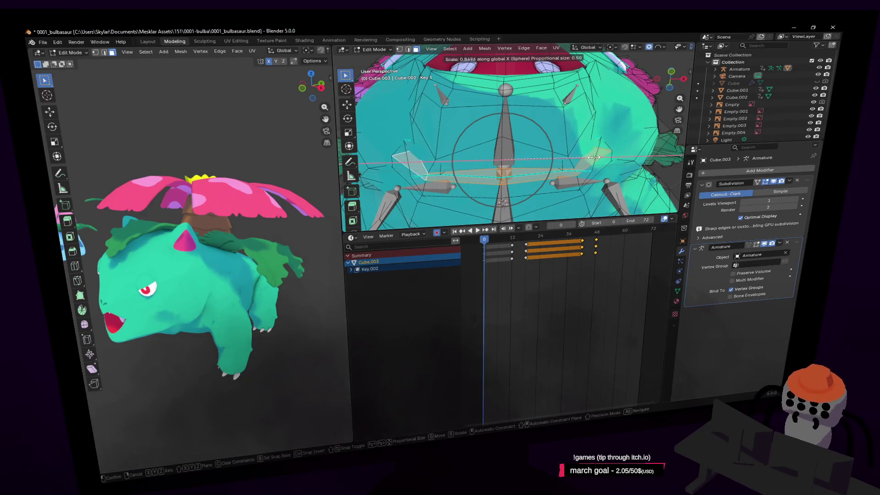
{"action": "left_click", "coordinate": [605, 167]}
- Select the face strip across the belly and scale it narrower
{"action": "left_click", "coordinate": [581, 173]}
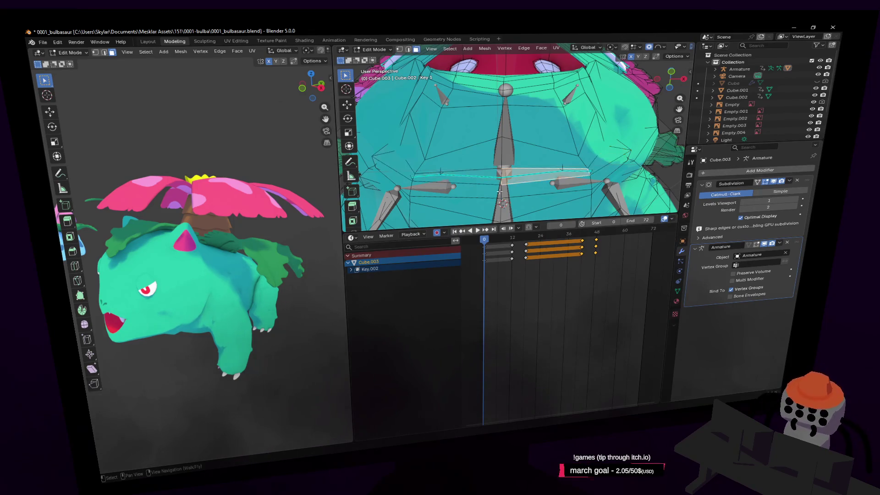
{"action": "middle_click_drag", "start_coordinate": [481, 183], "coordinate": [536, 162]}
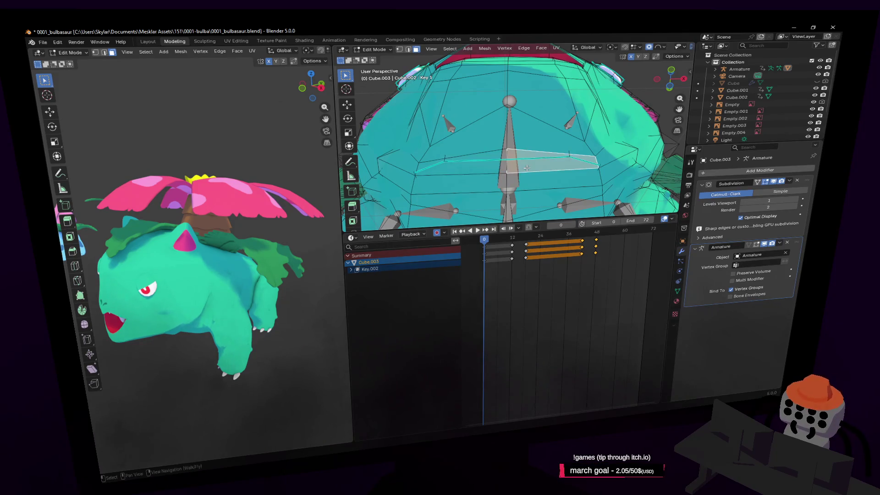
{"action": "left_click", "coordinate": [493, 170], "text": "shift"}
{"action": "key", "text": "s"}
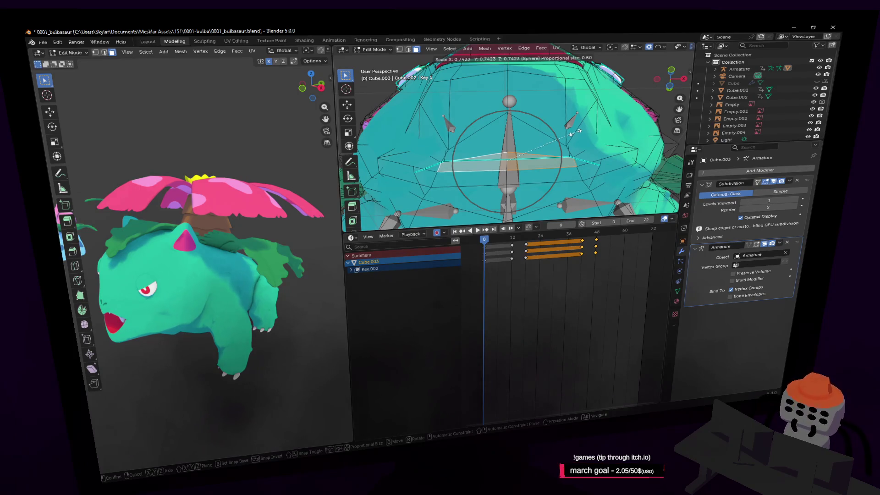
{"action": "left_click", "coordinate": [577, 132]}
{"action": "middle_click_drag", "start_coordinate": [578, 131], "coordinate": [605, 146]}
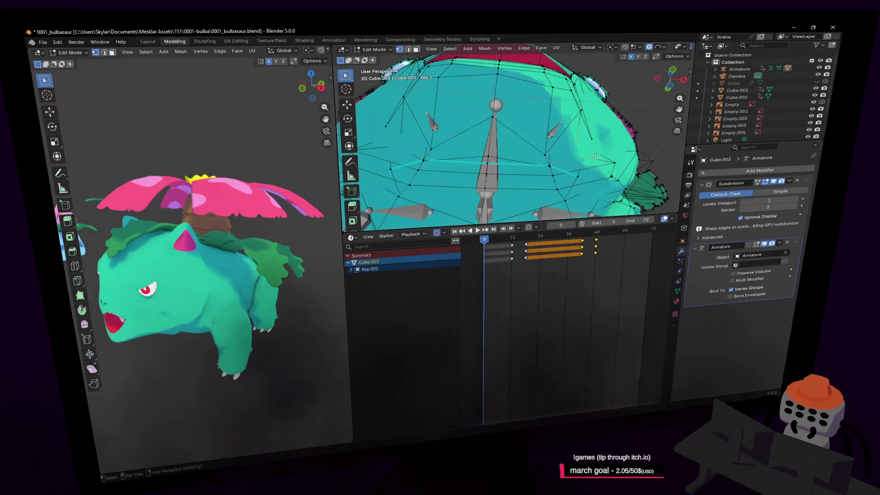
- Push the side body vertices with sphere falloff, roughly −0.143 m Y and 0.114 m Z
{"action": "key", "text": "g"}
{"action": "left_click", "coordinate": [609, 150]}
{"action": "key", "text": "shift+grave"}
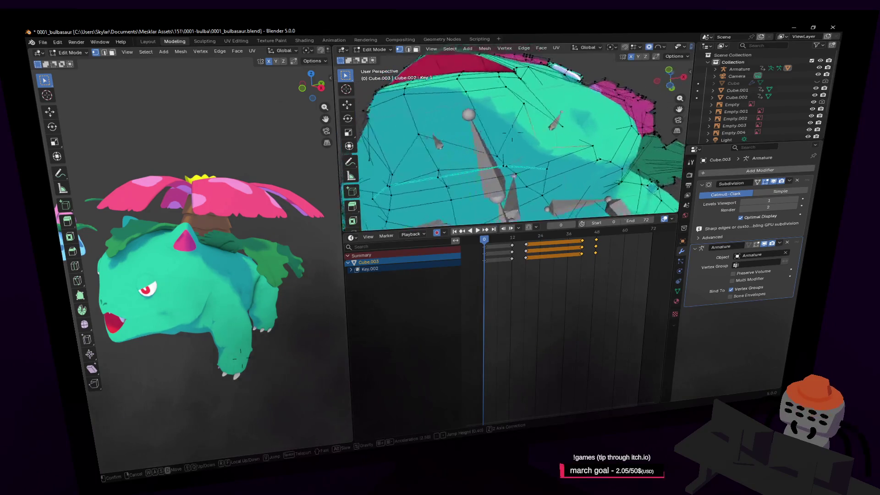
{"action": "left_click", "coordinate": [598, 144]}
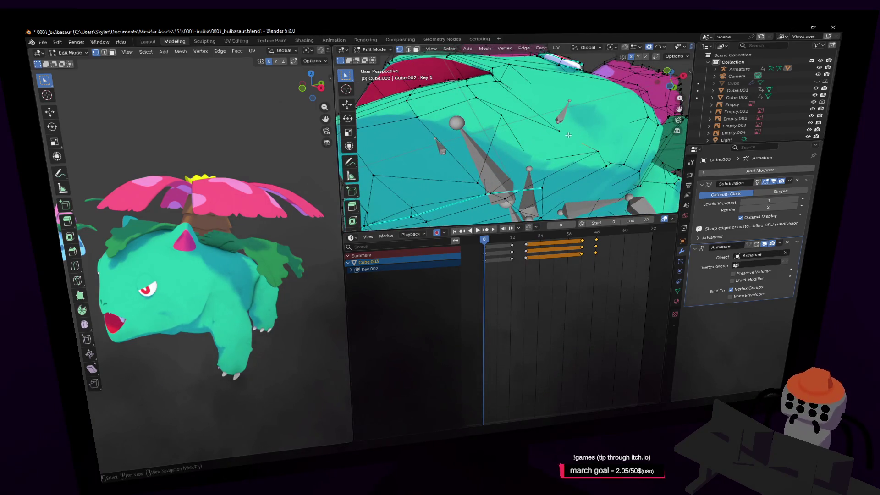
{"action": "middle_click_drag", "start_coordinate": [568, 136], "coordinate": [641, 109]}
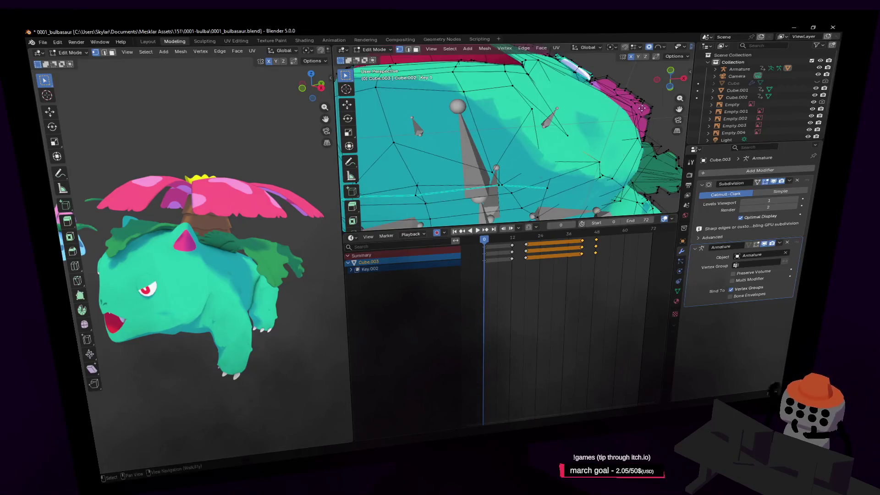
{"action": "key", "text": "g"}
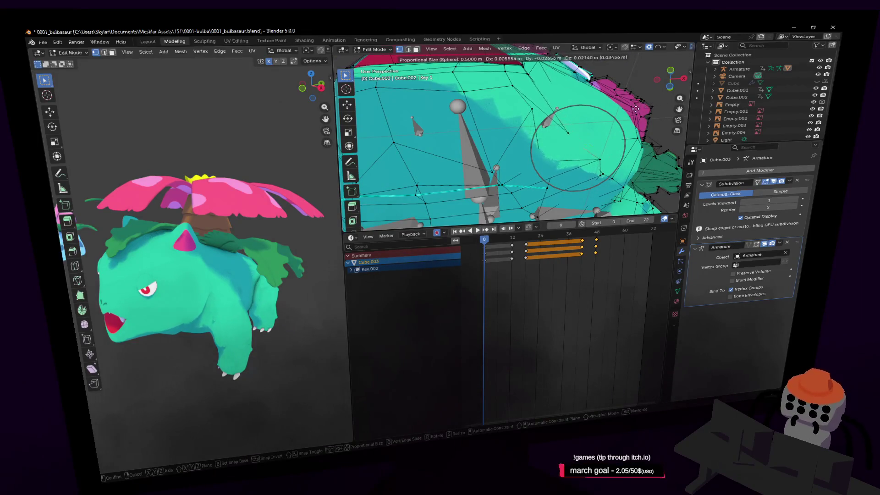
{"action": "left_click", "coordinate": [632, 109]}
{"action": "key", "text": "r"}
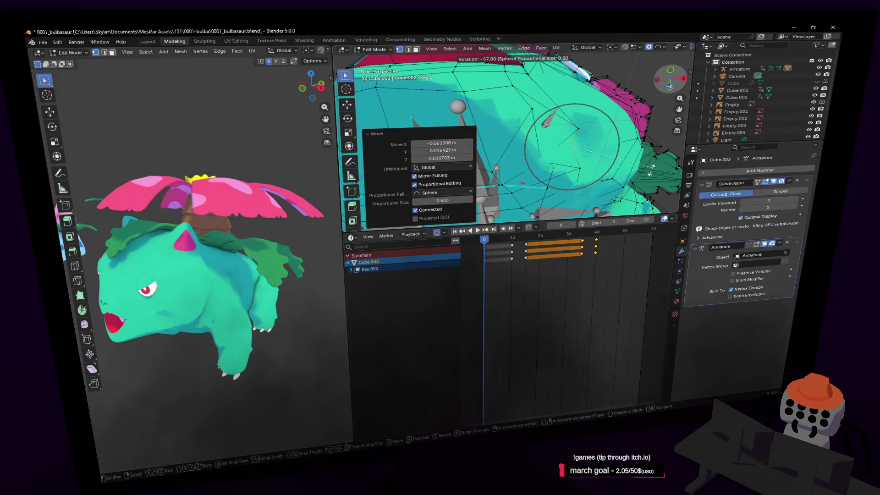
{"action": "key", "text": "g"}
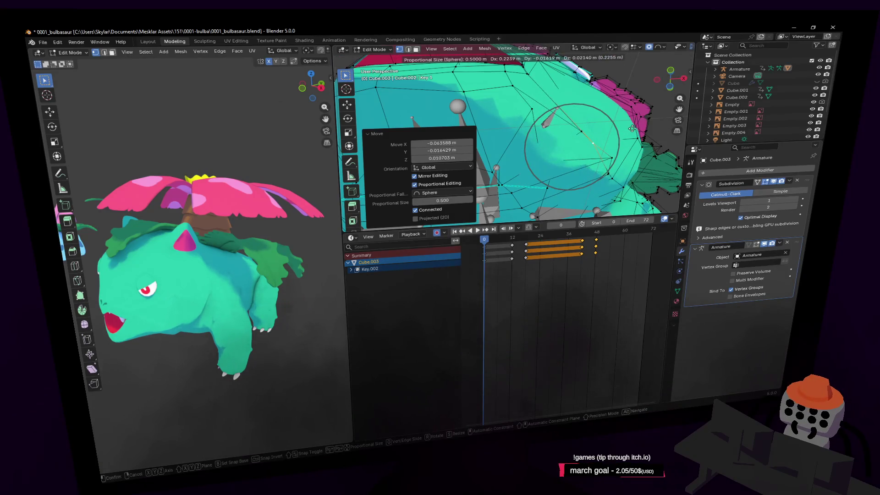
{"action": "left_click", "coordinate": [613, 155]}
- Move the selected side edges in edge select mode, then return to Object Mode
{"action": "key", "text": "2"}
{"action": "key", "text": "g"}
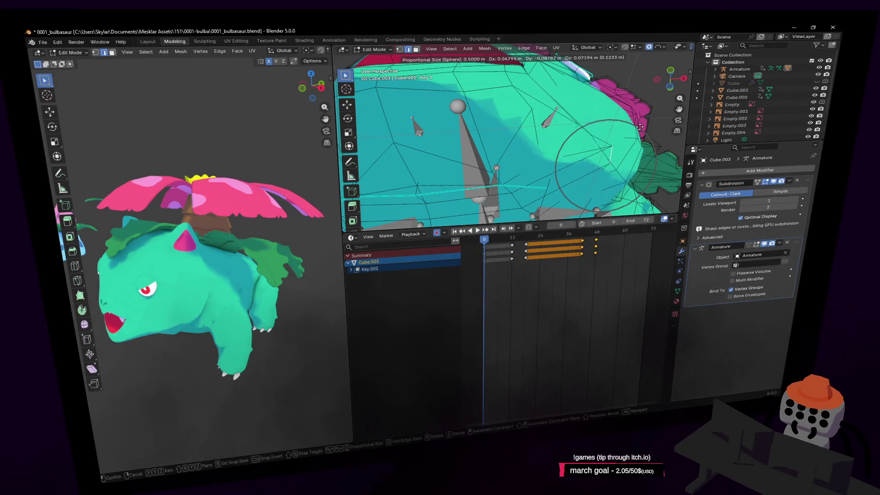
{"action": "left_click", "coordinate": [633, 120]}
{"action": "key", "text": "shift+grave"}
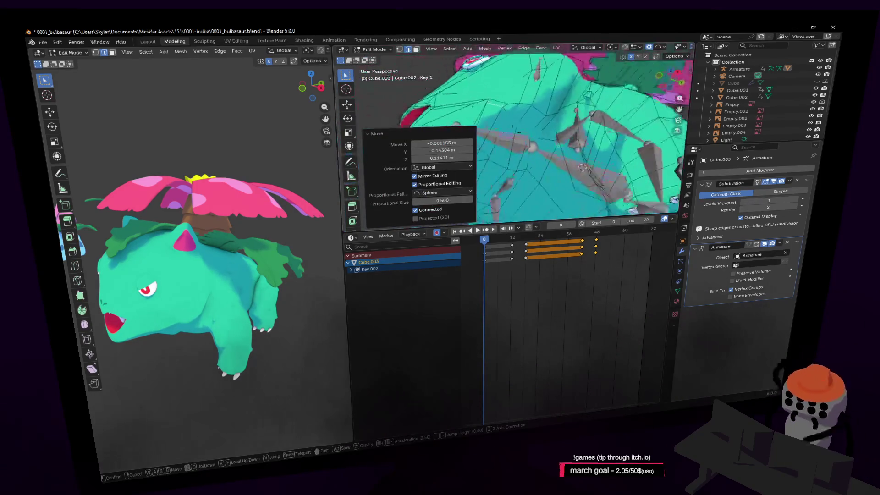
{"action": "key", "text": "s"}
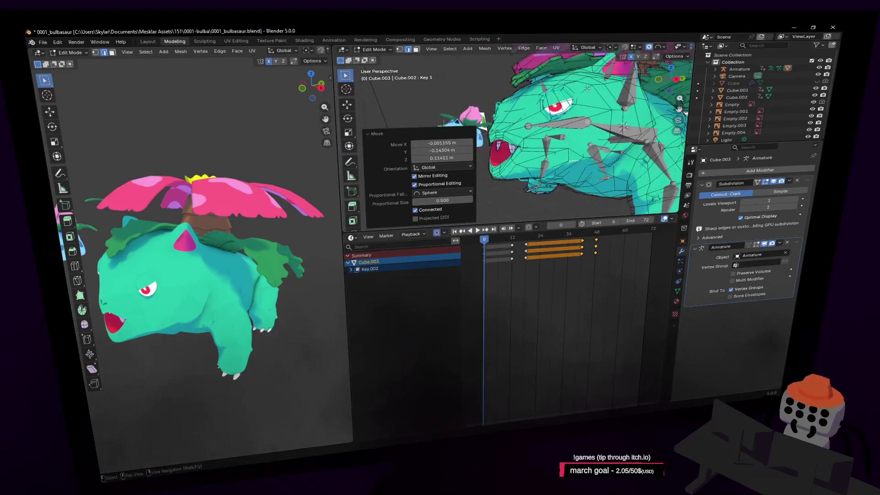
{"action": "left_click", "coordinate": [572, 80]}
{"action": "key", "text": "Tab"}
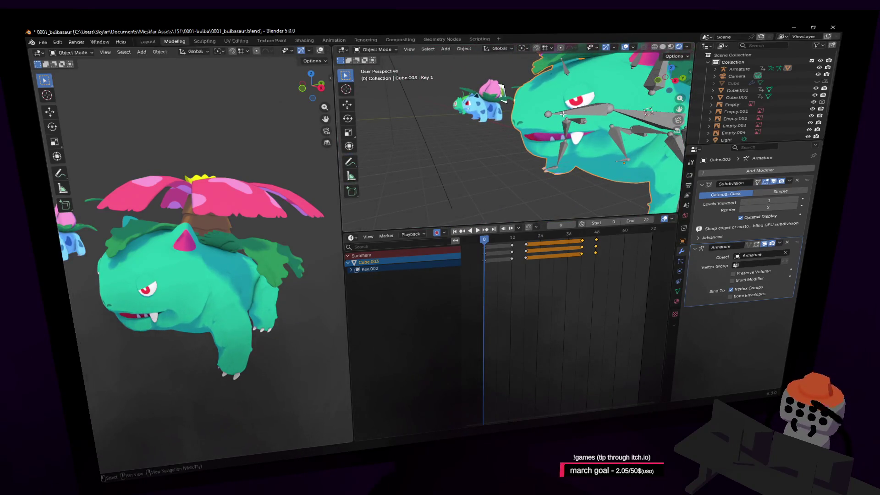
- Play the animation from the start, stop at frame 63, and reopen Cube.002 in Edit Mode
{"action": "key", "text": "Tab"}
{"action": "key", "text": "Tab"}
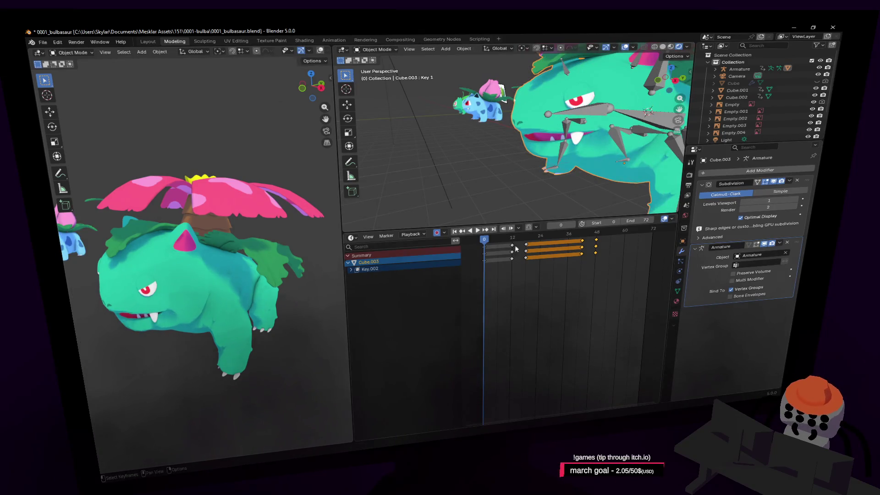
{"action": "left_click_drag", "start_coordinate": [487, 243], "coordinate": [628, 240]}
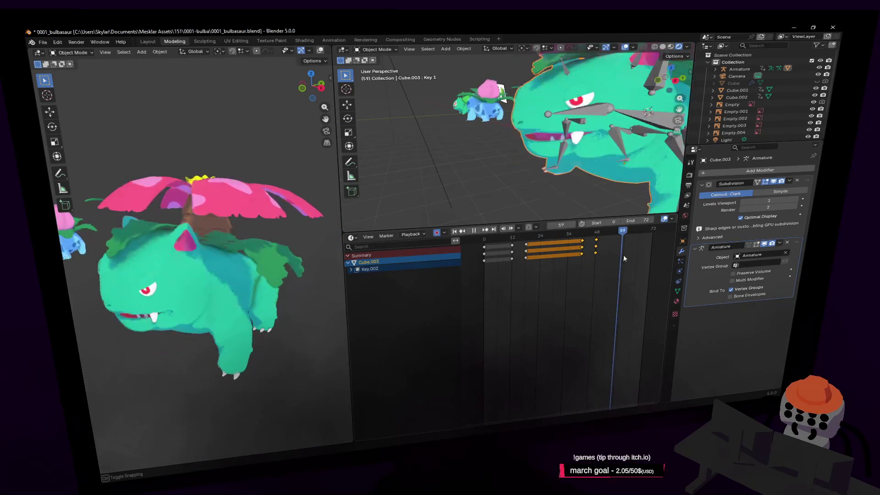
{"action": "key", "text": "shift+Left"}
{"action": "key", "text": "space"}
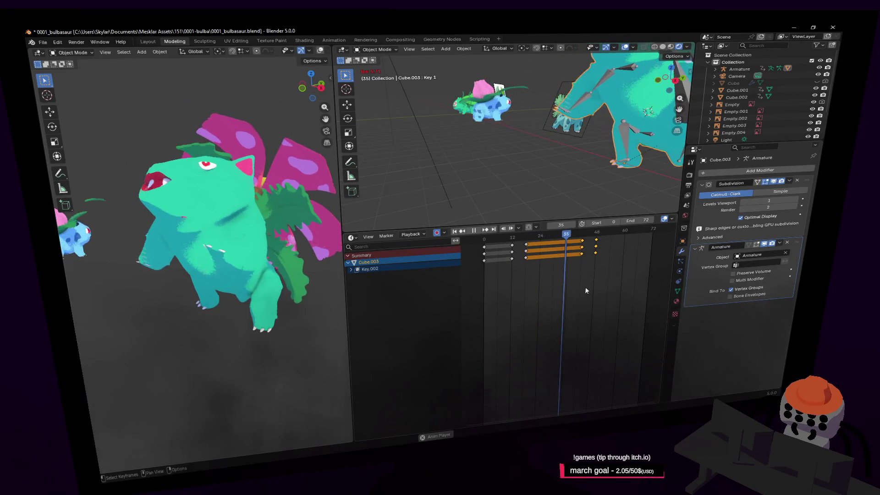
{"action": "key", "text": "shift+Left"}
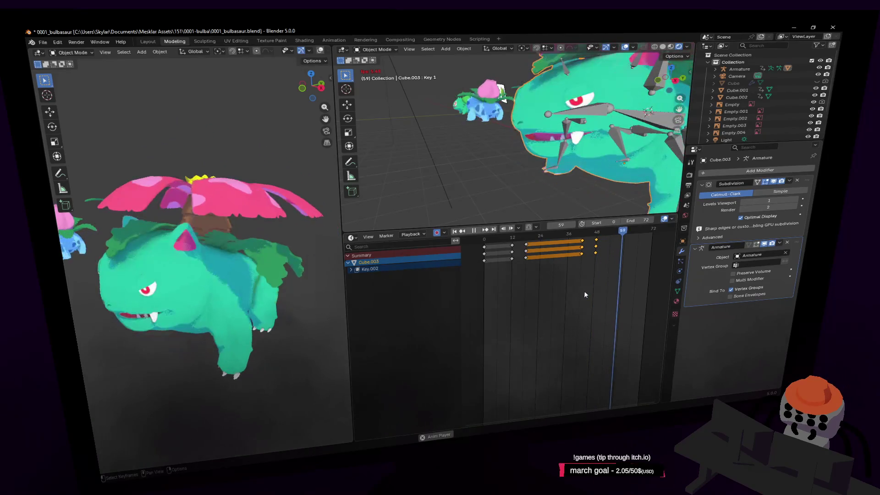
{"action": "key", "text": "space"}
{"action": "middle_click_drag", "start_coordinate": [584, 156], "coordinate": [474, 209]}
{"action": "key", "text": "Tab"}
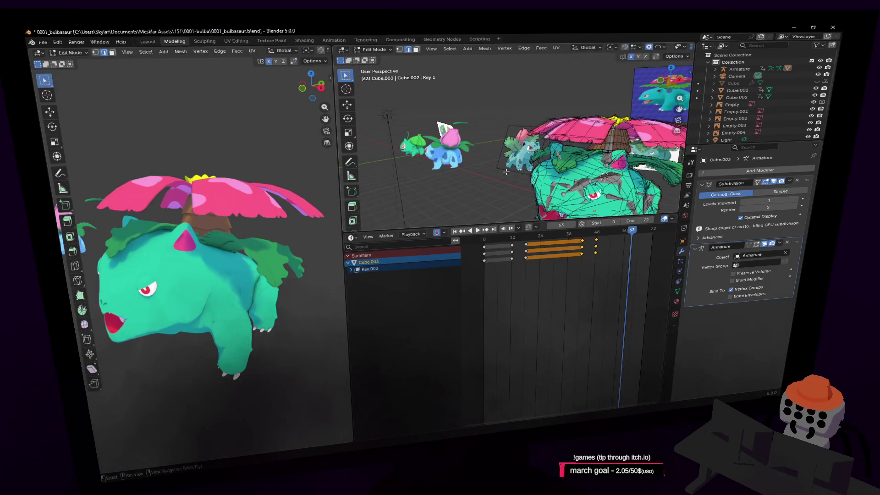
- Return to Object Mode and frame Venusaur through the camera in both viewports
{"action": "key", "text": "Tab"}
{"action": "left_click", "coordinate": [448, 156]}
{"action": "key", "text": "shift+grave"}
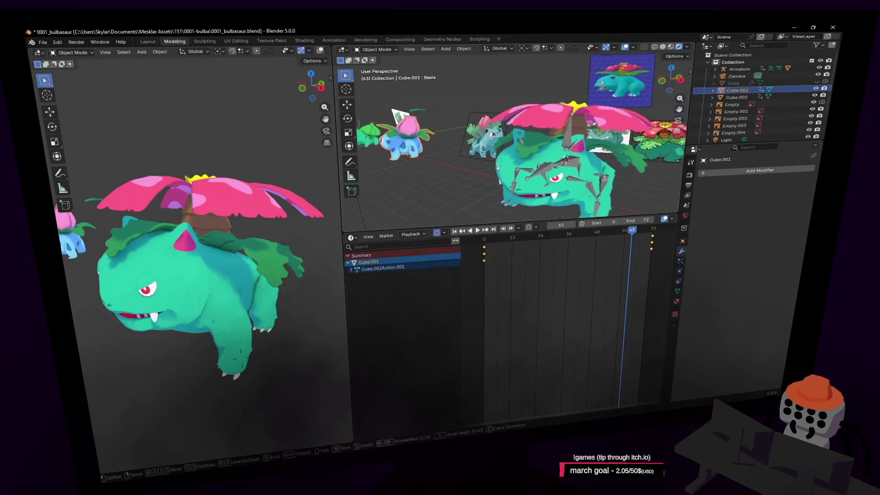
{"action": "left_click", "coordinate": [417, 152]}
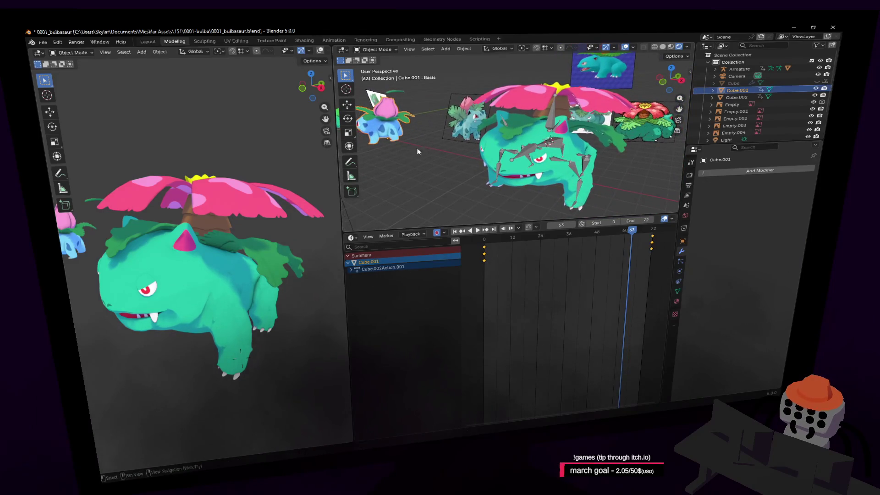
{"action": "middle_click_drag", "start_coordinate": [413, 131], "coordinate": [451, 125]}
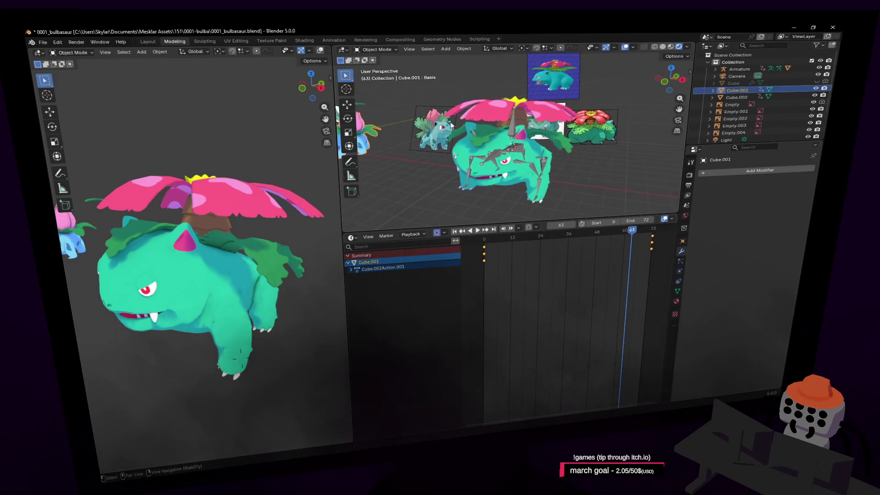
{"action": "key", "text": "KP_0"}
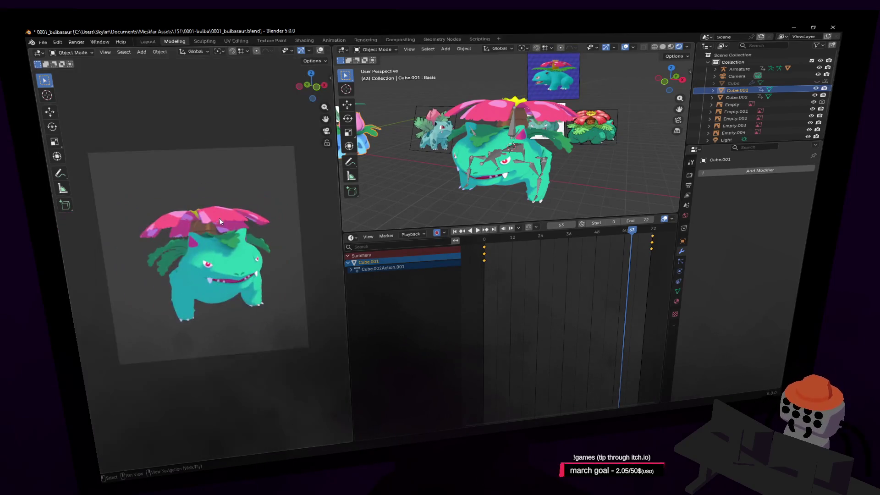
{"action": "key", "text": "shift+grave"}
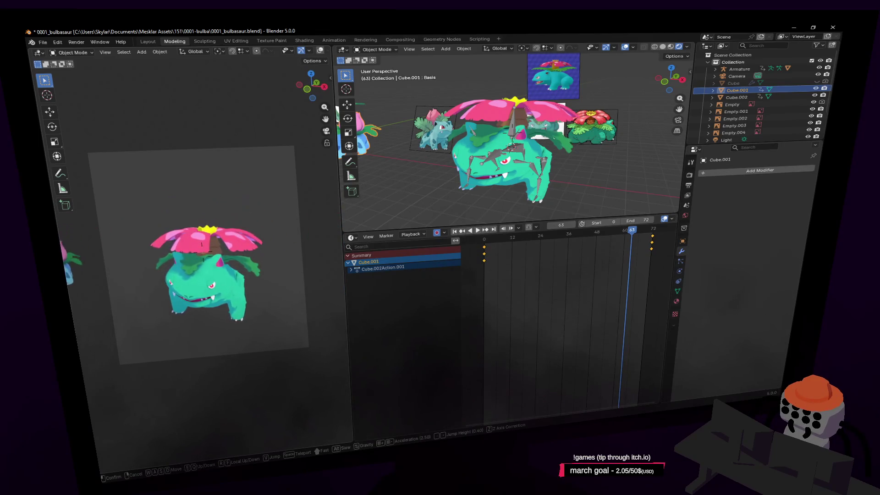
{"action": "key", "text": "Return"}
{"action": "left_click_drag", "start_coordinate": [338, 199], "coordinate": [416, 198]}
{"action": "key", "text": "KP_0"}
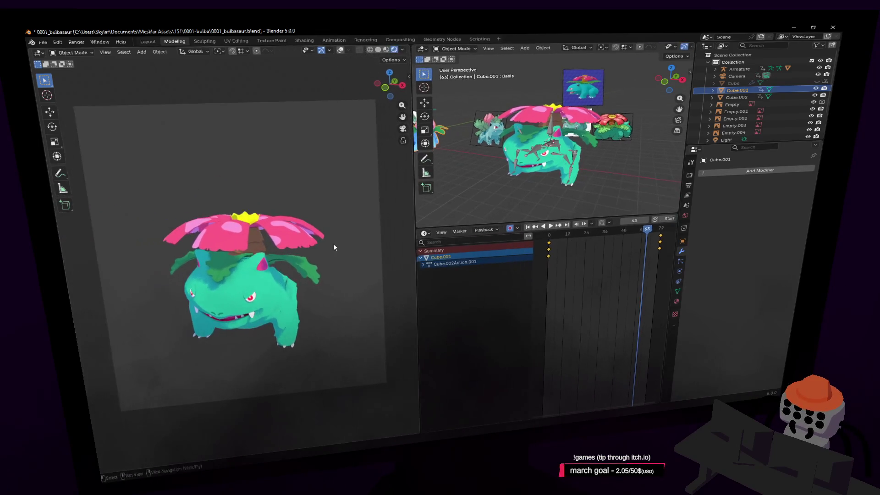
{"action": "key", "text": "shift+grave"}
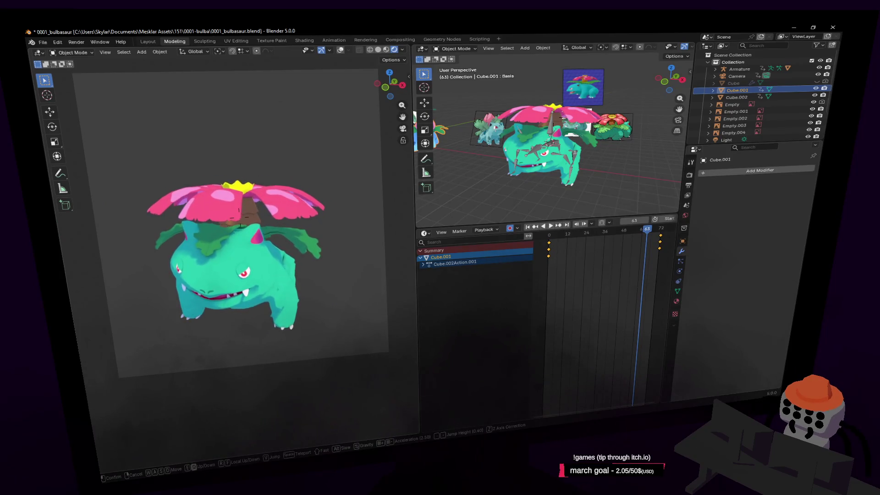
{"action": "key", "text": "Return"}
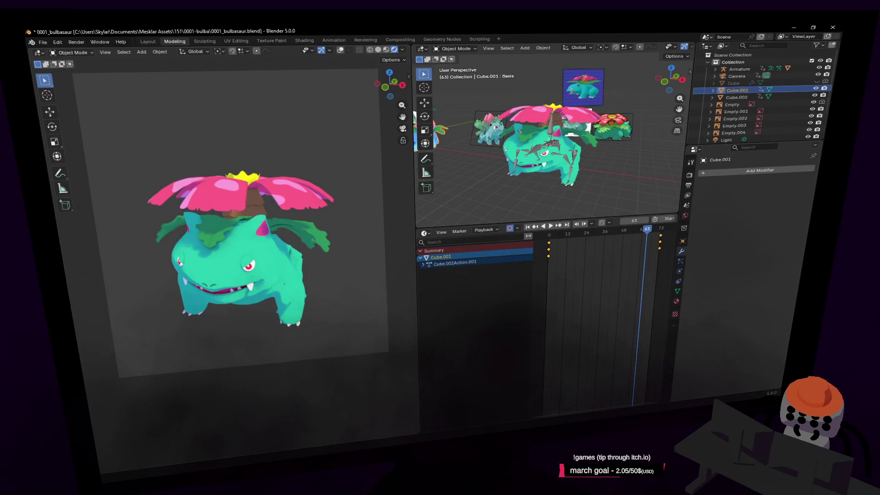
{"action": "right_click", "coordinate": [460, 239]}
{"action": "middle_click_drag", "start_coordinate": [381, 211], "coordinate": [360, 205], "text": "shift"}
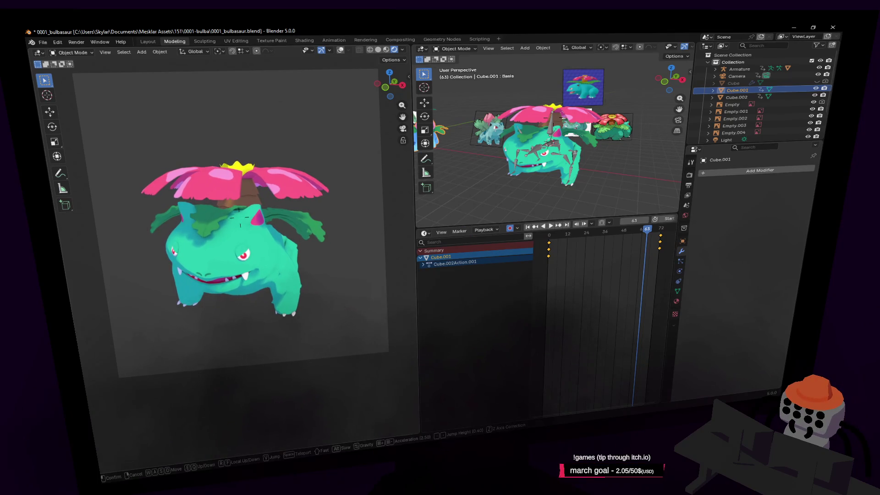
- Play the animation from frame 1, then scrub to frame 10
{"action": "key", "text": "shift+Left"}
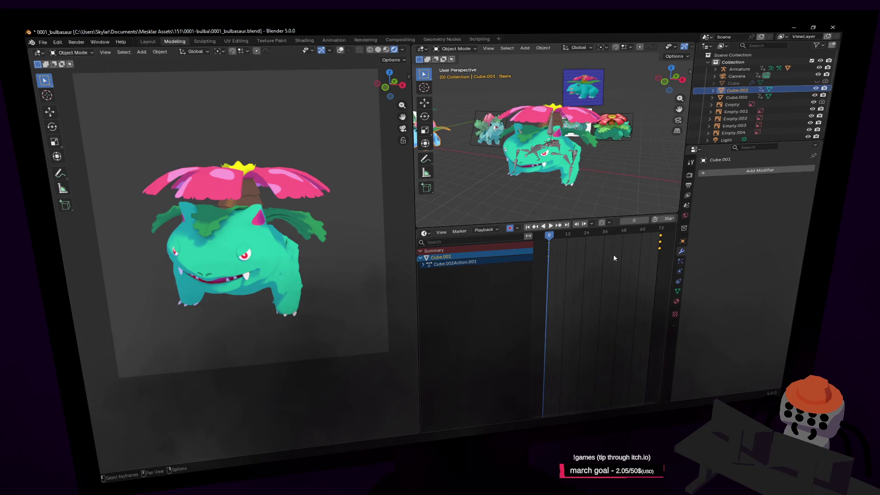
{"action": "key", "text": "space"}
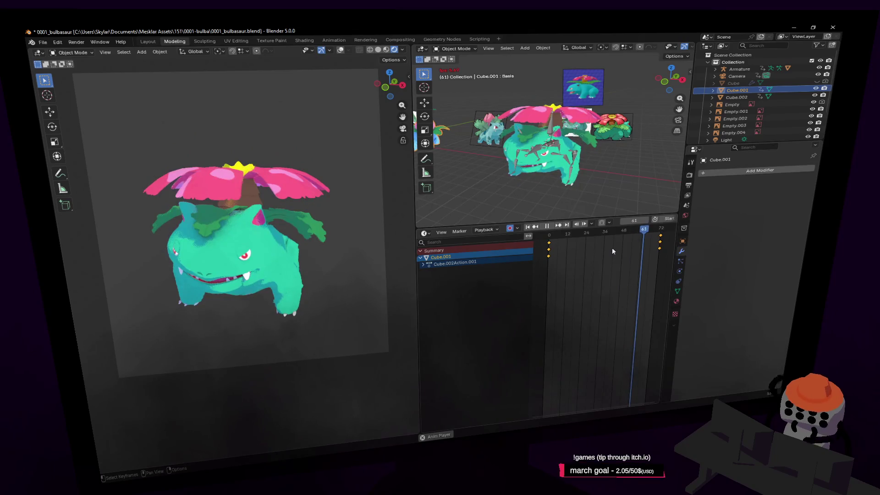
{"action": "key", "text": "space"}
{"action": "key", "text": "shift+Left"}
{"action": "left_click_drag", "start_coordinate": [553, 237], "coordinate": [572, 234]}
- Select Cube.003 and shift its shape-key keyframes 3 frames earlier
{"action": "key", "text": "shift+grave"}
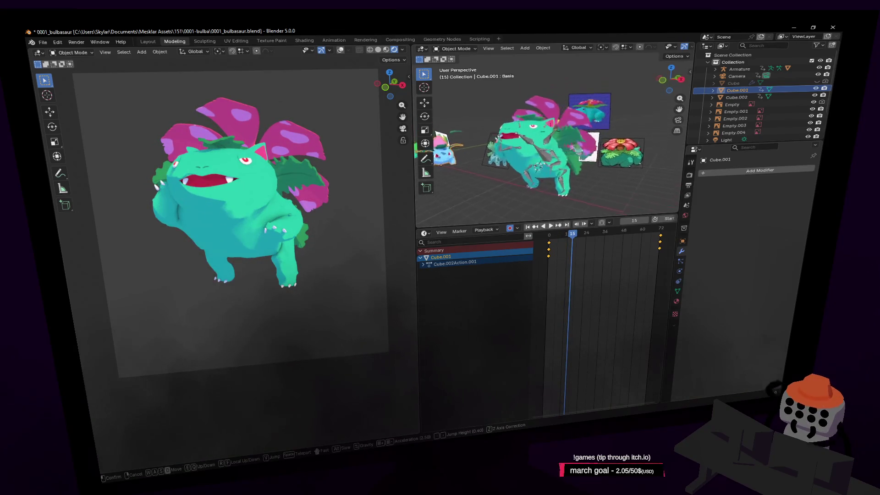
{"action": "left_click", "coordinate": [559, 133]}
{"action": "left_click", "coordinate": [524, 144]}
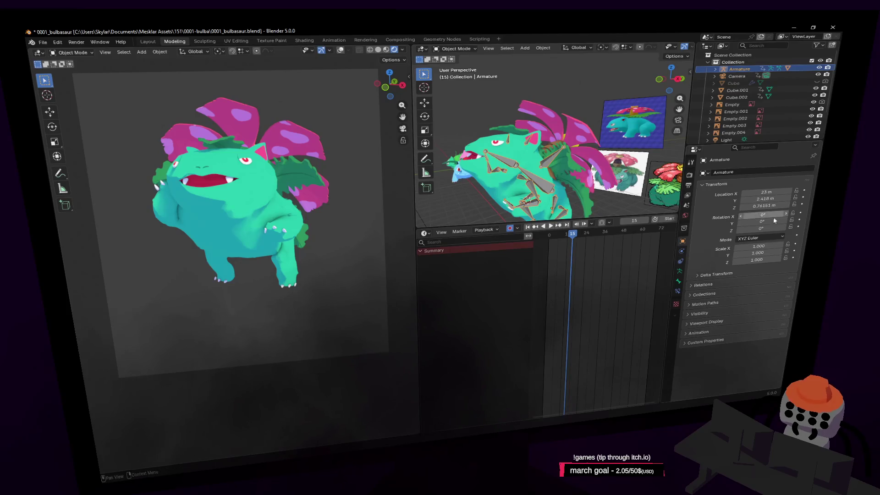
{"action": "left_click", "coordinate": [524, 158]}
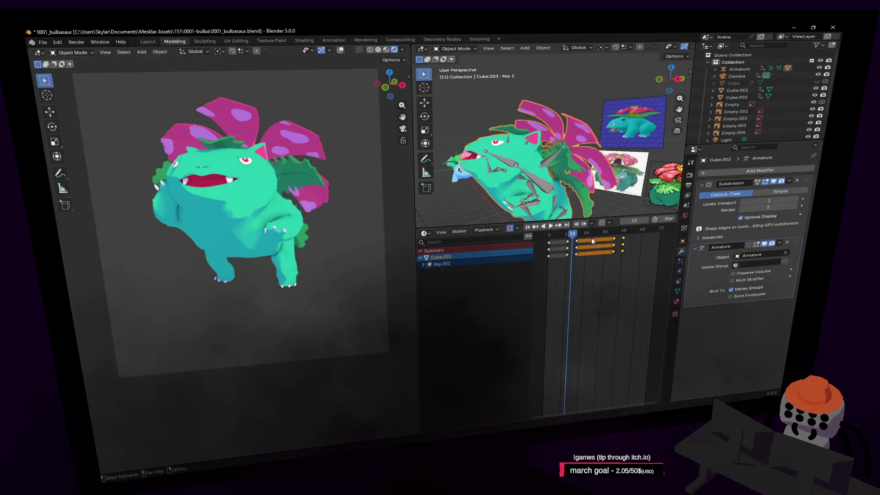
{"action": "left_click_drag", "start_coordinate": [574, 234], "coordinate": [584, 244]}
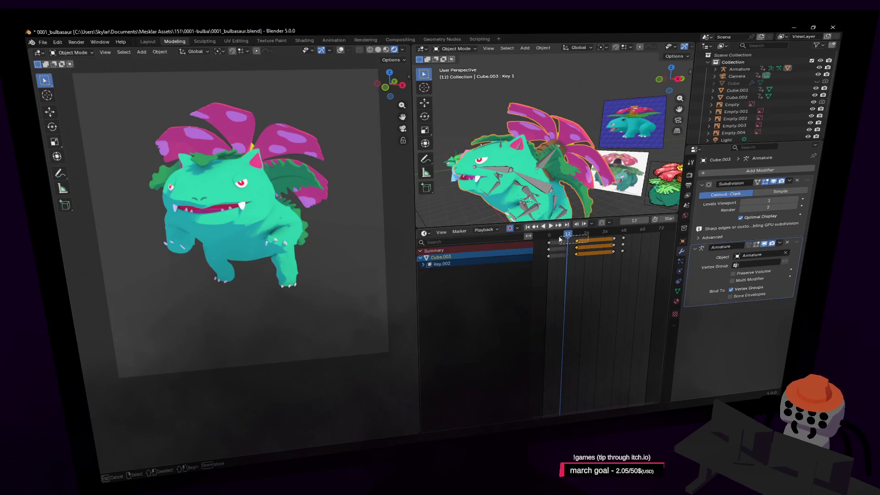
{"action": "left_click_drag", "start_coordinate": [559, 239], "coordinate": [546, 256]}
{"action": "key", "text": "g"}
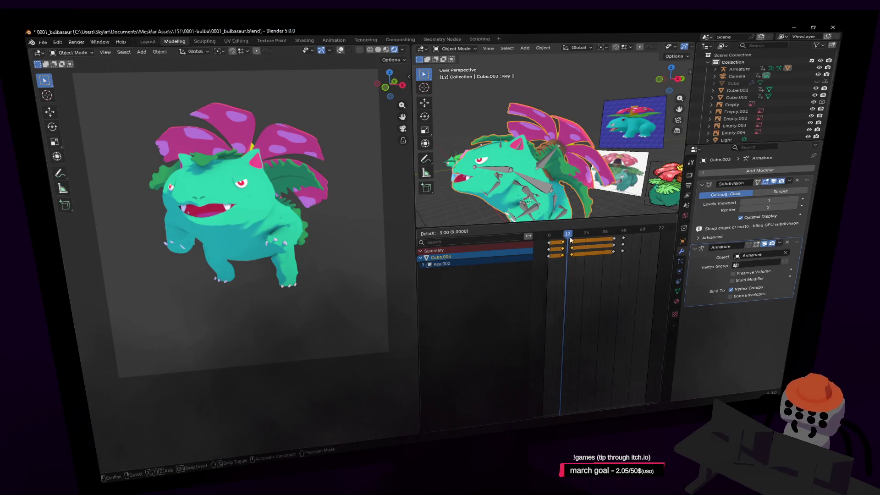
{"action": "left_click", "coordinate": [570, 239]}
- Replay the animation, reselecting the keyframes from frame 12 to 36 to check timing
{"action": "key", "text": "space"}
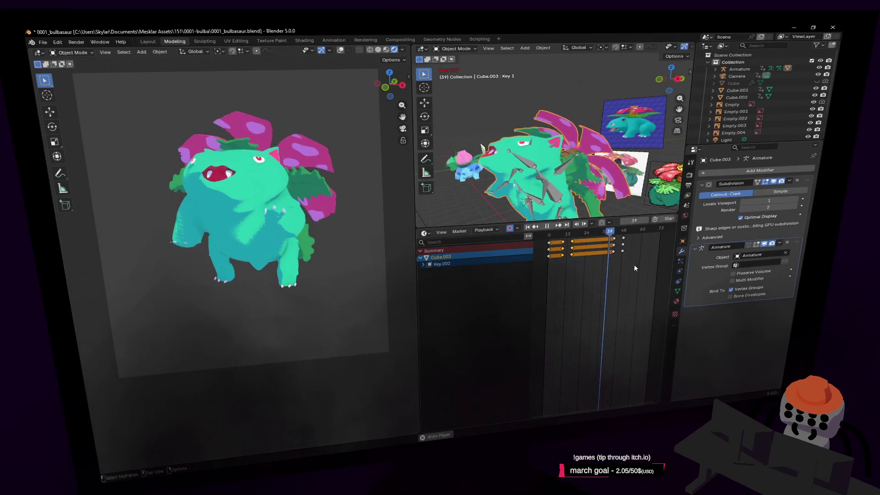
{"action": "left_click", "coordinate": [614, 252]}
{"action": "key", "text": "space"}
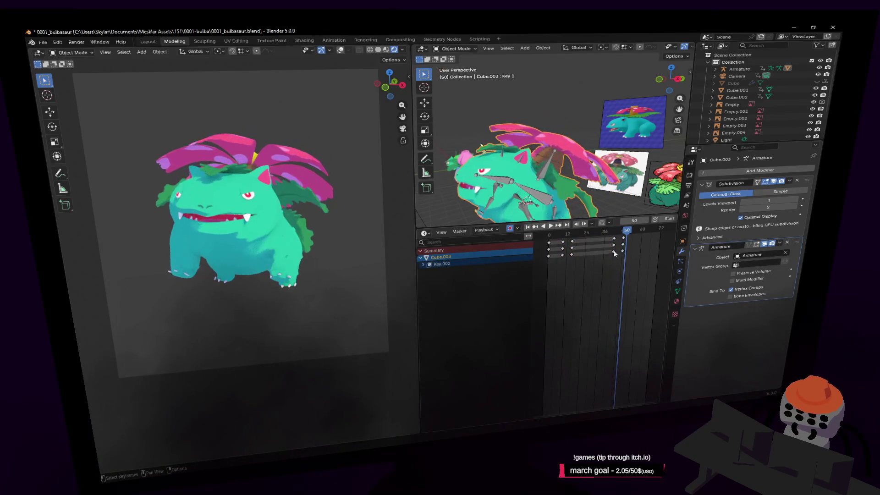
{"action": "left_click_drag", "start_coordinate": [611, 239], "coordinate": [598, 243]}
{"action": "key", "text": "space"}
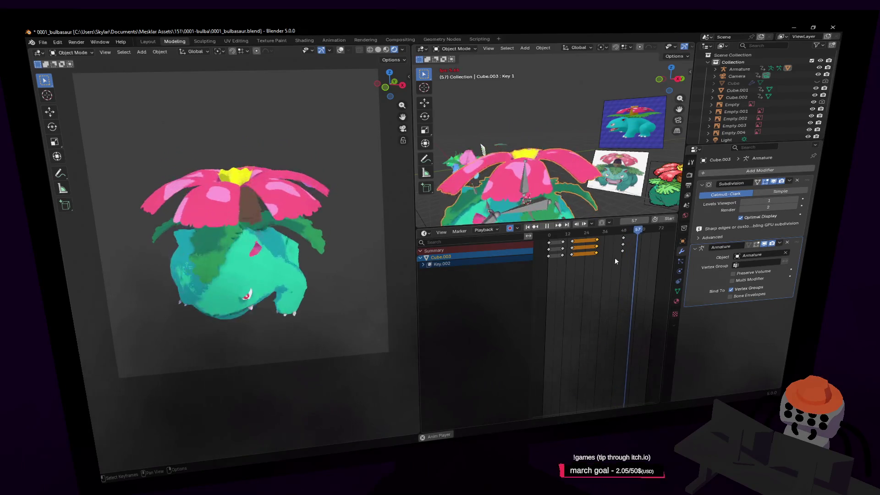
{"action": "key", "text": "space"}
{"action": "key", "text": "shift+Left"}
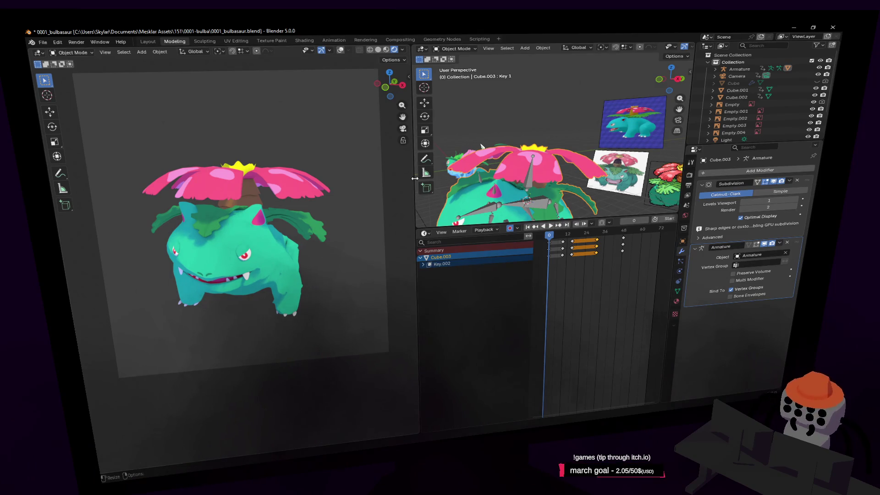
- Widen the right viewport and zoom in close on Venusaur's face
{"action": "left_click_drag", "start_coordinate": [414, 179], "coordinate": [362, 178]}
{"action": "key", "text": "shift+grave"}
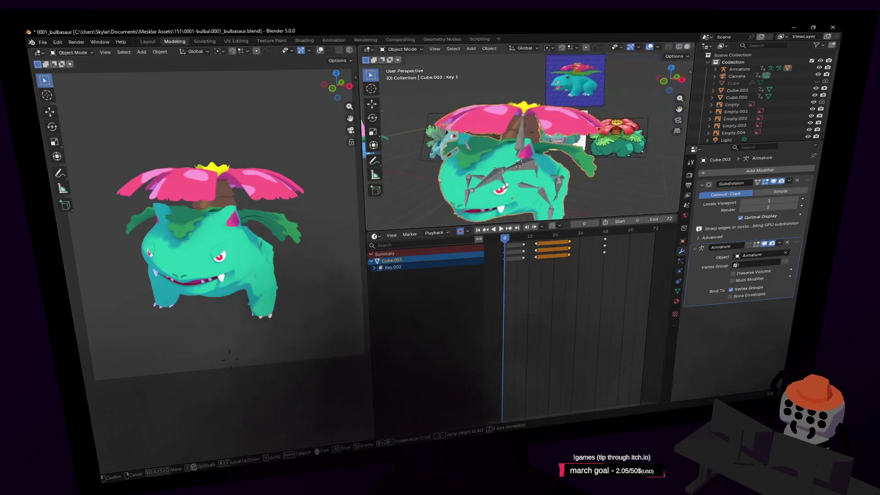
{"action": "key", "text": "w"}
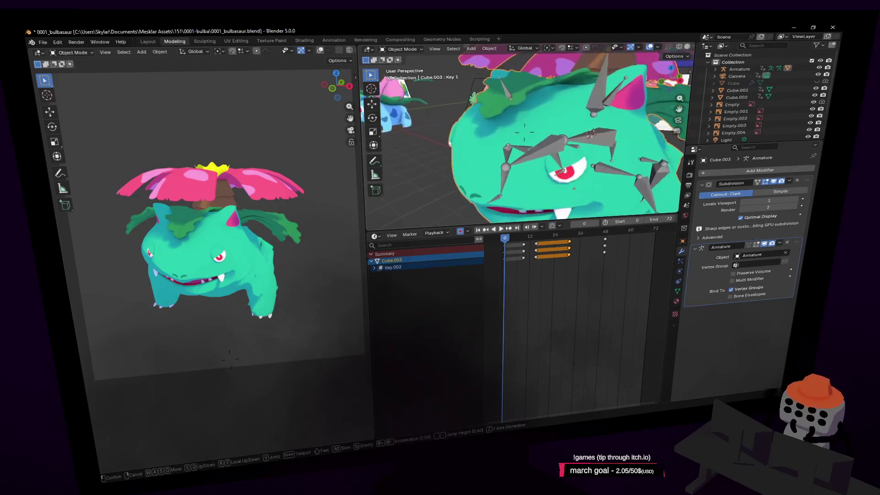
{"action": "key", "text": "Return"}
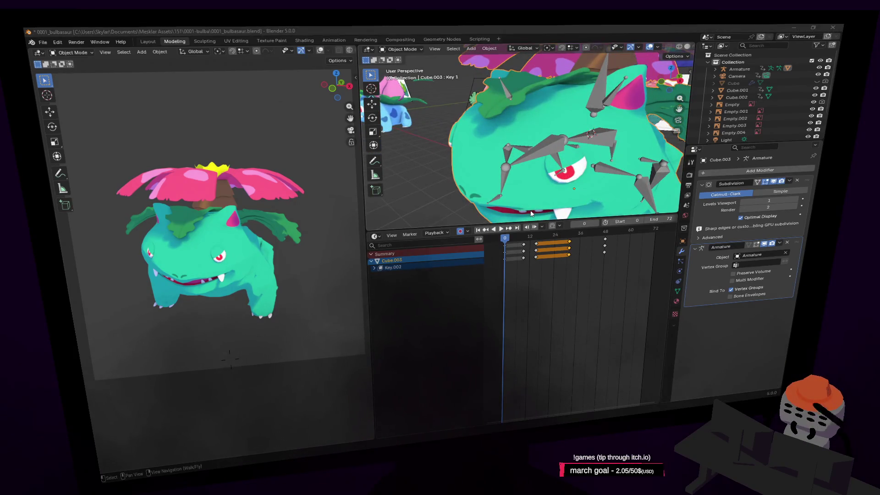
{"action": "key", "text": "alt+Tab"}
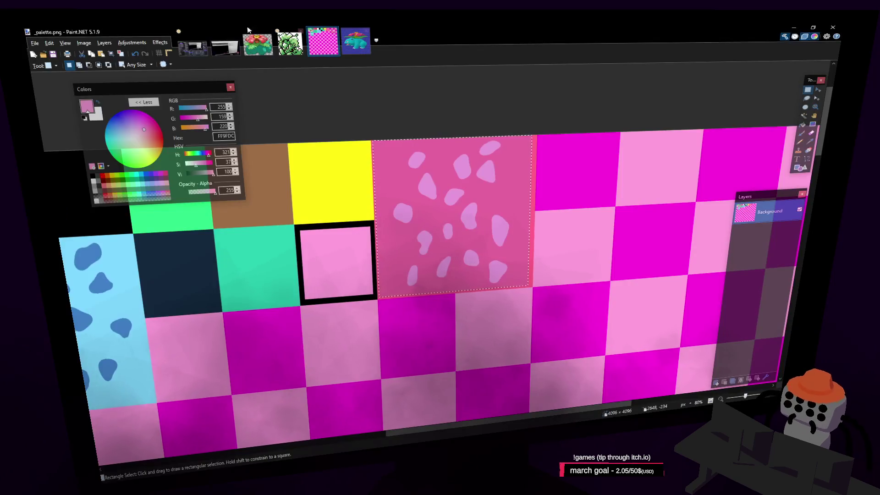
- Open bulba eyes.png from the recent files list
{"action": "left_click", "coordinate": [33, 43]}
{"action": "left_click", "coordinate": [49, 53]}
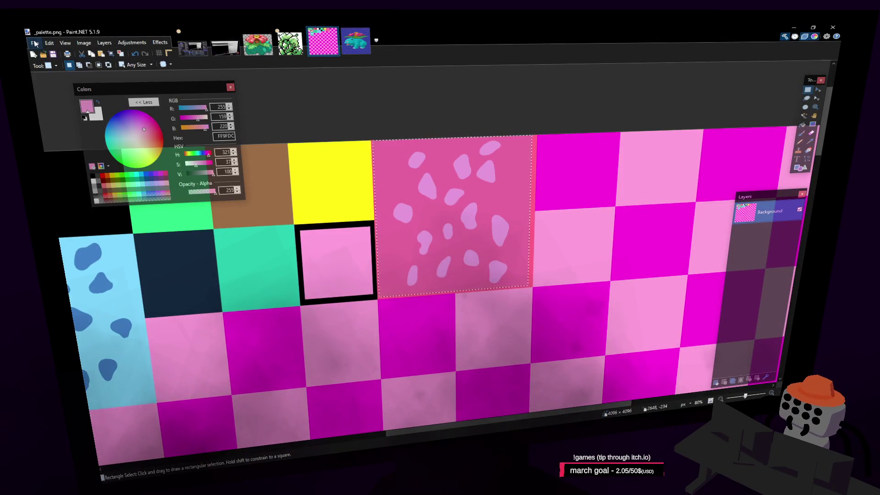
{"action": "left_click", "coordinate": [34, 43]}
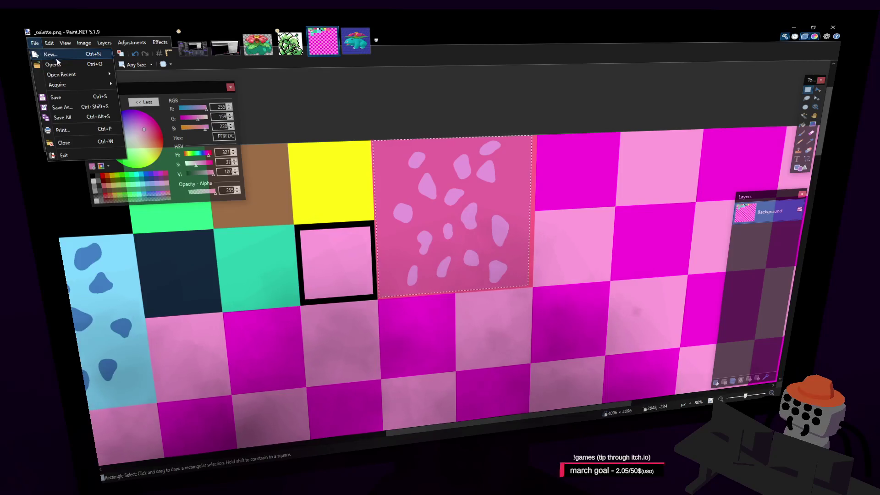
{"action": "left_click", "coordinate": [499, 29]}
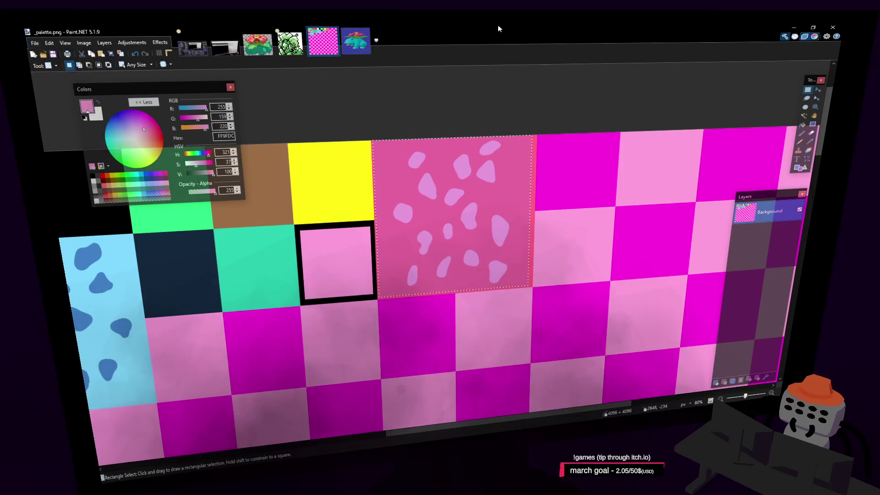
{"action": "left_click", "coordinate": [34, 43]}
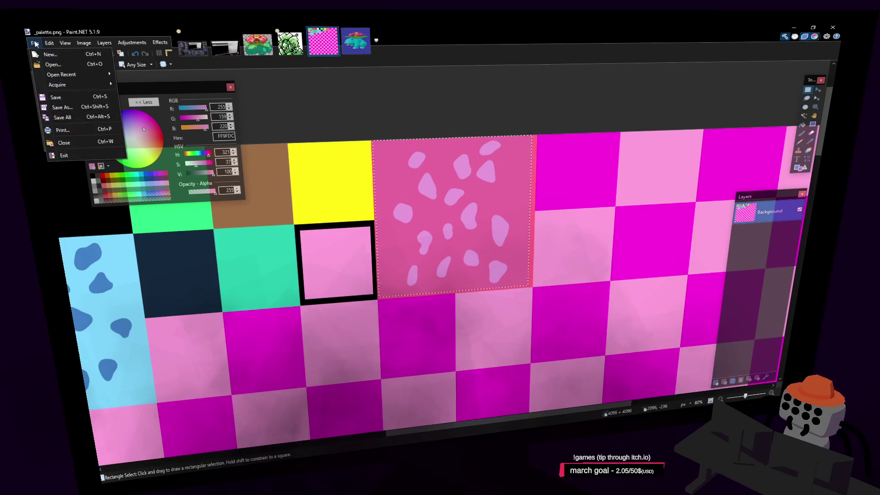
{"action": "mouse_move", "coordinate": [80, 79]}
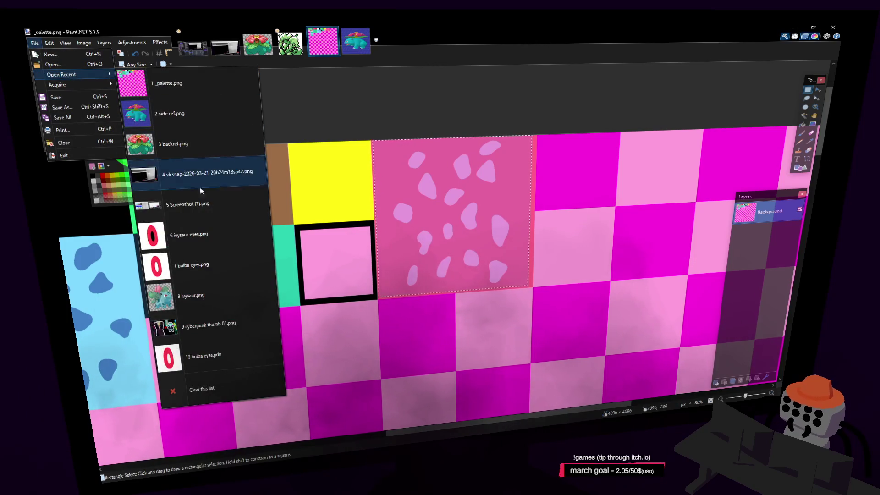
{"action": "left_click", "coordinate": [210, 260]}
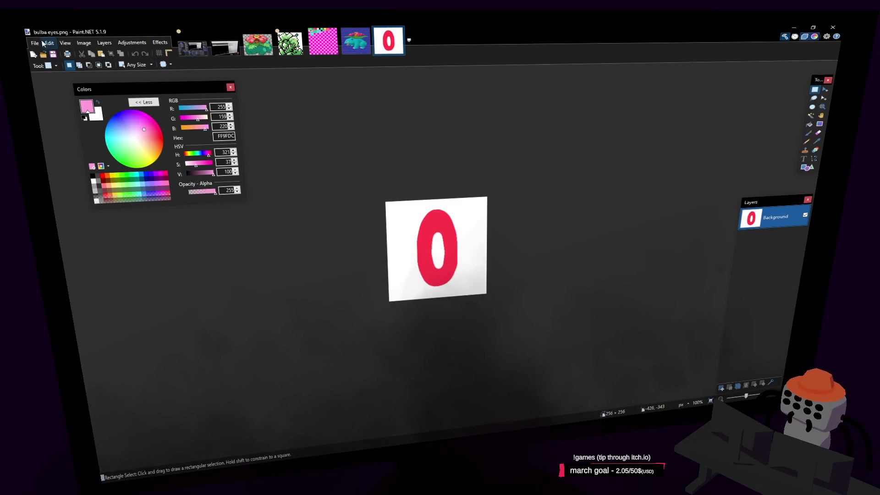
- Save a copy of the image as venu.png, accepting the PNG save settings
{"action": "left_click", "coordinate": [40, 43]}
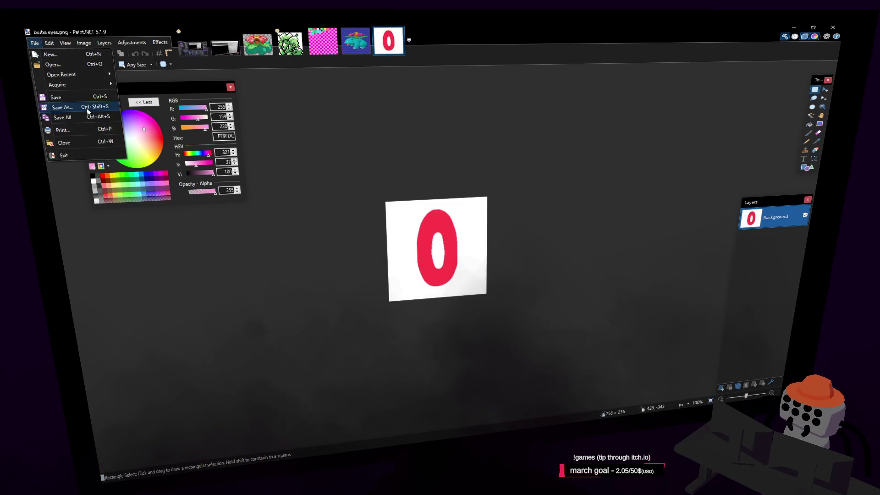
{"action": "left_click", "coordinate": [87, 109]}
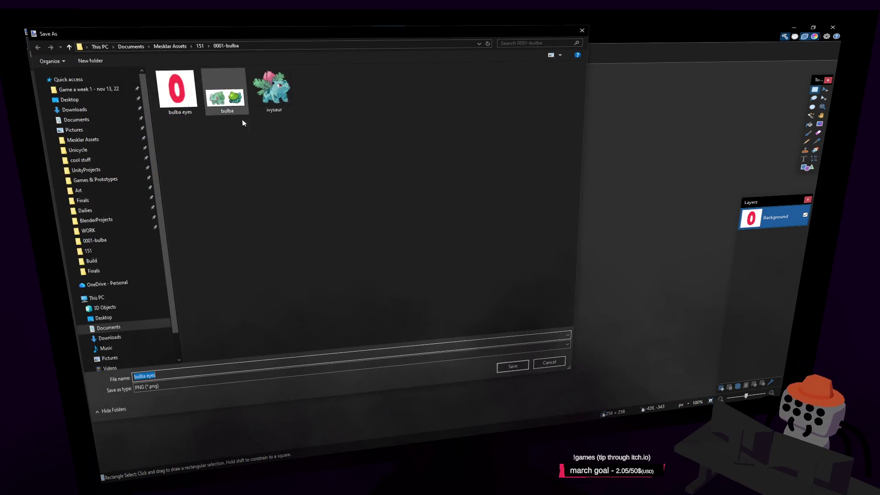
{"action": "key", "text": "Return"}
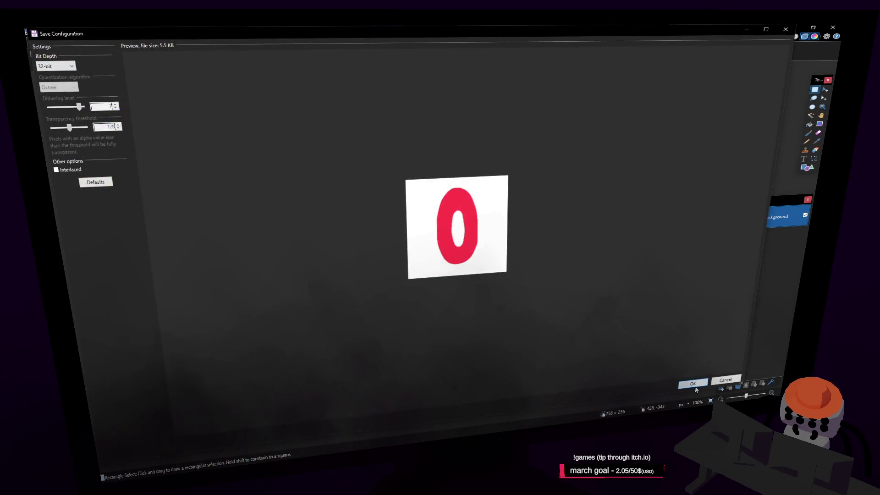
{"action": "left_click", "coordinate": [693, 385]}
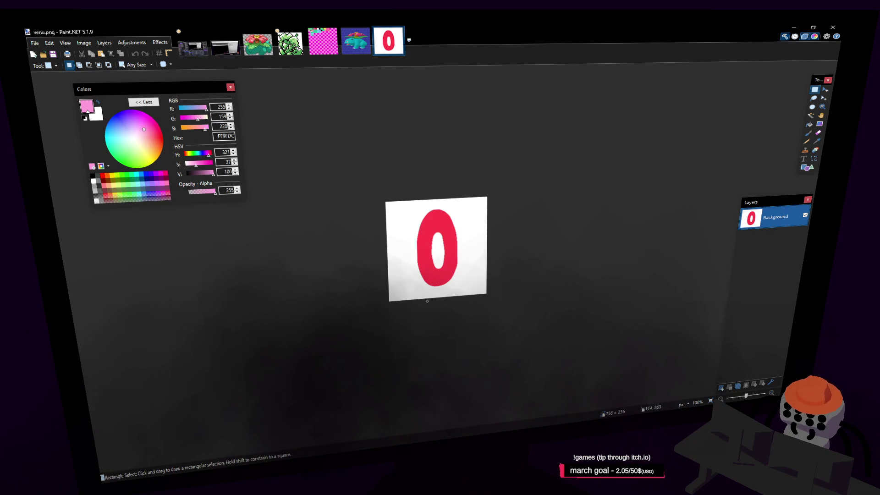
- Select a thin strip along venu.png's bottom edge and pick teal 2BD1B2 from _palette.png
{"action": "left_click_drag", "start_coordinate": [362, 304], "coordinate": [364, 301]}
{"action": "scroll", "coordinate": [465, 279], "scroll_direction": "up", "scroll_amount": 1, "text": "ctrl"}
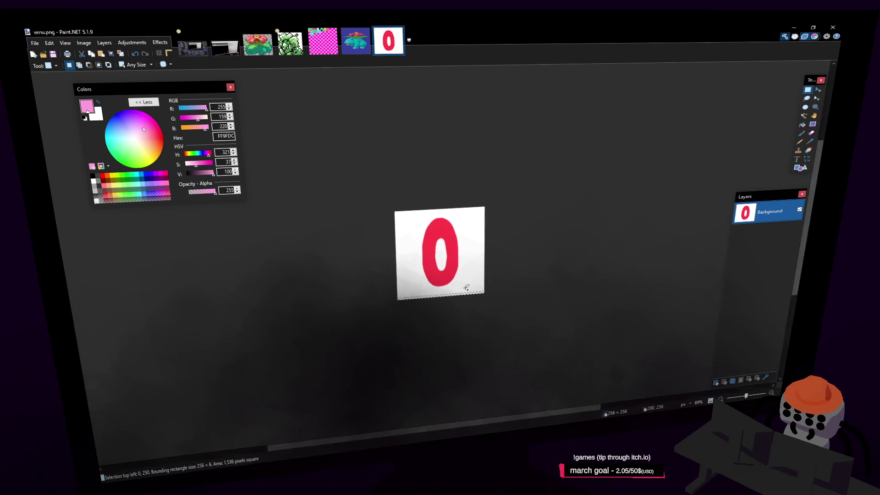
{"action": "left_click", "coordinate": [809, 142]}
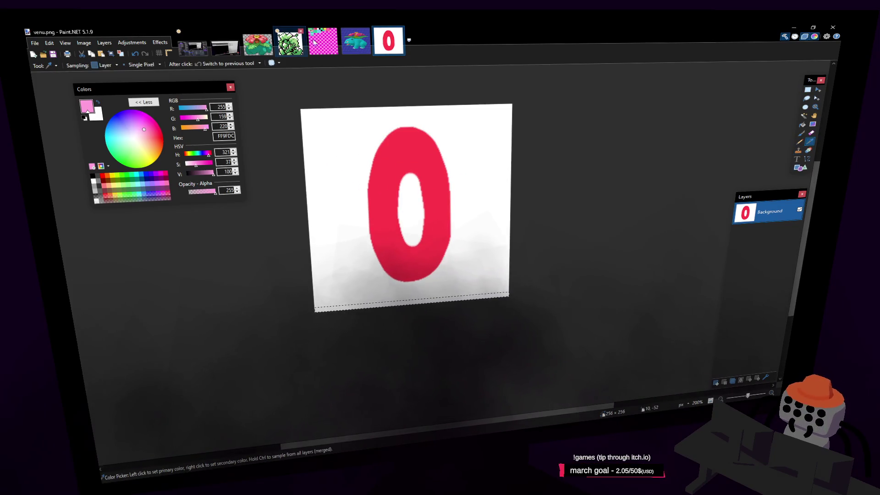
{"action": "key", "text": "ctrl+shift+Tab"}
{"action": "key", "text": "ctrl+shift+Tab"}
{"action": "left_click", "coordinate": [275, 258]}
{"action": "mouse_move", "coordinate": [275, 257]}
{"action": "middle_mouse_down"}
{"action": "mouse_move", "coordinate": [403, 251]}
{"action": "mouse_move", "coordinate": [529, 230]}
{"action": "middle_mouse_up"}
- Bucket-fill the bottom strip with teal, save venu.png, and minimize Paint.NET
{"action": "left_click", "coordinate": [388, 44]}
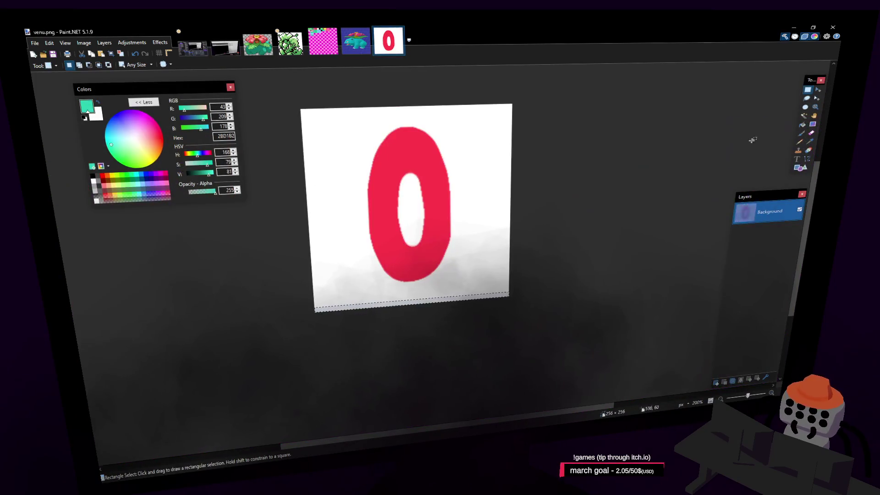
{"action": "left_click", "coordinate": [802, 124]}
{"action": "left_click", "coordinate": [497, 301]}
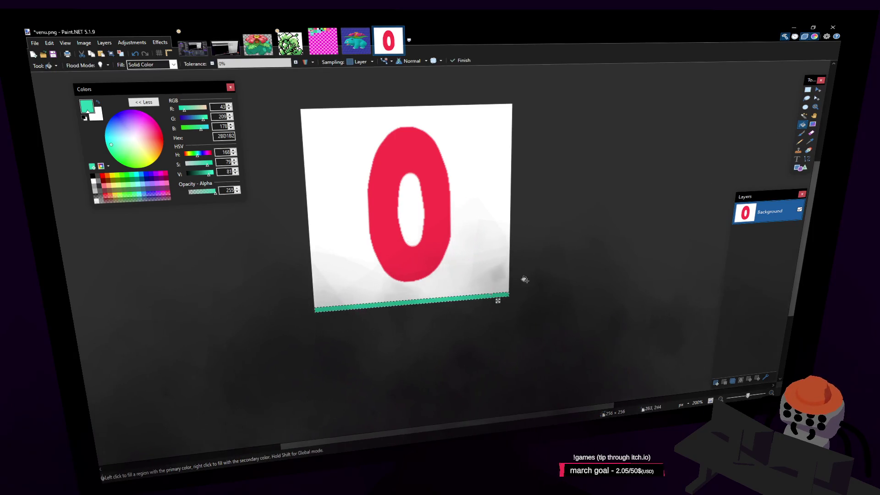
{"action": "left_click", "coordinate": [808, 91]}
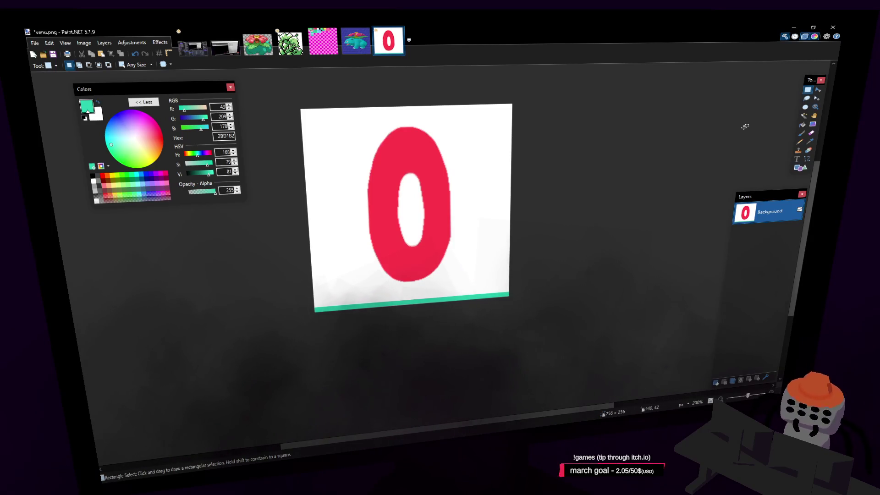
{"action": "key", "text": "ctrl+s"}
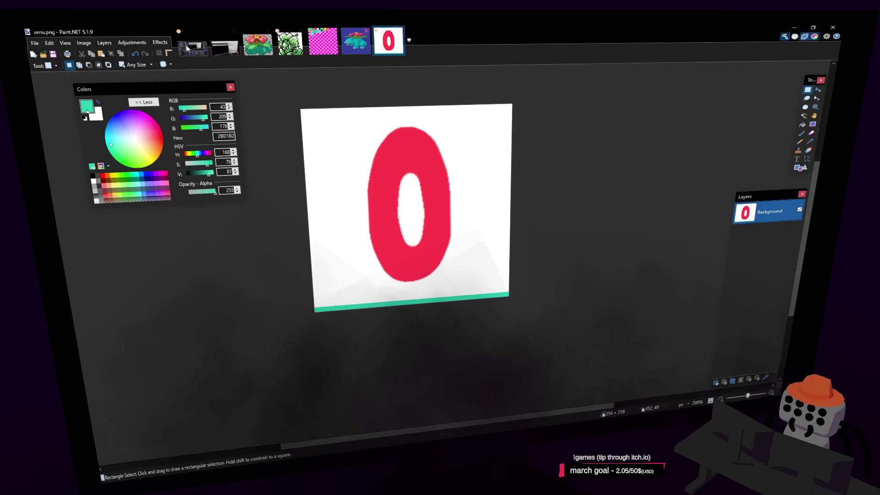
{"action": "left_click", "coordinate": [796, 27]}
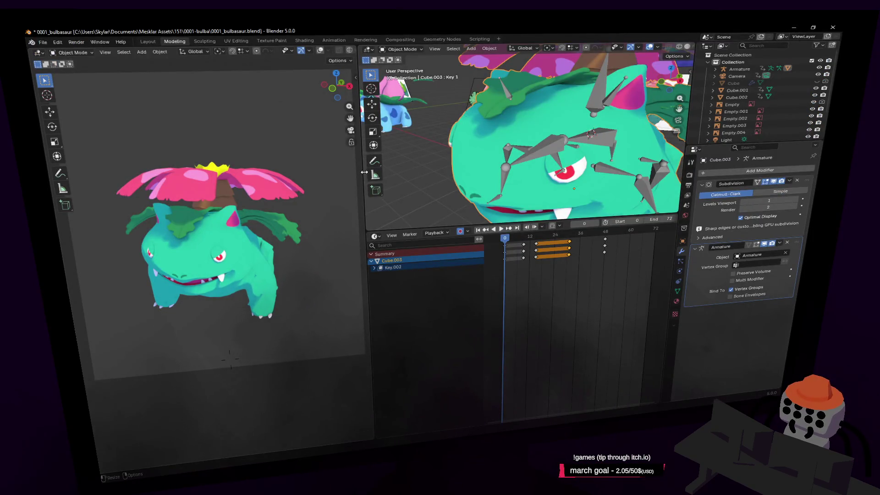
- Resize the view areas and fly the right 3D view up to Venusaur's face
{"action": "mouse_move", "coordinate": [363, 172]}
{"action": "left_mouse_down"}
{"action": "mouse_move", "coordinate": [402, 177]}
{"action": "mouse_move", "coordinate": [344, 183]}
{"action": "left_mouse_up"}
{"action": "left_click", "coordinate": [417, 168]}
{"action": "middle_click_drag", "start_coordinate": [417, 169], "coordinate": [507, 169]}
{"action": "key", "text": "shift+grave"}
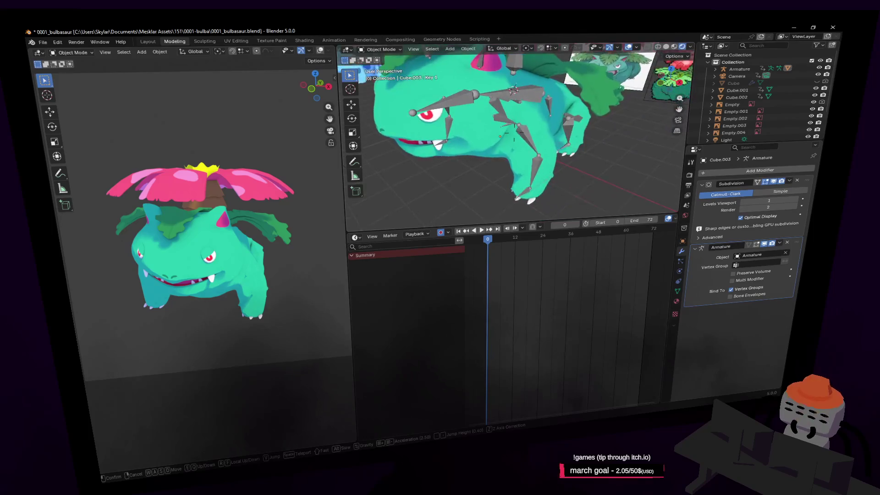
{"action": "key", "text": "w"}
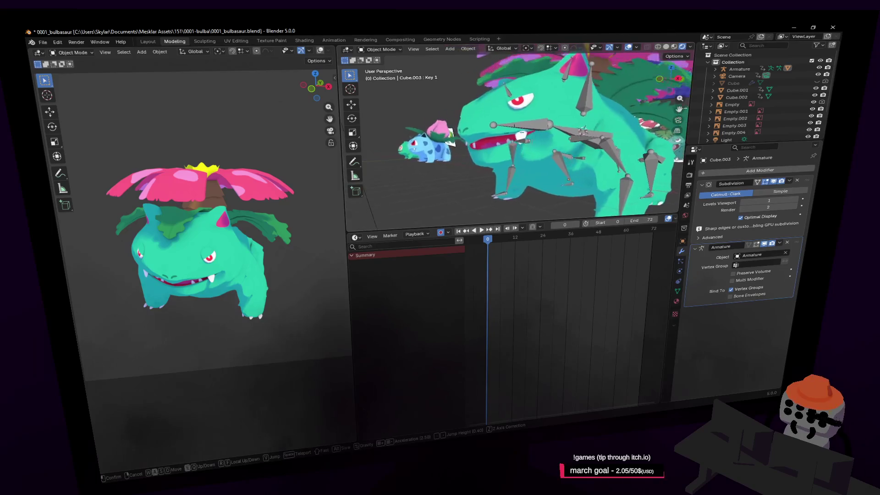
{"action": "left_click", "coordinate": [514, 133]}
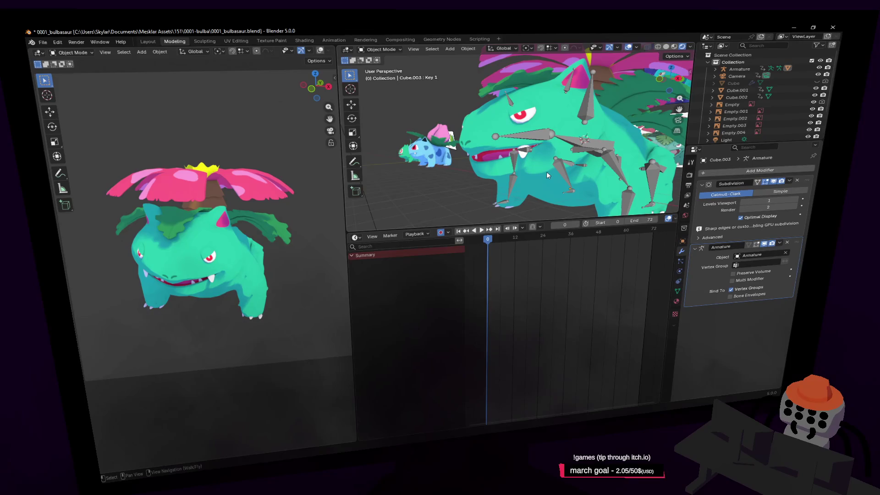
{"action": "key", "text": "shift+grave"}
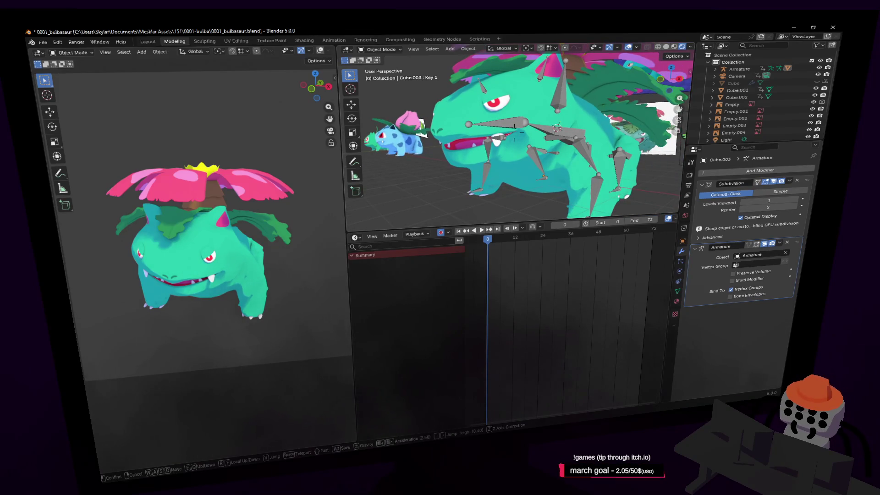
{"action": "left_click", "coordinate": [514, 138]}
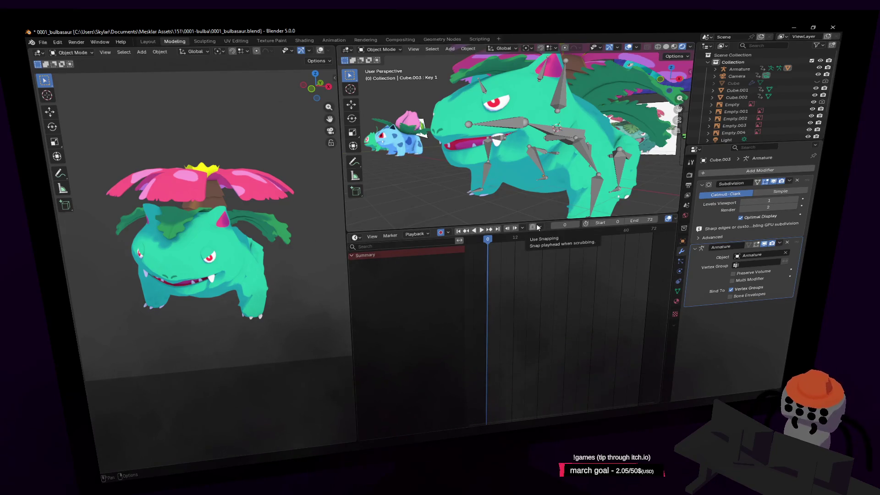
- Enlarge the 3D view over the timeline and play the animation from frame 1
{"action": "left_click_drag", "start_coordinate": [546, 224], "coordinate": [544, 306]}
{"action": "key", "text": "space"}
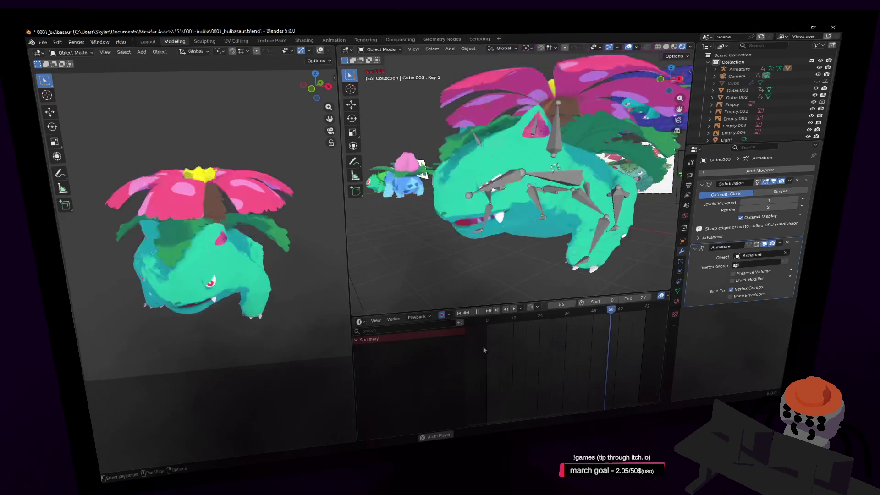
{"action": "key", "text": "shift+Left"}
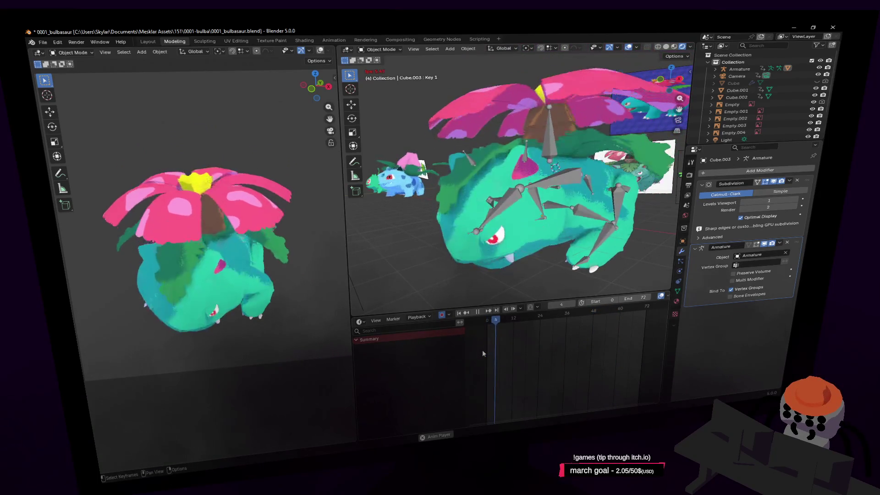
{"action": "key", "text": "space"}
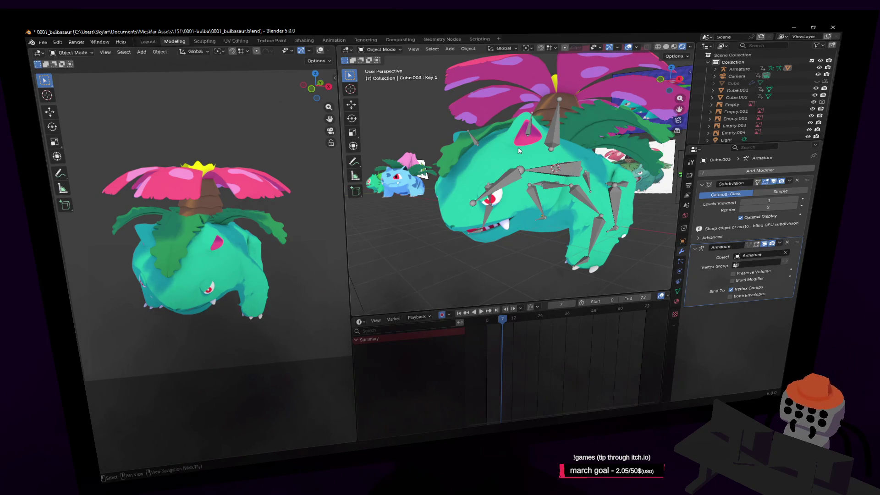
- Fly close to Venusaur and select the body object Cube.003
{"action": "right_click_drag", "start_coordinate": [519, 151], "coordinate": [513, 172]}
{"action": "key", "text": "w"}
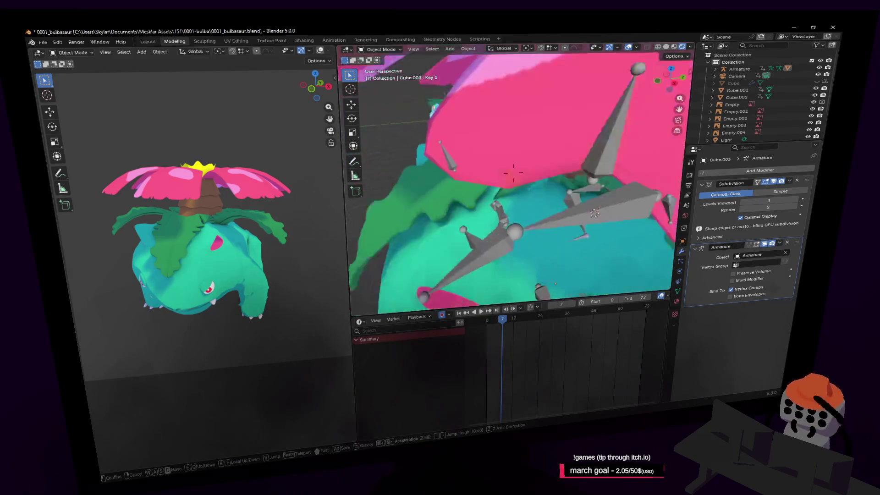
{"action": "key", "text": "w"}
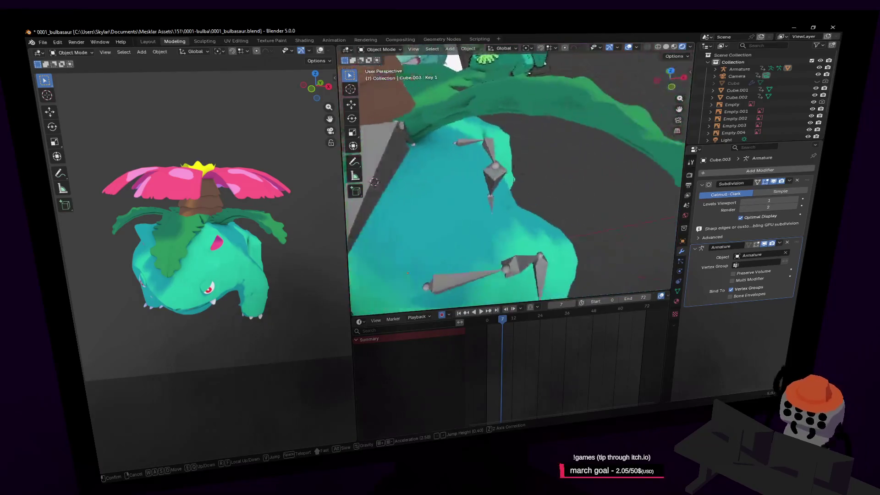
{"action": "key", "text": "s"}
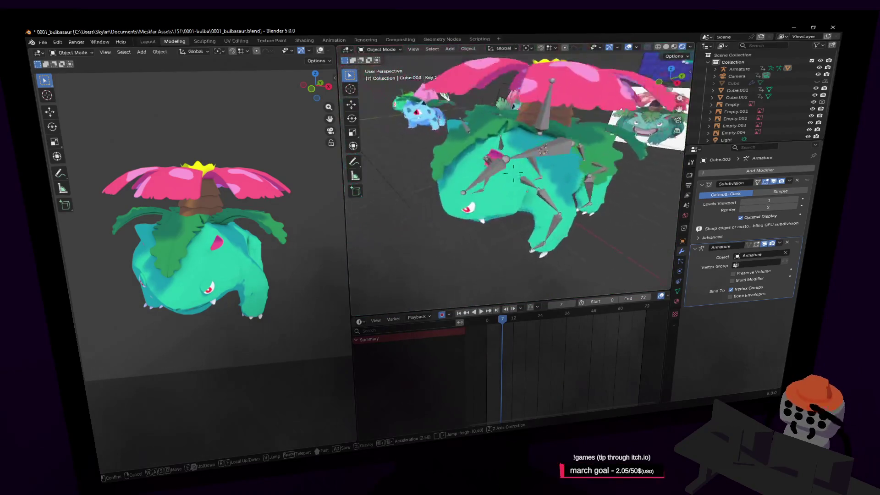
{"action": "key", "text": "w"}
{"action": "left_click", "coordinate": [521, 146]}
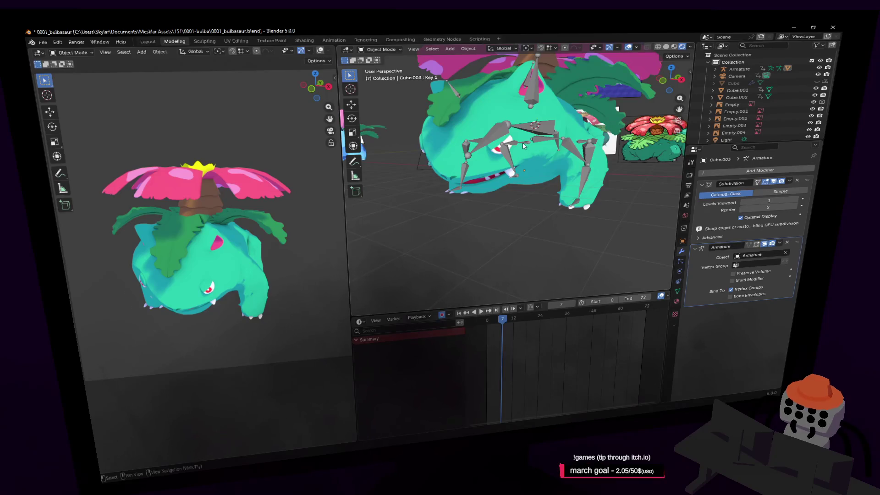
{"action": "scroll", "coordinate": [523, 176], "scroll_direction": "up", "scroll_amount": 3}
{"action": "left_click", "coordinate": [522, 177]}
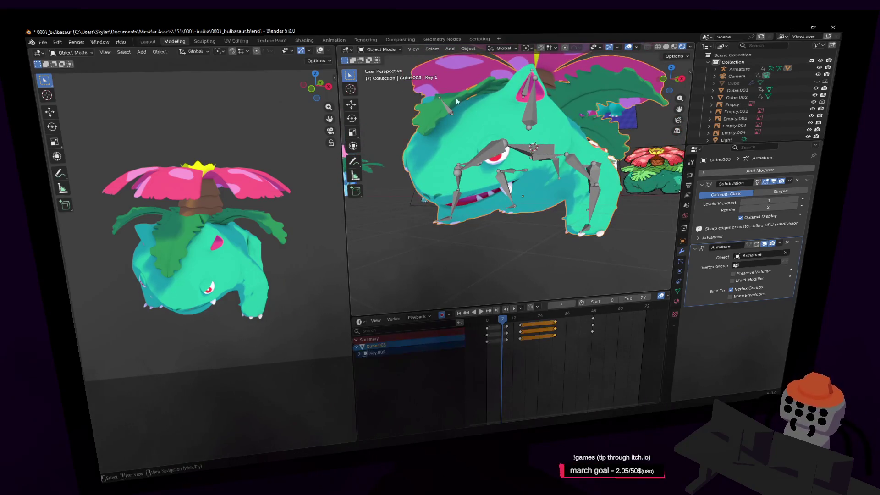
- Switch to the UV Editing workspace showing _palette.png and fly in toward Venusaur
{"action": "left_click", "coordinate": [383, 50]}
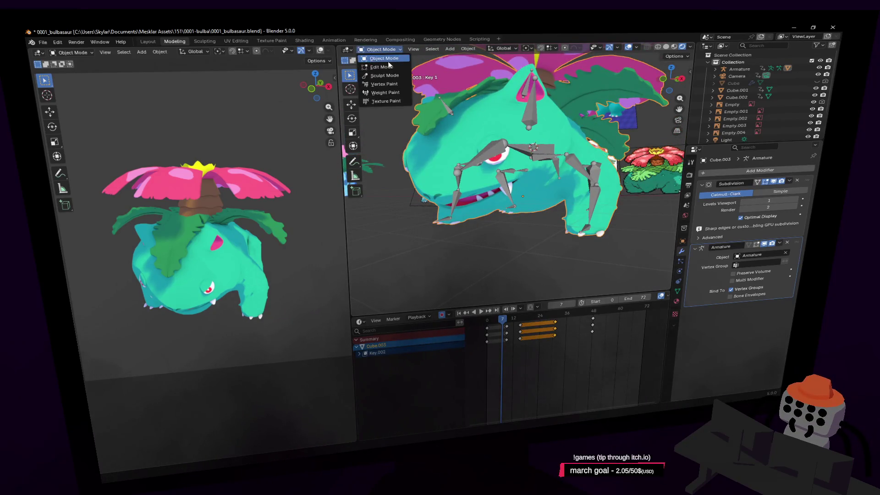
{"action": "left_click", "coordinate": [233, 42]}
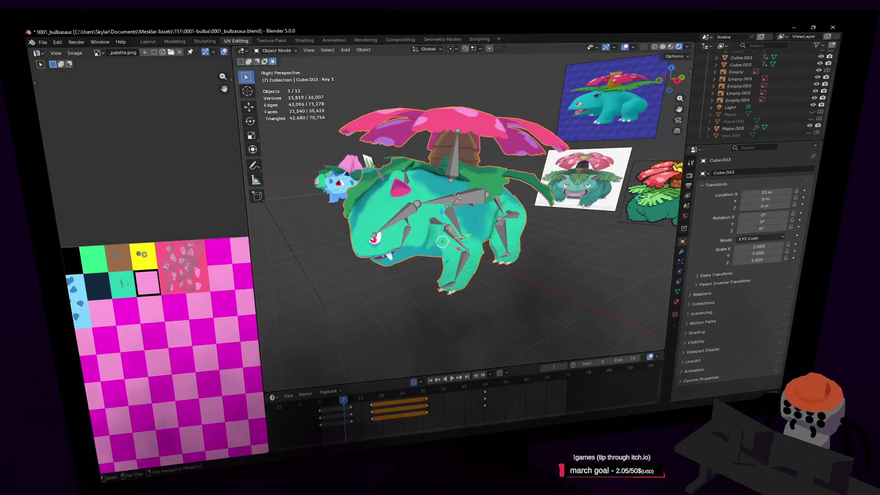
{"action": "key", "text": "shift+grave"}
{"action": "key", "text": "w"}
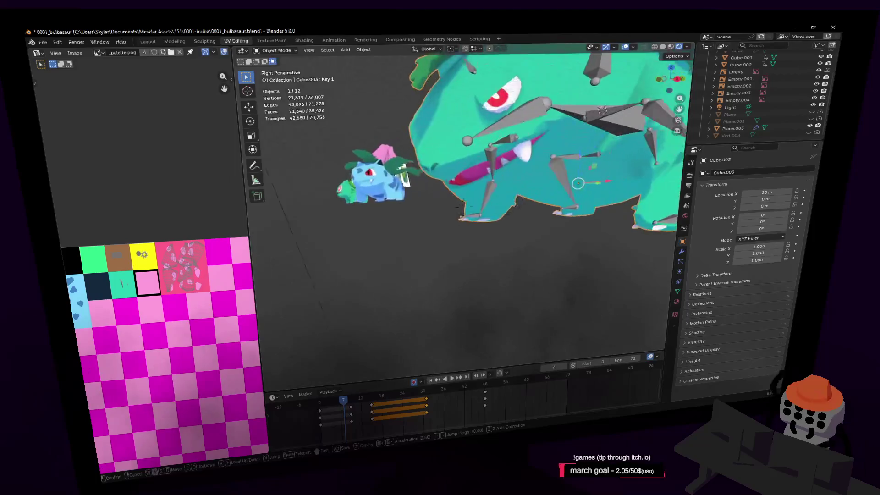
{"action": "left_click", "coordinate": [510, 136]}
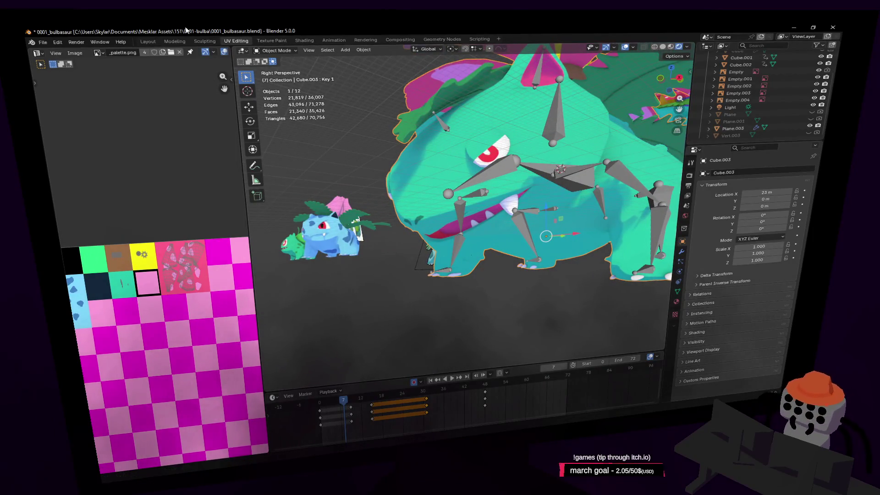
- Make the Material.002 slot single-user and rename the new copy to venueye
{"action": "left_click", "coordinate": [676, 302]}
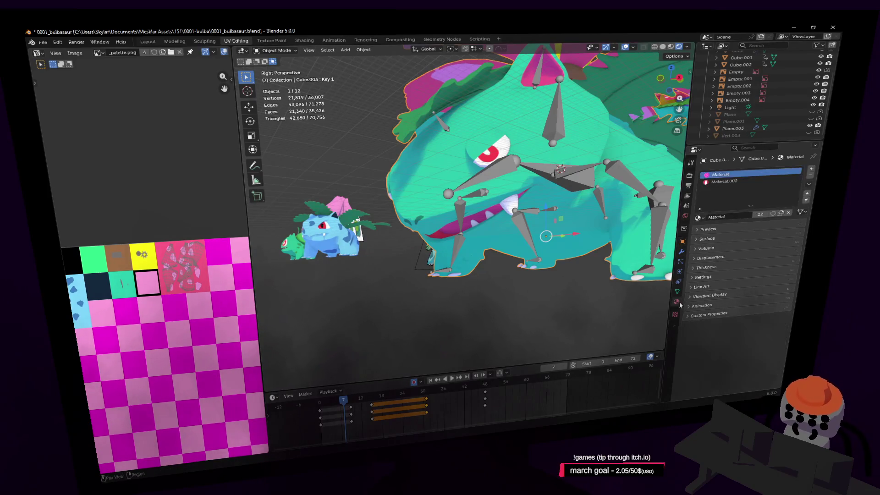
{"action": "left_click", "coordinate": [732, 182]}
{"action": "left_click", "coordinate": [781, 213]}
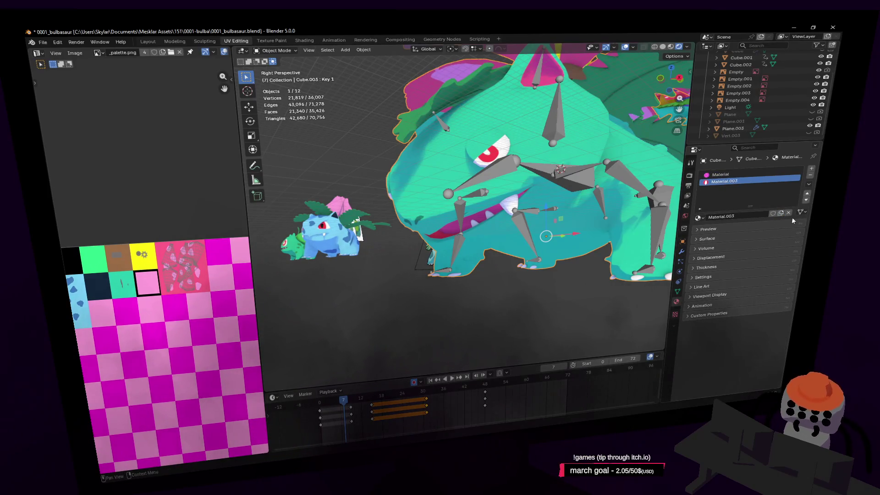
{"action": "double_click", "coordinate": [750, 216]}
{"action": "type", "text": "ven"}
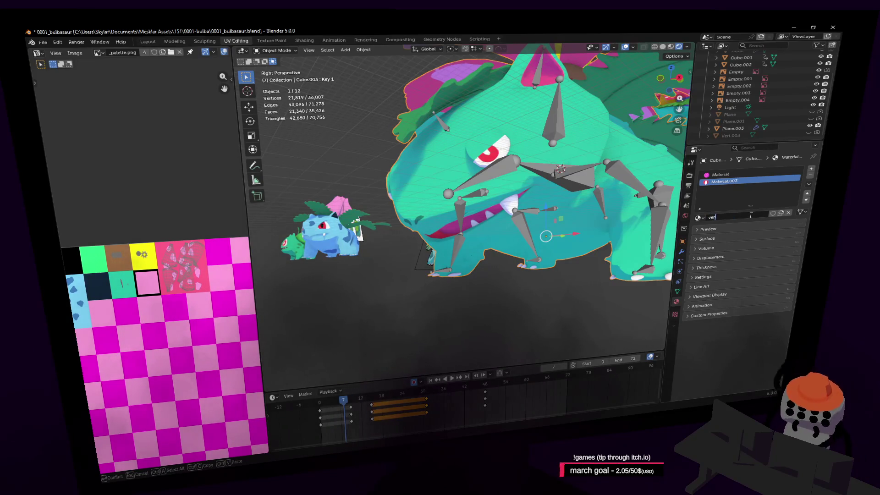
{"action": "type", "text": "uey"}
{"action": "key", "text": "Return"}
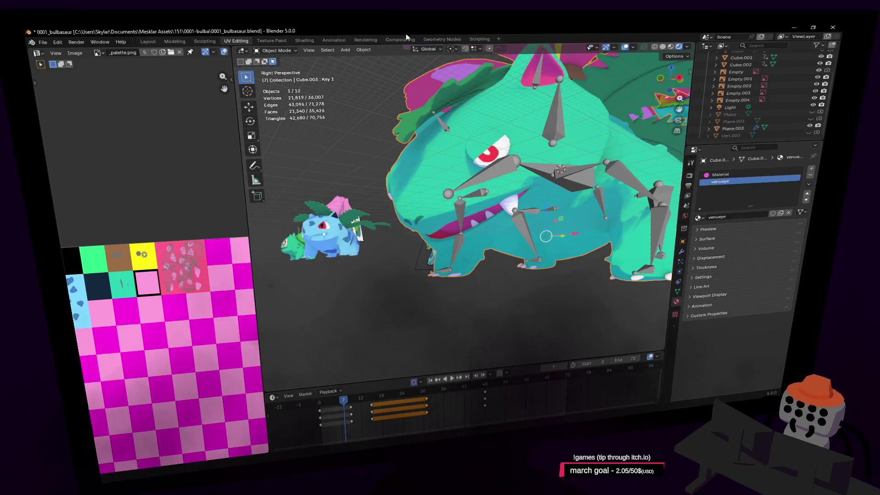
{"action": "left_click", "coordinate": [306, 41]}
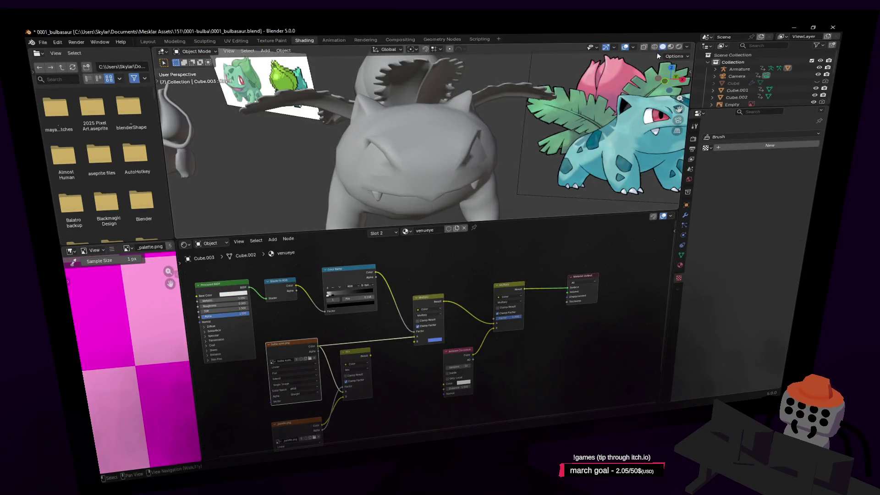
- Preview the model with materials and bring the eye image texture nodes into view
{"action": "left_click", "coordinate": [670, 46]}
{"action": "key", "text": "shift+grave"}
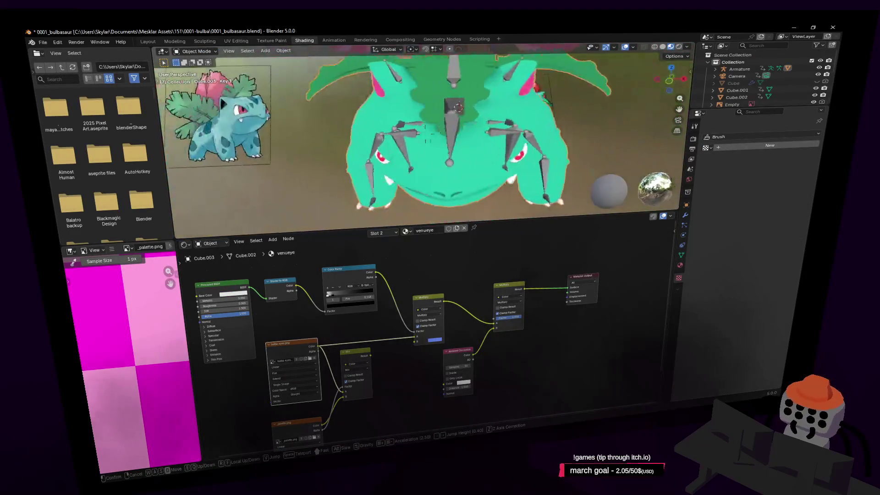
{"action": "left_click", "coordinate": [447, 146]}
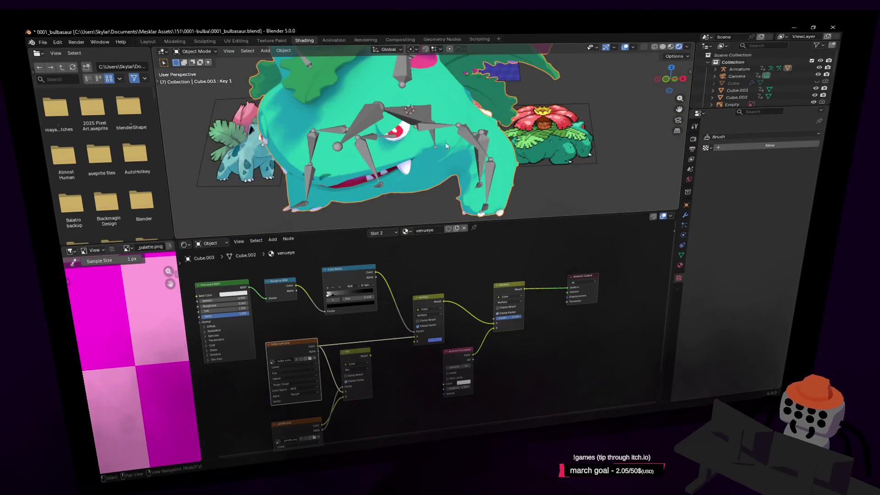
{"action": "middle_click_drag", "start_coordinate": [447, 146], "coordinate": [449, 182]}
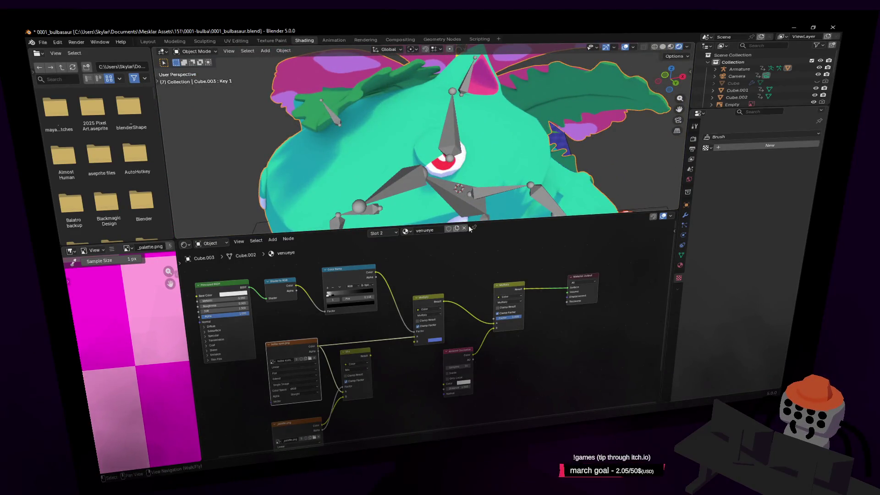
{"action": "left_click_drag", "start_coordinate": [489, 222], "coordinate": [489, 179]}
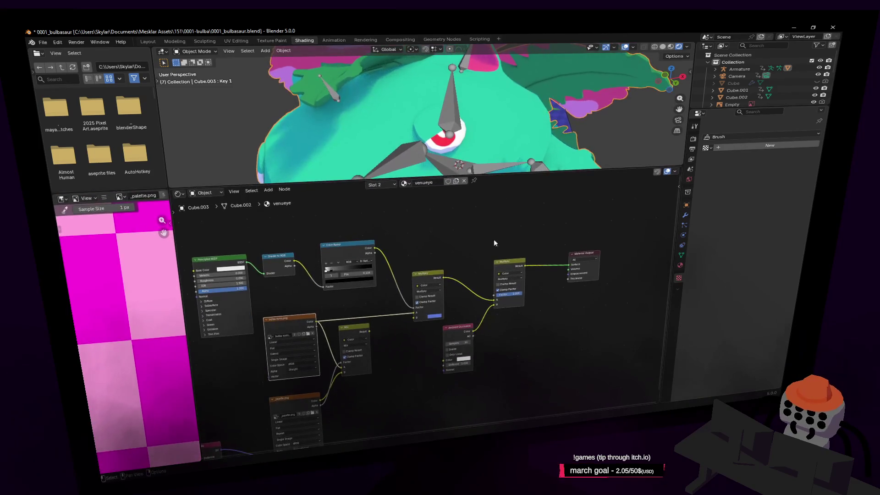
{"action": "middle_click_drag", "start_coordinate": [496, 255], "coordinate": [577, 201]}
{"action": "scroll", "coordinate": [321, 276], "scroll_direction": "up", "scroll_amount": 2}
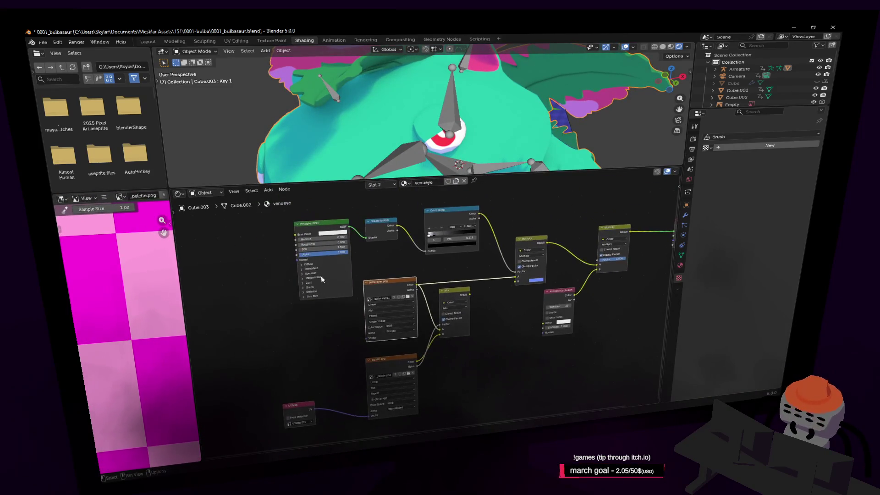
{"action": "middle_click_drag", "start_coordinate": [416, 320], "coordinate": [413, 242]}
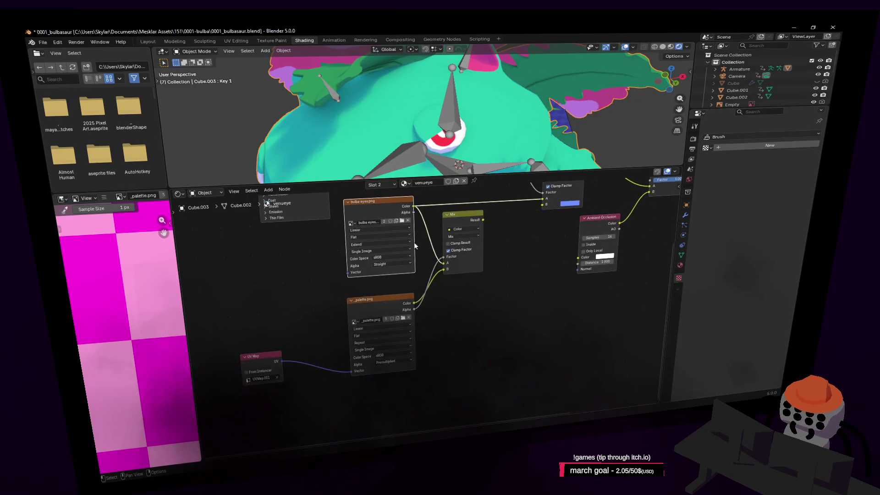
- Load venu.png into the eye Image Texture node in place of bulba eyes.png
{"action": "left_click", "coordinate": [351, 223]}
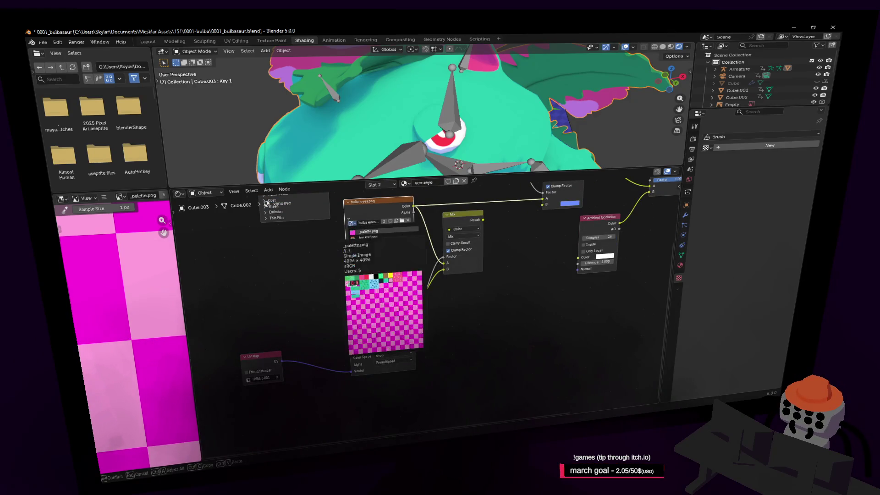
{"action": "key", "text": "Escape"}
{"action": "left_click", "coordinate": [403, 221]}
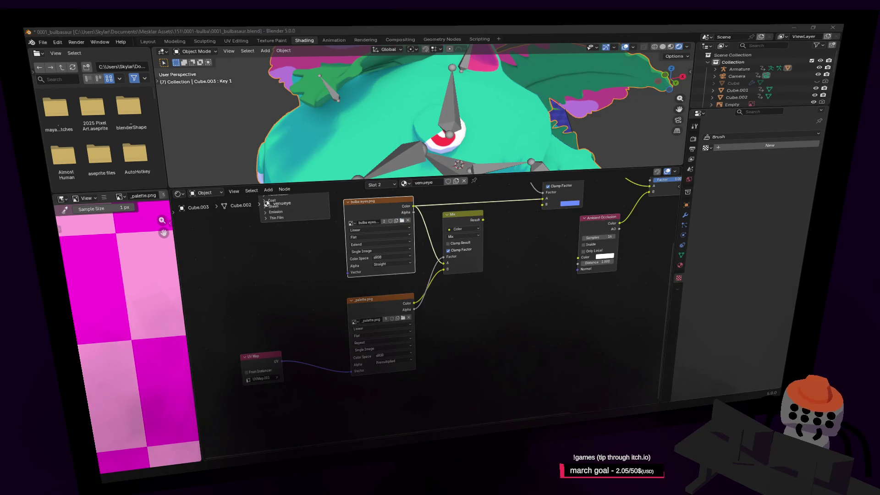
{"action": "key", "text": "shift+grave"}
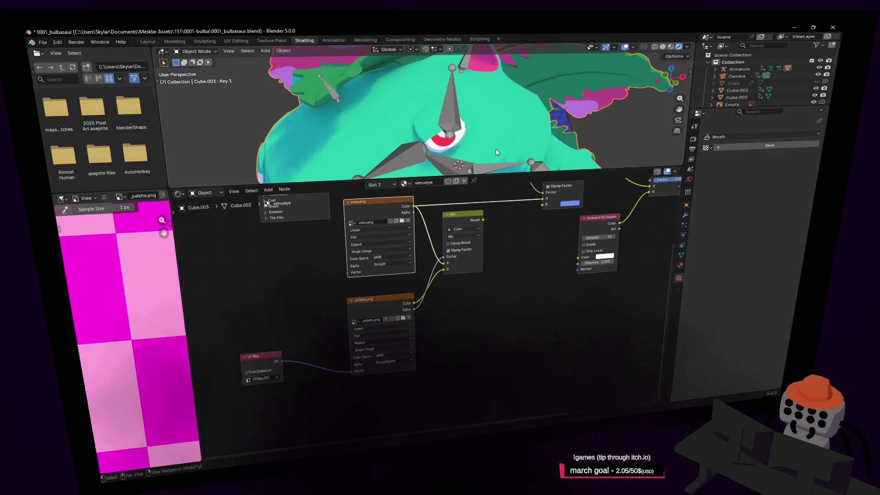
{"action": "left_click", "coordinate": [504, 180]}
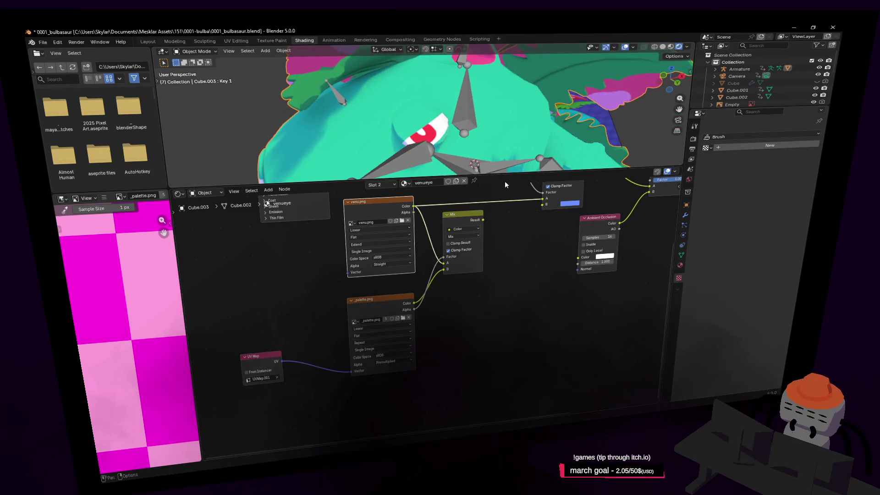
{"action": "mouse_move", "coordinate": [508, 179]}
{"action": "left_mouse_down"}
{"action": "mouse_move", "coordinate": [508, 245]}
{"action": "mouse_move", "coordinate": [508, 214]}
{"action": "left_mouse_up"}
- In UV Editing, switch to face select and pick the first eye faces
{"action": "left_click", "coordinate": [235, 39]}
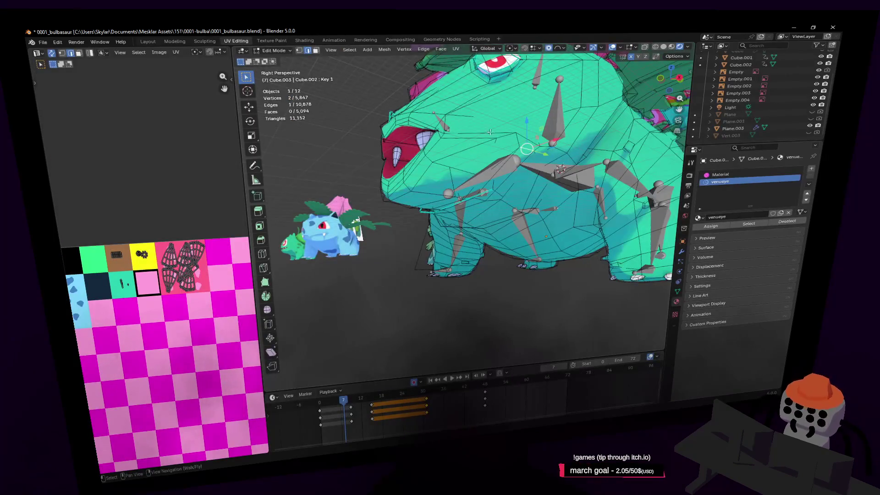
{"action": "key", "text": "shift+grave"}
{"action": "key", "text": "w"}
{"action": "left_click", "coordinate": [256, 45]}
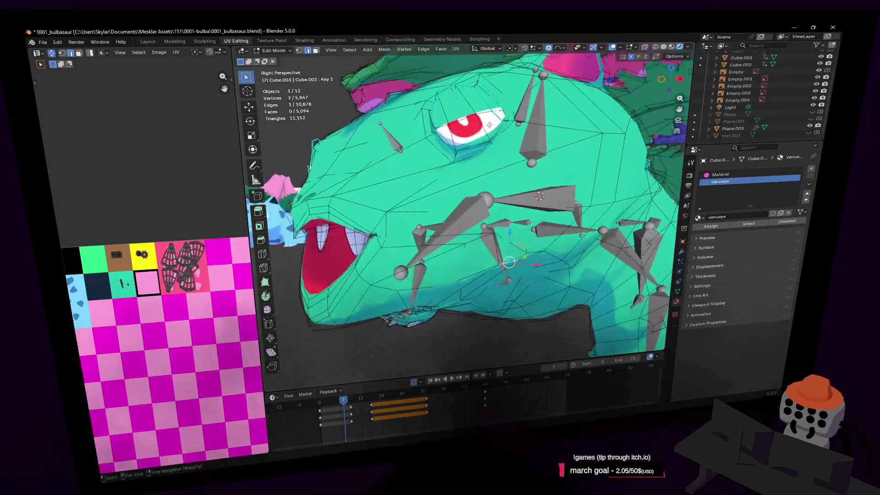
{"action": "middle_click_drag", "start_coordinate": [114, 344], "coordinate": [158, 298]}
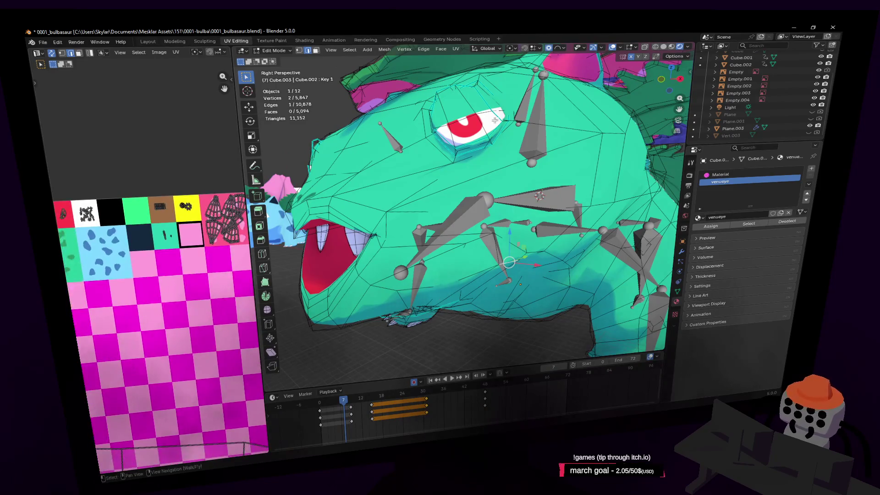
{"action": "key", "text": "3"}
{"action": "left_click", "coordinate": [493, 118], "text": "shift"}
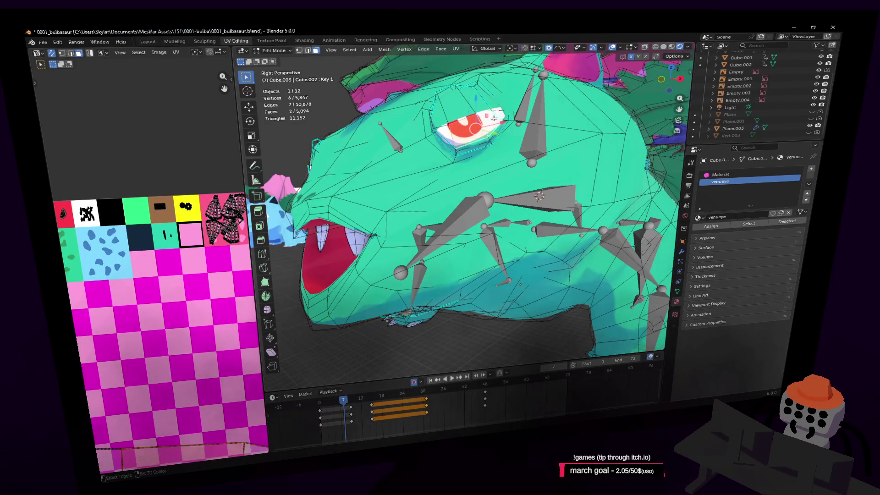
{"action": "left_click", "coordinate": [498, 116], "text": "shift"}
- Add the remaining faces around the eye to the selection
{"action": "scroll", "coordinate": [490, 138], "scroll_direction": "up", "scroll_amount": 3}
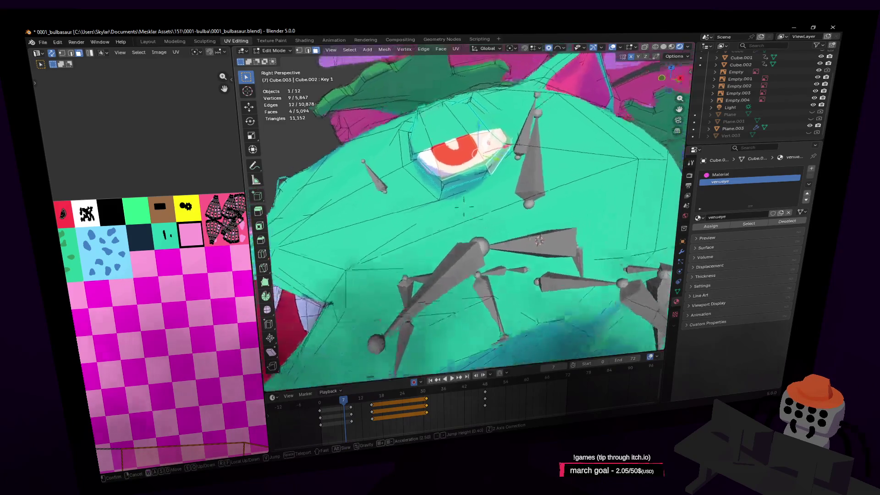
{"action": "middle_click_drag", "start_coordinate": [490, 137], "coordinate": [482, 162]}
{"action": "left_click", "coordinate": [463, 158], "text": "shift"}
{"action": "left_click", "coordinate": [426, 167], "text": "shift"}
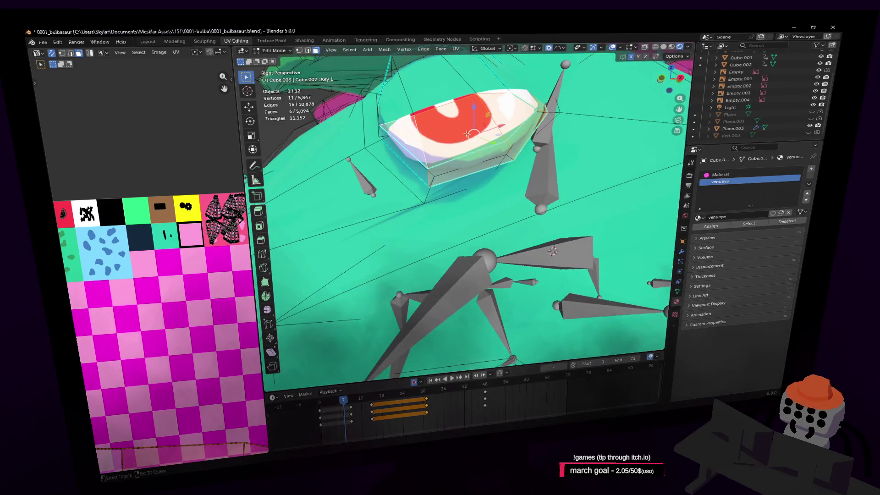
{"action": "left_click", "coordinate": [403, 138], "text": "shift"}
{"action": "scroll", "coordinate": [412, 151], "scroll_direction": "up", "scroll_amount": 3}
{"action": "middle_click_drag", "start_coordinate": [412, 151], "coordinate": [479, 163]}
{"action": "scroll", "coordinate": [458, 207], "scroll_direction": "down", "scroll_amount": 3}
{"action": "middle_click_drag", "start_coordinate": [458, 206], "coordinate": [490, 197]}
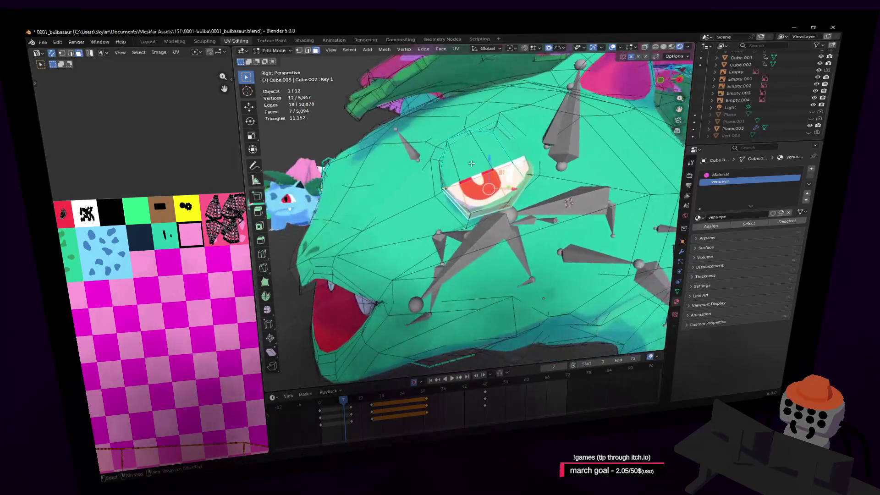
{"action": "scroll", "coordinate": [165, 321], "scroll_direction": "down", "scroll_amount": 3}
- Move the eye UVs with proportional editing so the red-and-white eye graphic lines up
{"action": "key", "text": "g"}
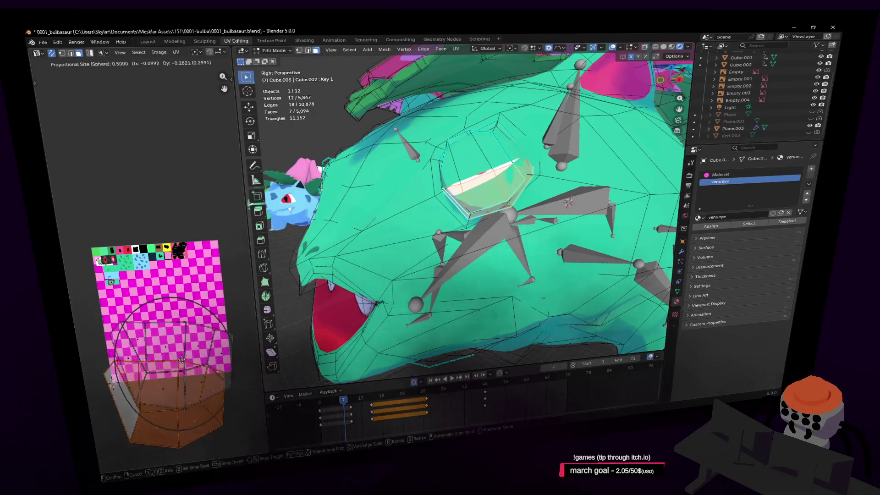
{"action": "mouse_move", "coordinate": [183, 379]}
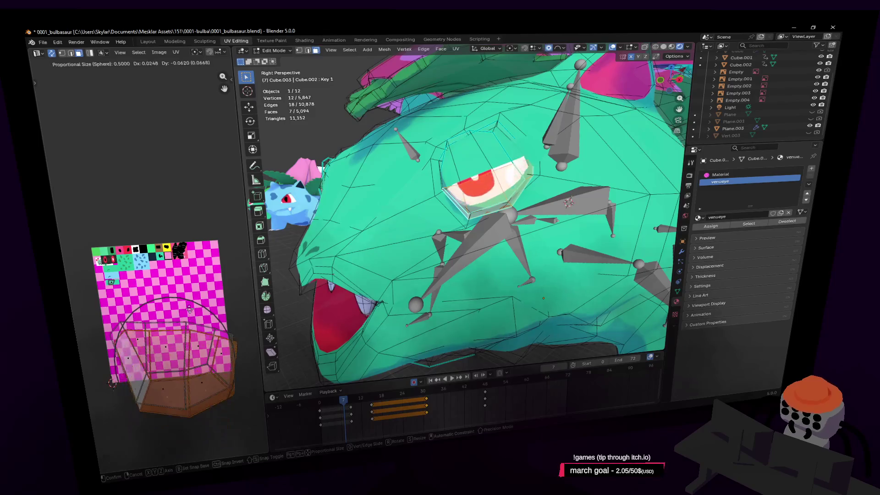
{"action": "left_click", "coordinate": [192, 297]}
{"action": "key", "text": "g"}
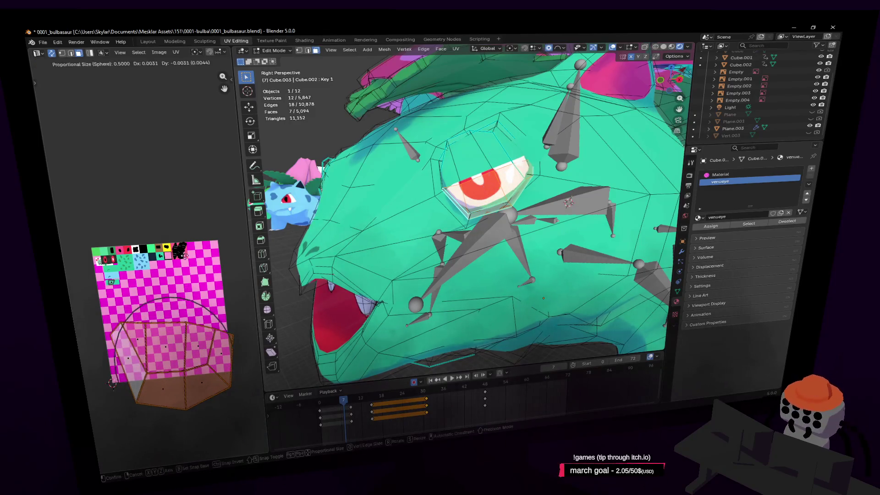
{"action": "left_click", "coordinate": [186, 301]}
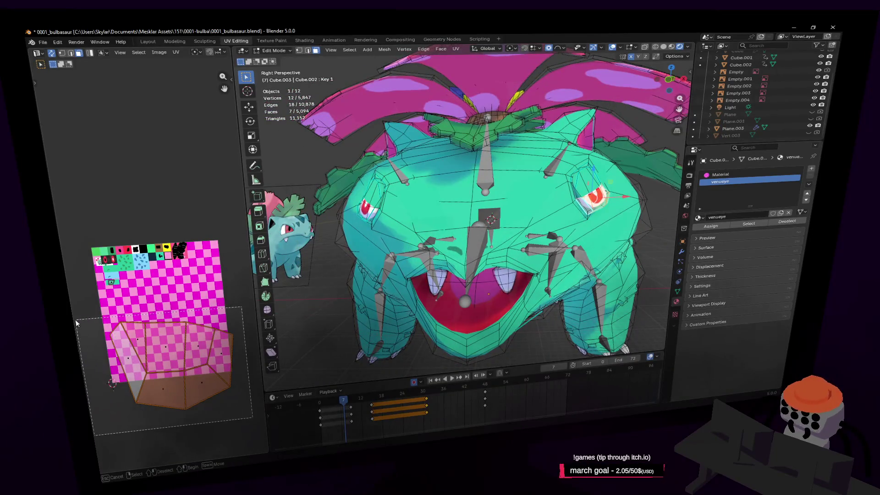
- Add the other eye's faces and move both eyes' UV island inside the image
{"action": "left_click", "coordinate": [367, 208], "text": "shift"}
{"action": "key", "text": "g"}
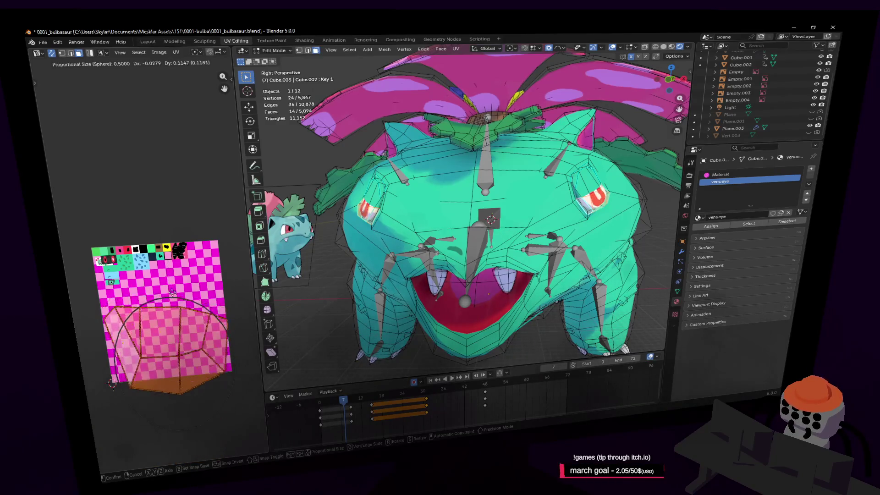
{"action": "left_click", "coordinate": [182, 329]}
{"action": "scroll", "coordinate": [197, 296], "scroll_direction": "down", "scroll_amount": 3}
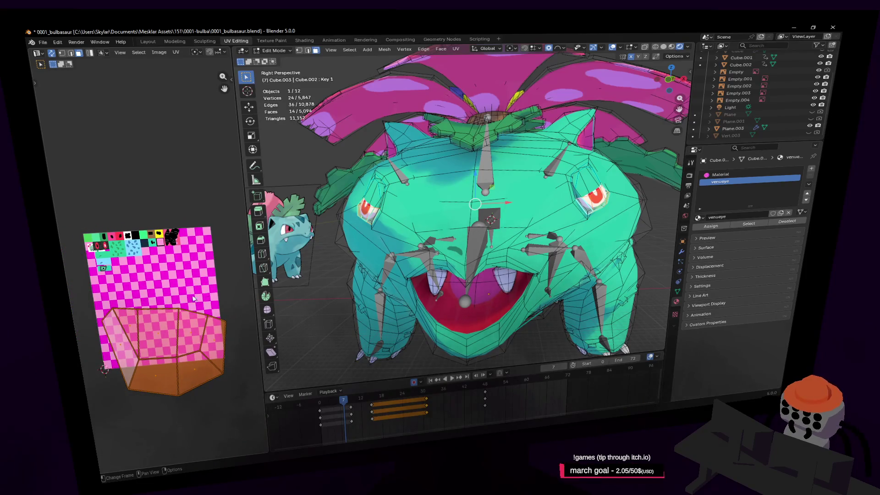
{"action": "key", "text": "g"}
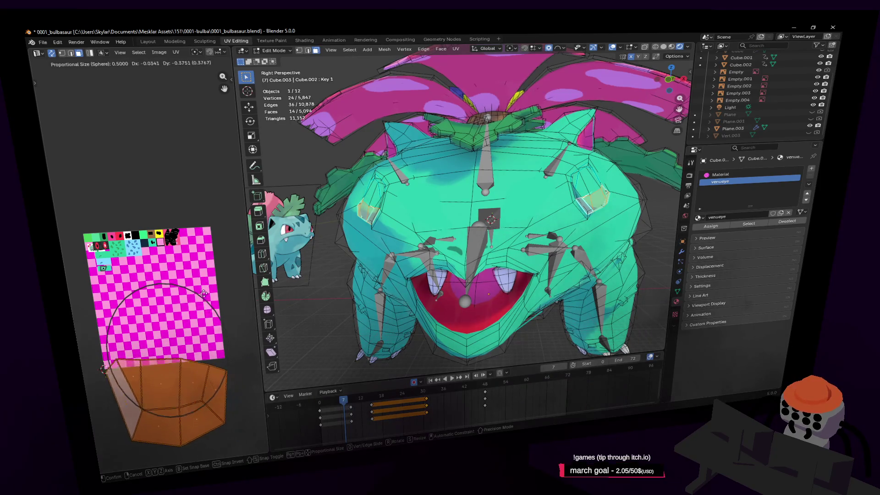
{"action": "right_click", "coordinate": [202, 354]}
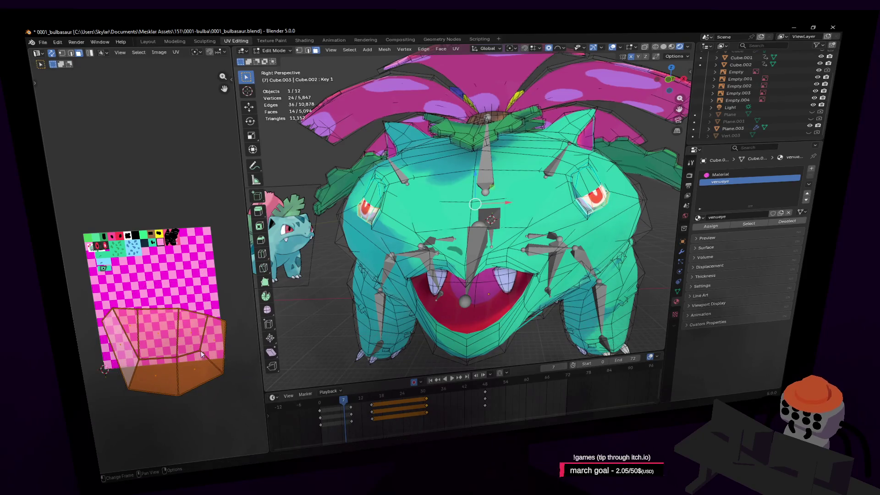
- Preview the animation and select the full linked UV islands of both eyes
{"action": "key", "text": "space"}
{"action": "left_click", "coordinate": [201, 378]}
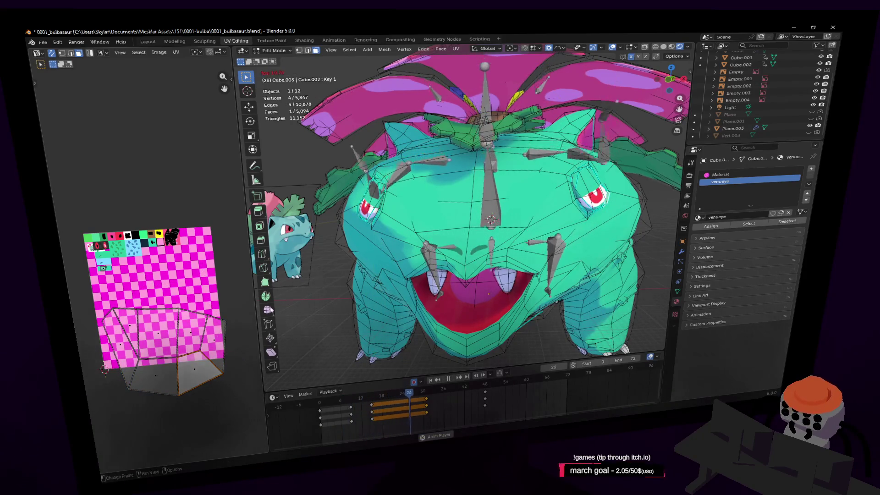
{"action": "key", "text": "space"}
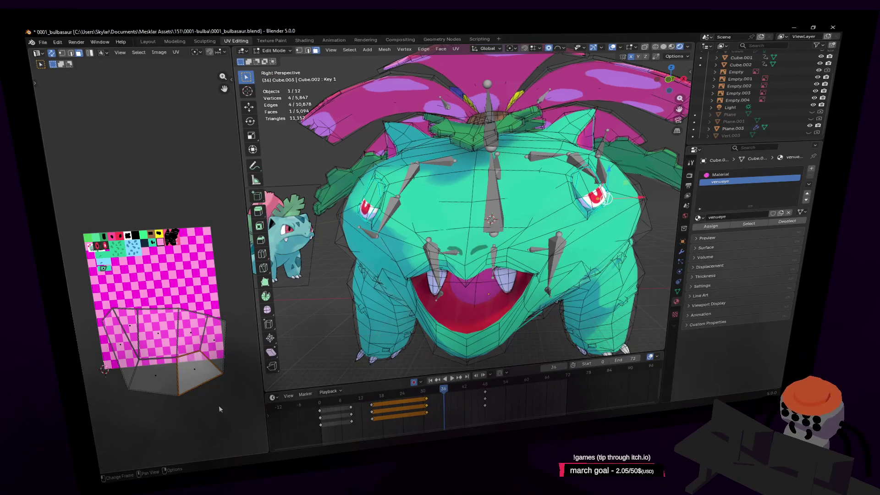
{"action": "key", "text": "l"}
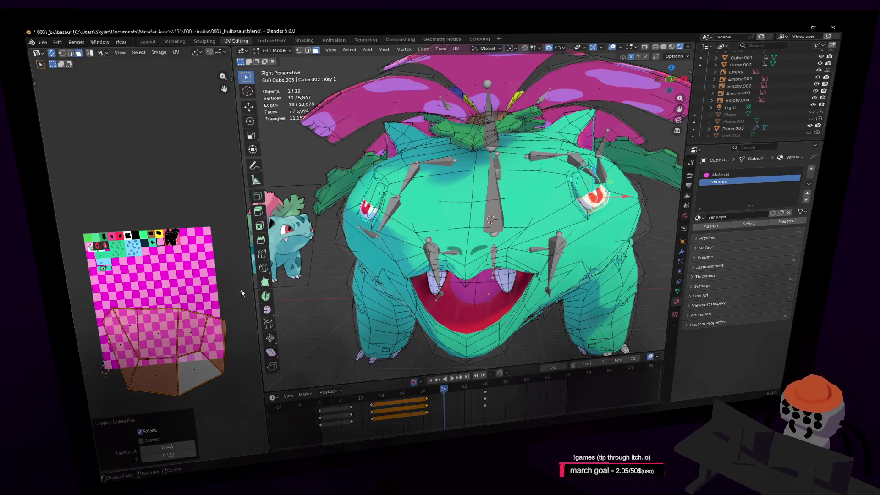
{"action": "key", "text": "l"}
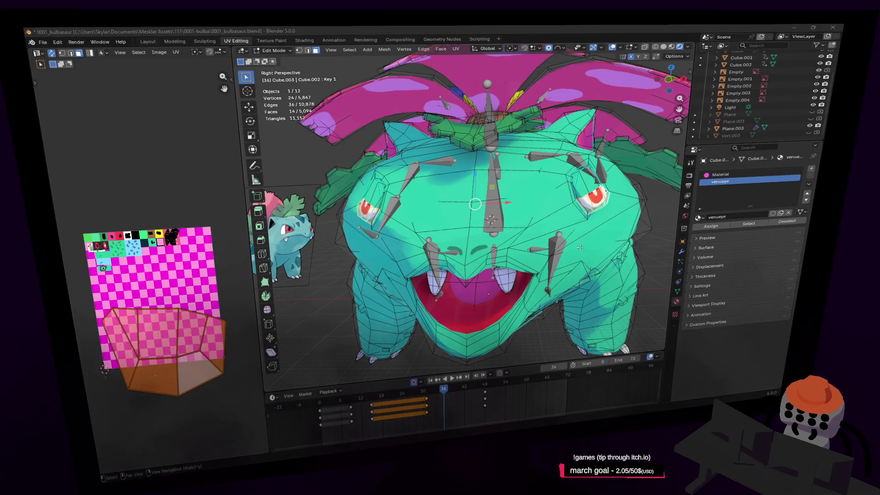
{"action": "middle_click_drag", "start_coordinate": [472, 221], "coordinate": [500, 197]}
- Make the Basis shape key active and reset playback to frame 0
{"action": "key", "text": "Tab"}
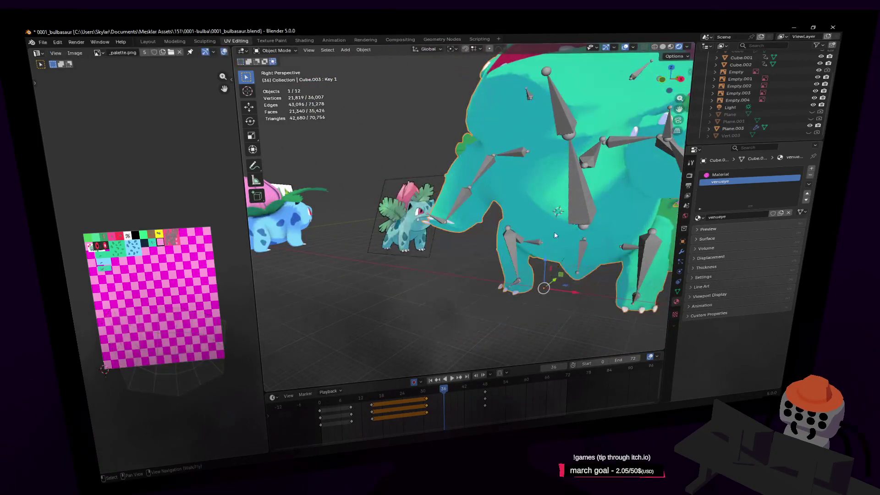
{"action": "left_click", "coordinate": [678, 292]}
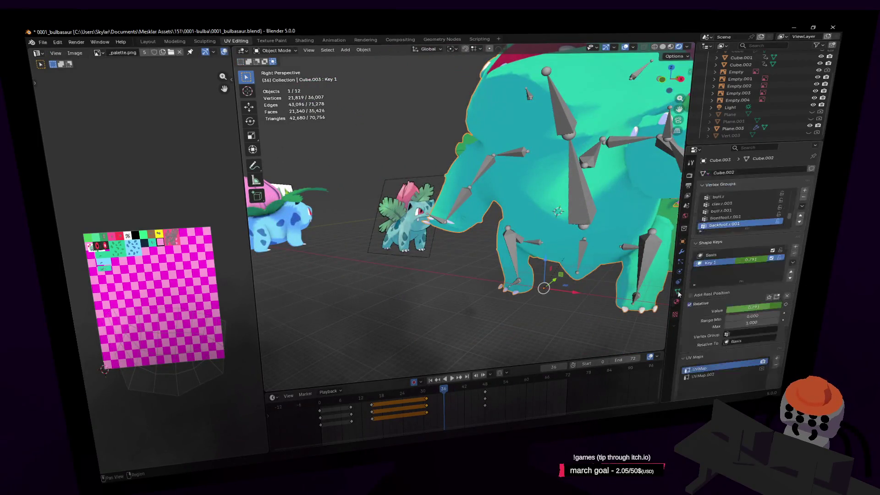
{"action": "left_click", "coordinate": [728, 255]}
{"action": "key", "text": "Tab"}
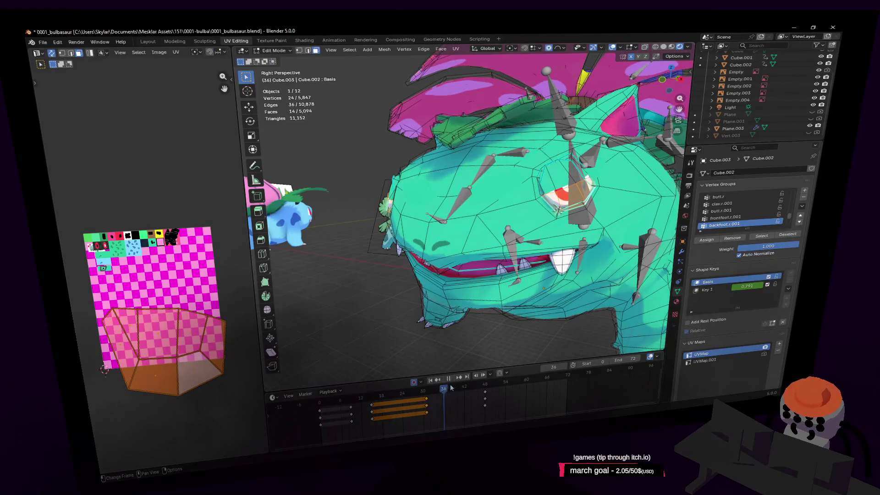
{"action": "key", "text": "space"}
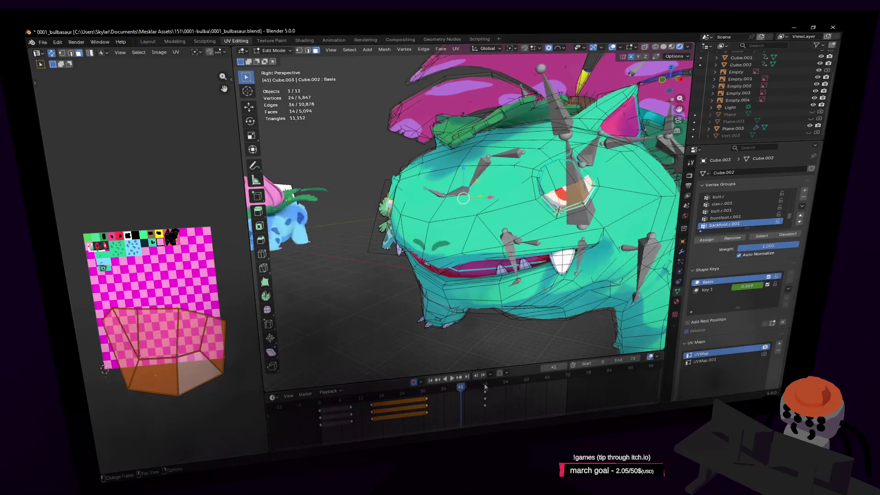
{"action": "key", "text": "shift+Left"}
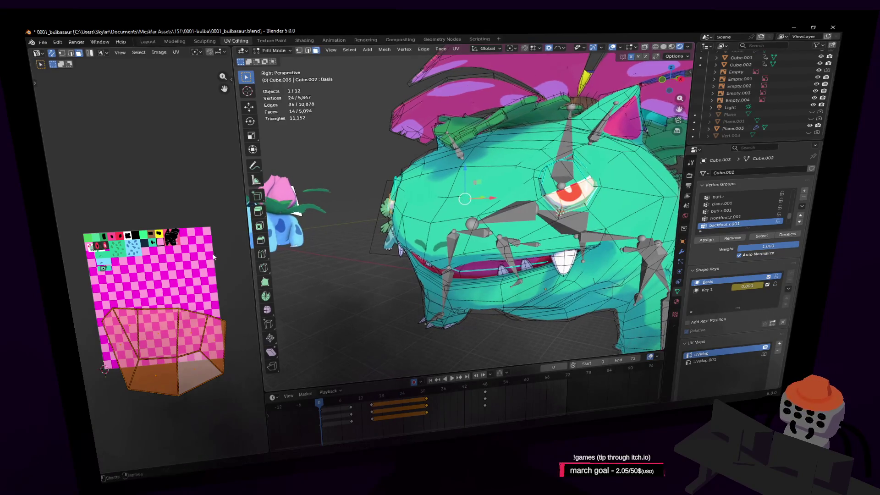
- Pin the selected eye UV vertices after undoing a trial scale to 0.380
{"action": "key", "text": "s"}
{"action": "left_click", "coordinate": [195, 304]}
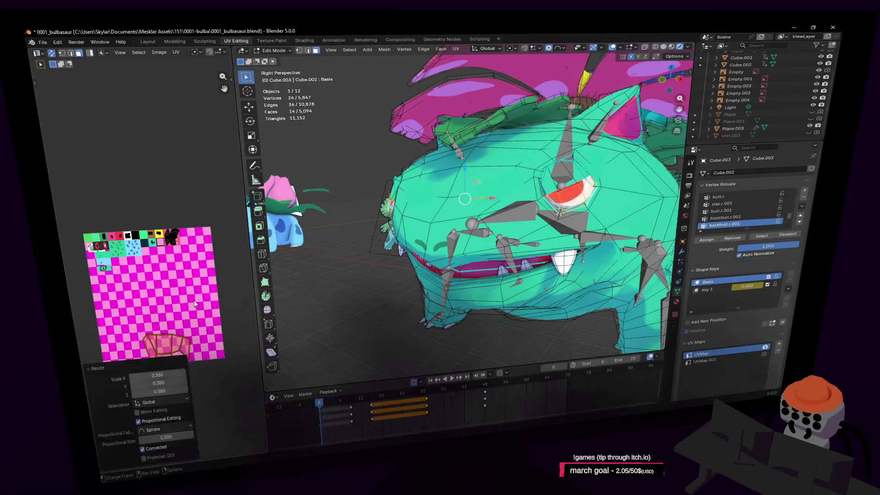
{"action": "right_click", "coordinate": [196, 304]}
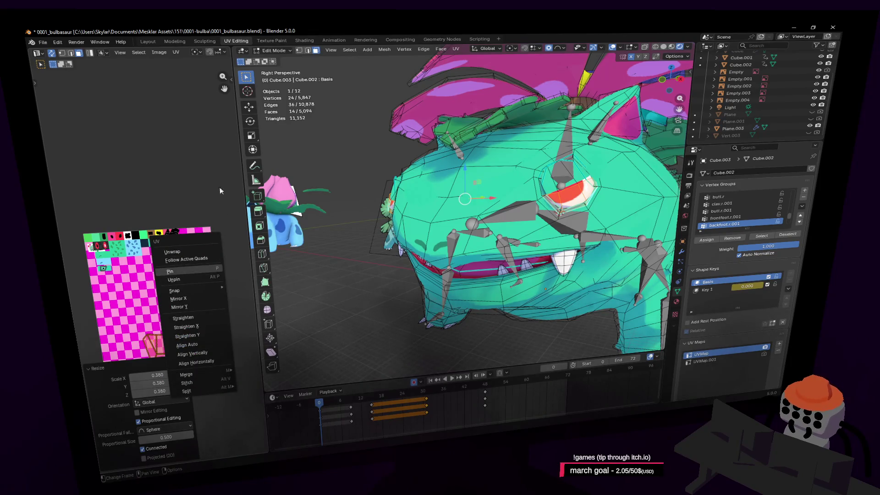
{"action": "key", "text": "ctrl+z"}
{"action": "right_click", "coordinate": [179, 277]}
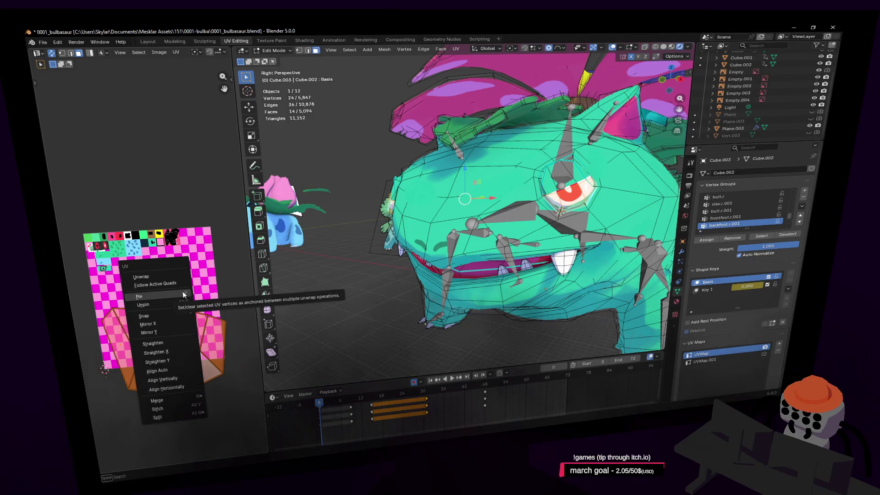
{"action": "left_click", "coordinate": [186, 293]}
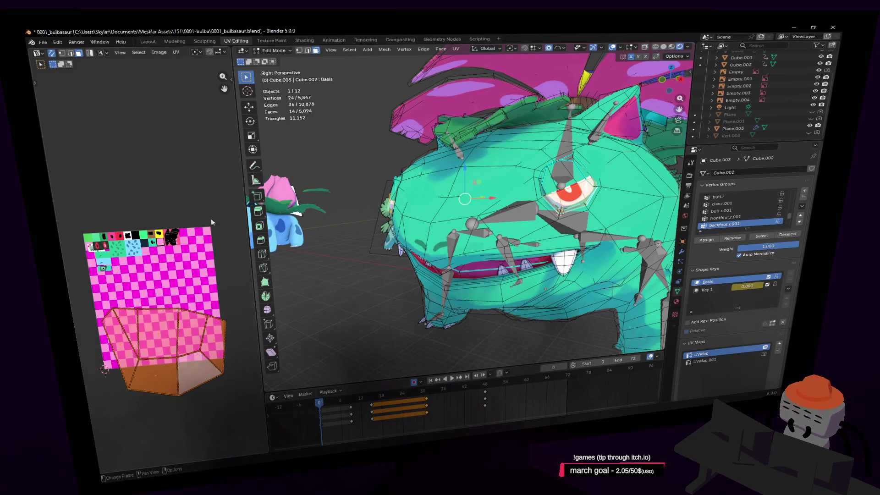
{"action": "key", "text": "g"}
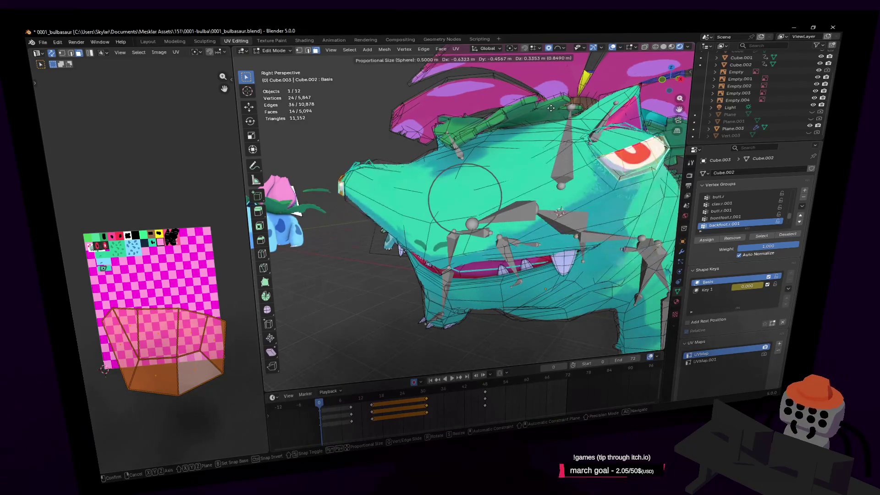
{"action": "right_click", "coordinate": [610, 135]}
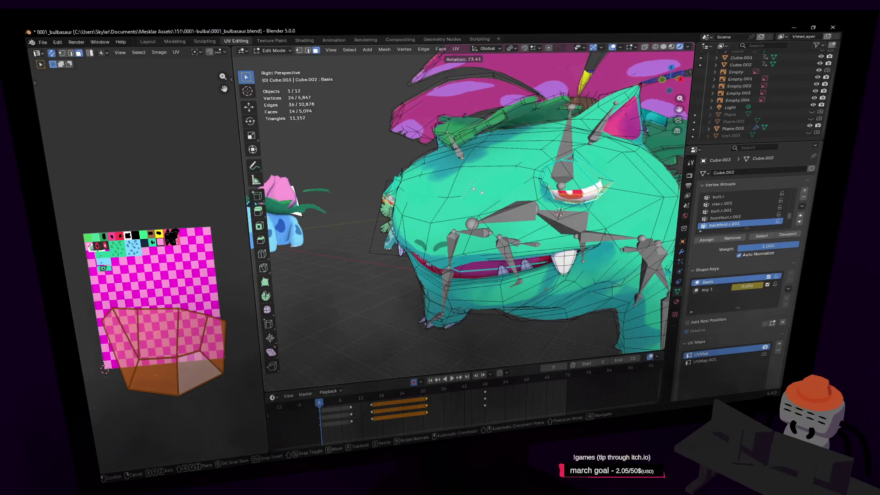
- Select edges around the eye in edge select mode
{"action": "key", "text": "shift+grave"}
{"action": "key", "text": "w"}
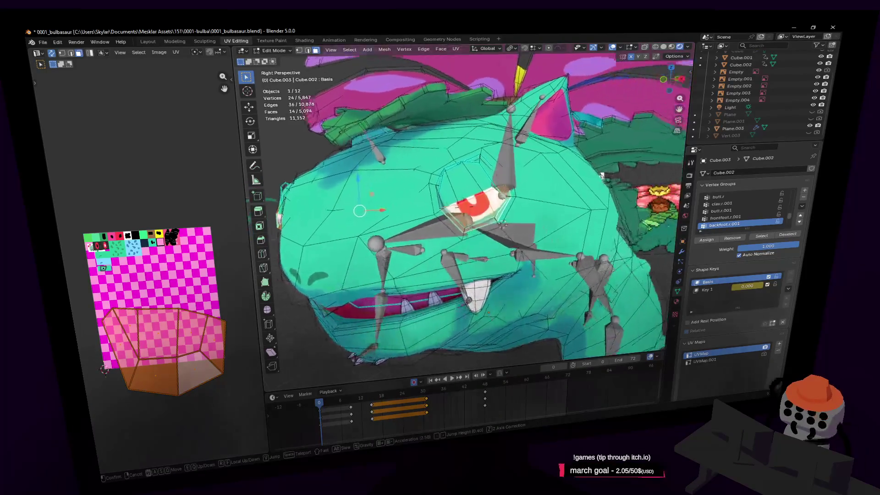
{"action": "left_click", "coordinate": [522, 216]}
{"action": "key", "text": "2"}
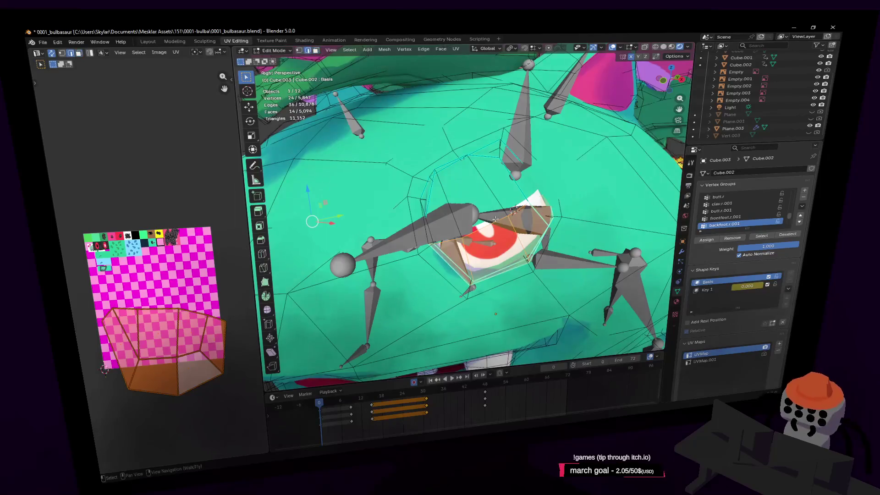
{"action": "left_click", "coordinate": [522, 216]}
{"action": "middle_click_drag", "start_coordinate": [523, 217], "coordinate": [504, 210]}
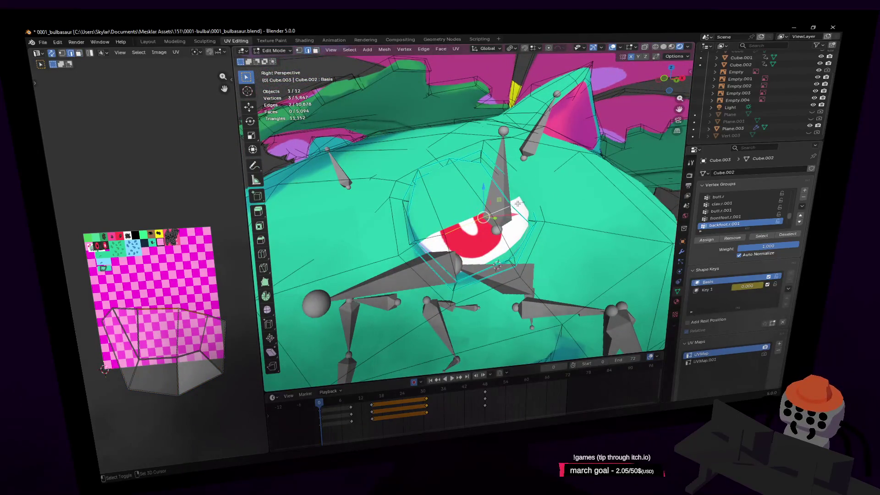
{"action": "left_click", "coordinate": [444, 232], "text": "shift"}
{"action": "middle_click_drag", "start_coordinate": [444, 233], "coordinate": [496, 222]}
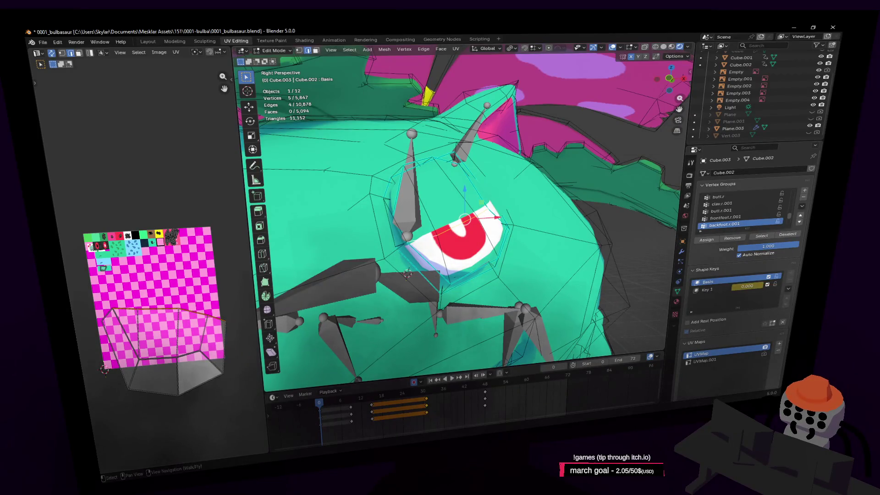
{"action": "middle_click_drag", "start_coordinate": [496, 220], "coordinate": [489, 214]}
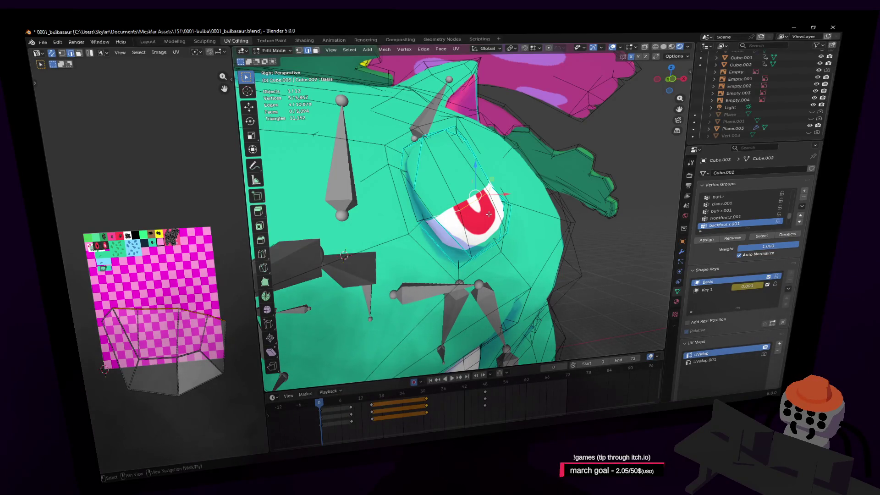
{"action": "scroll", "coordinate": [491, 214], "scroll_direction": "down", "scroll_amount": 8}
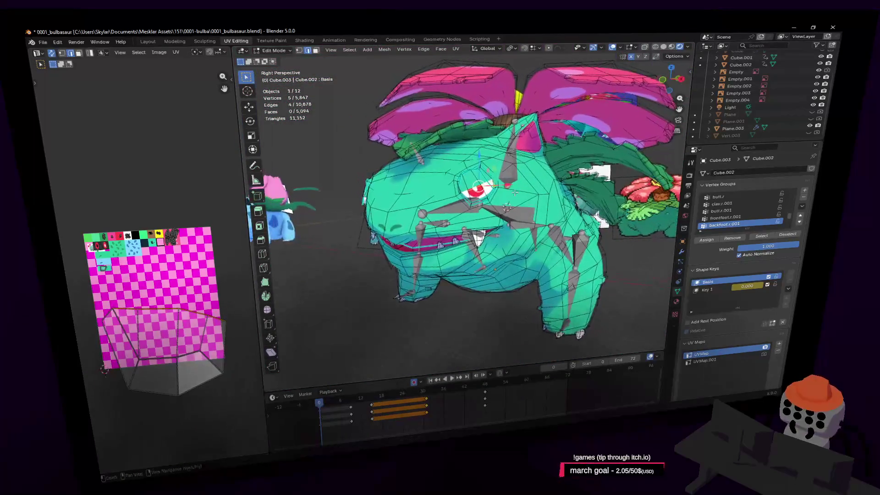
- Move the lower cube's UV faces to the right on the texture
{"action": "key", "text": "a"}
{"action": "key", "text": "alt+a"}
{"action": "mouse_move", "coordinate": [91, 404]}
{"action": "left_mouse_down"}
{"action": "mouse_move", "coordinate": [220, 294]}
{"action": "mouse_move", "coordinate": [198, 272]}
{"action": "left_mouse_up"}
{"action": "key", "text": "g"}
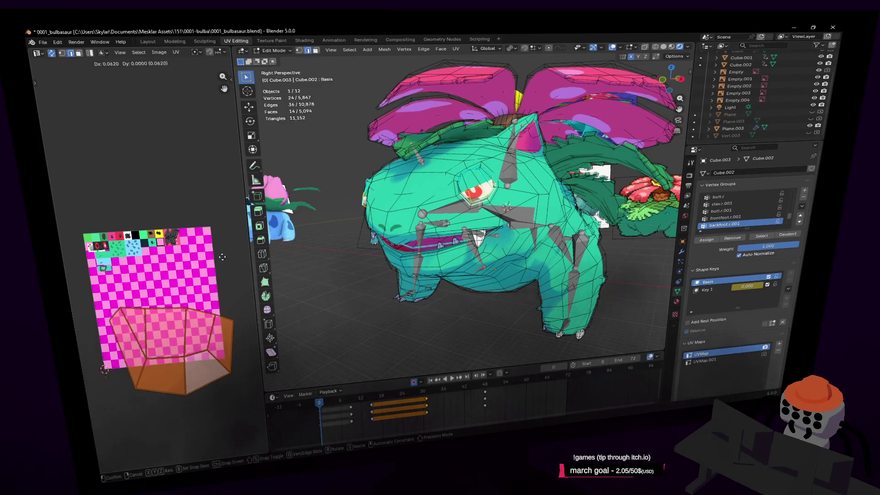
{"action": "left_click", "coordinate": [223, 260]}
{"action": "scroll", "coordinate": [553, 215], "scroll_direction": "up", "scroll_amount": 5}
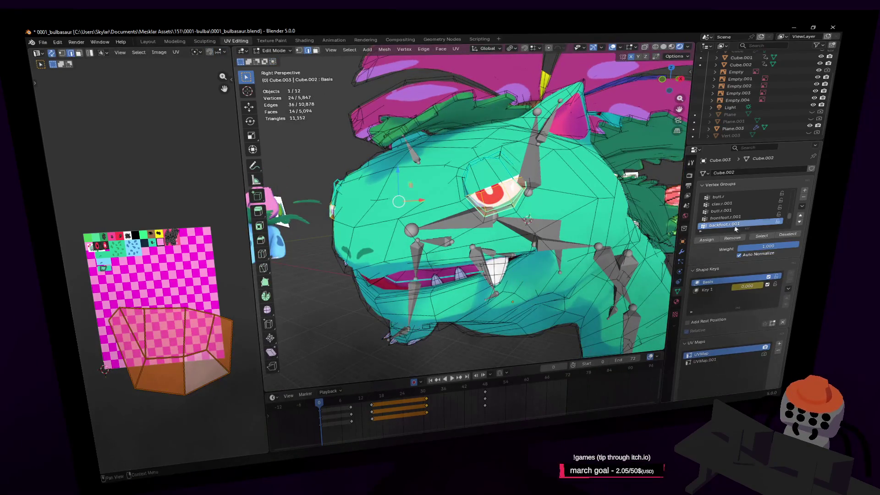
{"action": "left_click", "coordinate": [676, 302]}
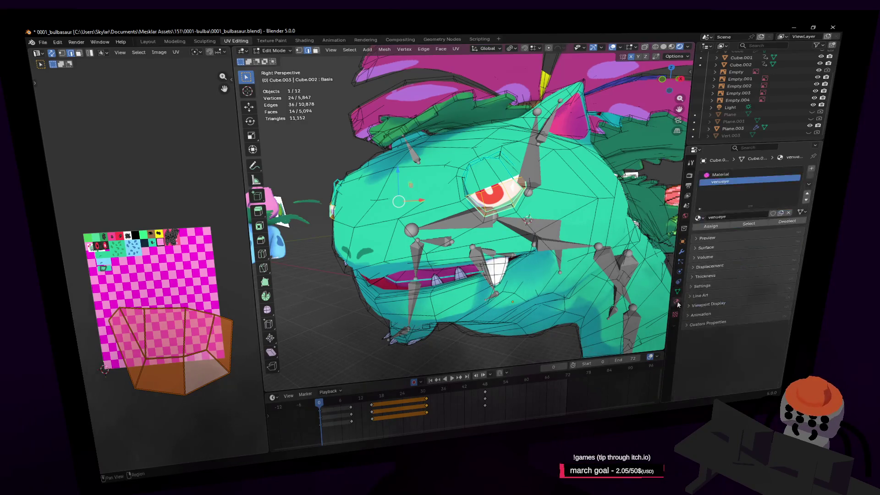
- Assign Material.002 to the slot instead of venueye
{"action": "left_click", "coordinate": [698, 218]}
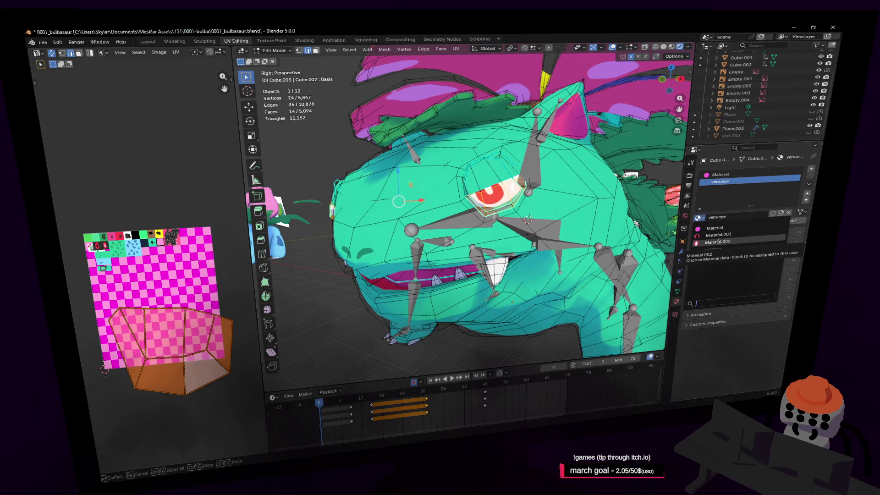
{"action": "left_click", "coordinate": [718, 241]}
{"action": "scroll", "coordinate": [511, 145], "scroll_direction": "up", "scroll_amount": 5}
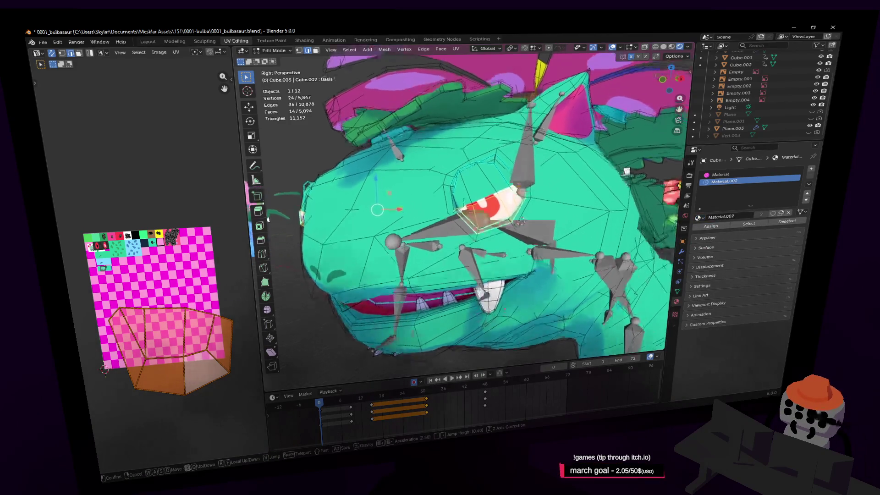
- Select the edges along the eye rim
{"action": "left_click", "coordinate": [505, 200]}
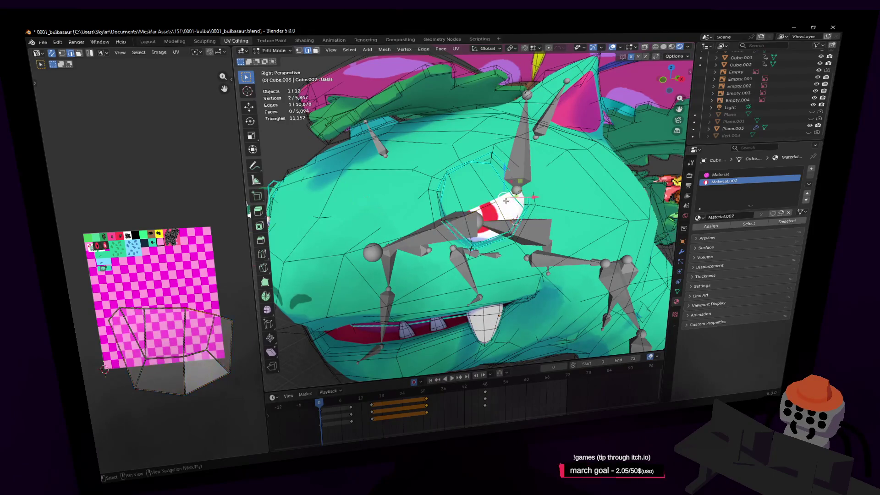
{"action": "left_click", "coordinate": [460, 218], "text": "shift"}
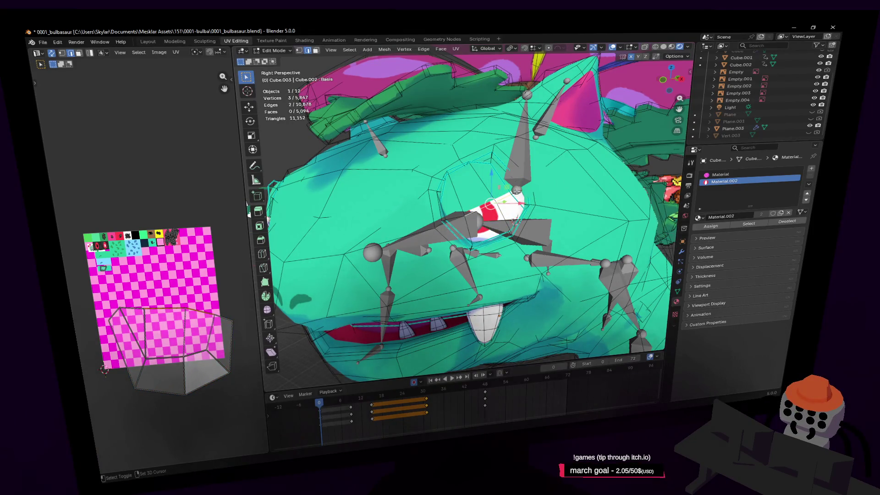
{"action": "left_click", "coordinate": [461, 223], "text": "shift"}
{"action": "middle_click_drag", "start_coordinate": [462, 224], "coordinate": [476, 215]}
{"action": "key", "text": "shift+grave"}
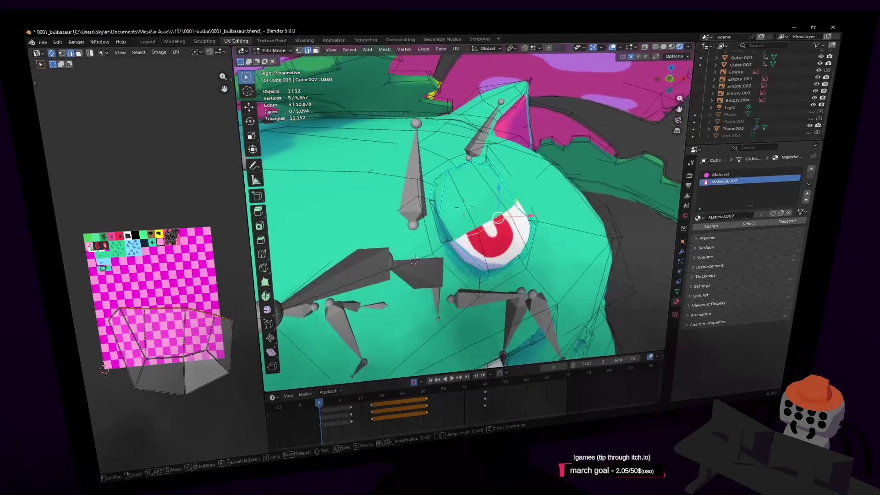
{"action": "left_click", "coordinate": [511, 185]}
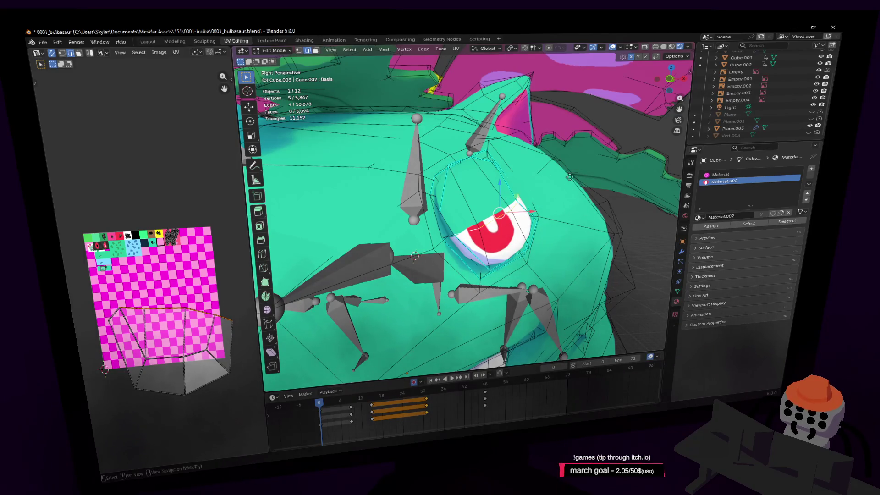
- Rip the eye rim edges and move them 0.032 m along X
{"action": "key", "text": "v"}
{"action": "key", "text": "shift+grave"}
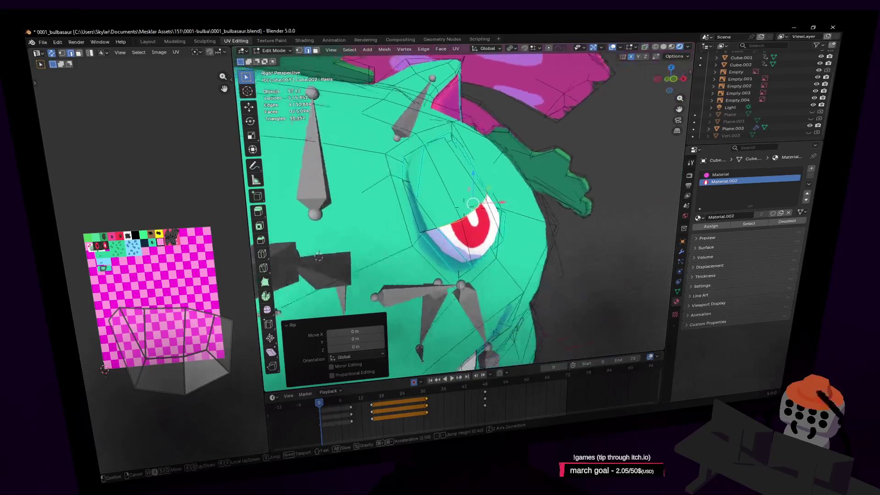
{"action": "left_click", "coordinate": [589, 156]}
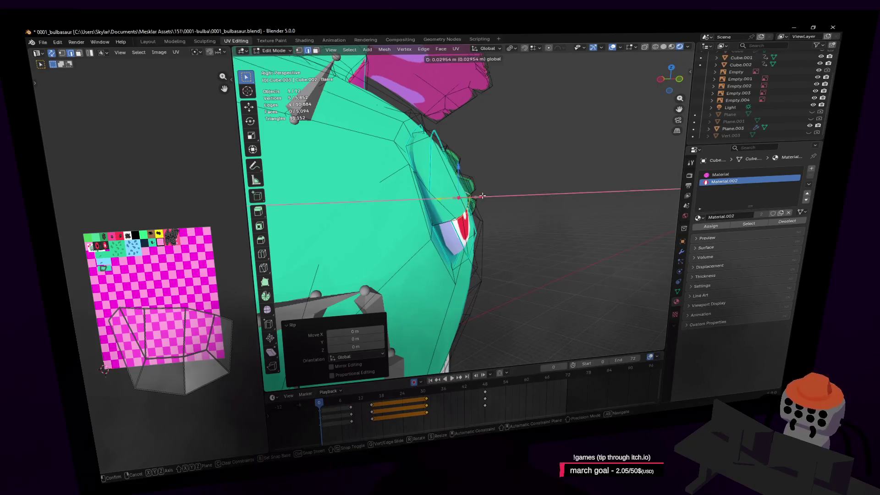
{"action": "key", "text": "g"}
{"action": "key", "text": "x"}
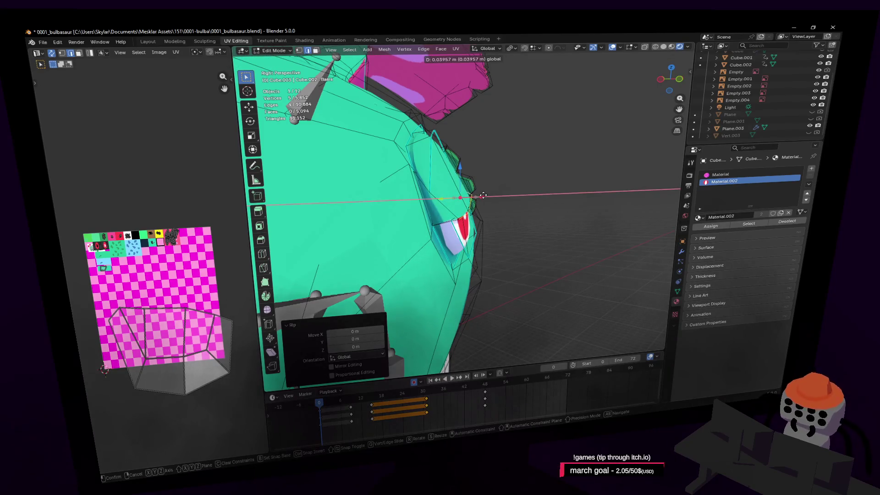
{"action": "left_click", "coordinate": [482, 195]}
{"action": "key", "text": "shift+grave"}
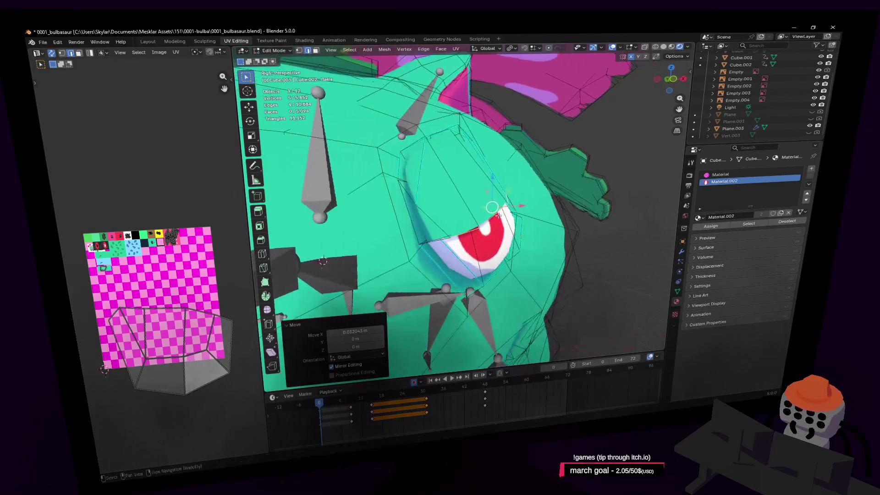
{"action": "key", "text": "shift+grave"}
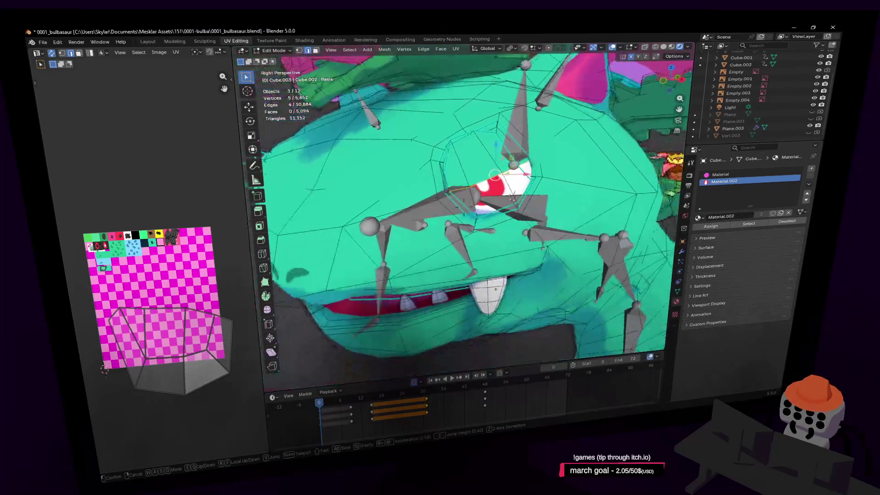
{"action": "key", "text": "Return"}
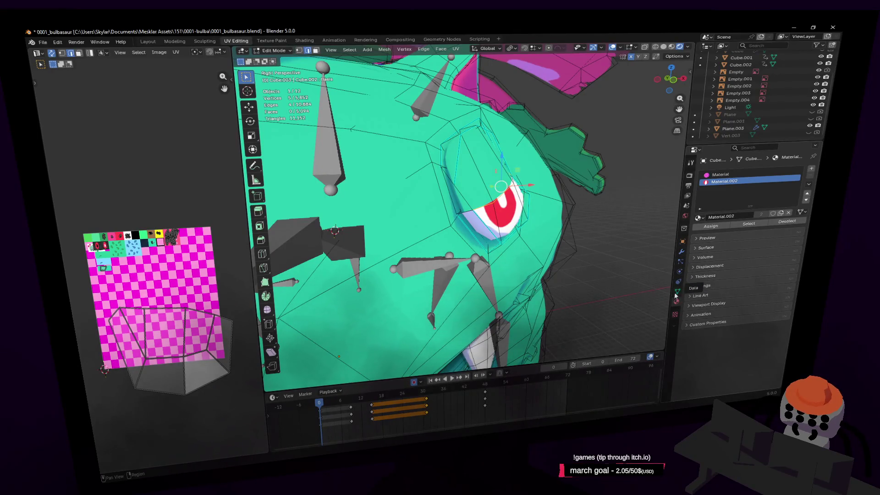
{"action": "left_click", "coordinate": [678, 295]}
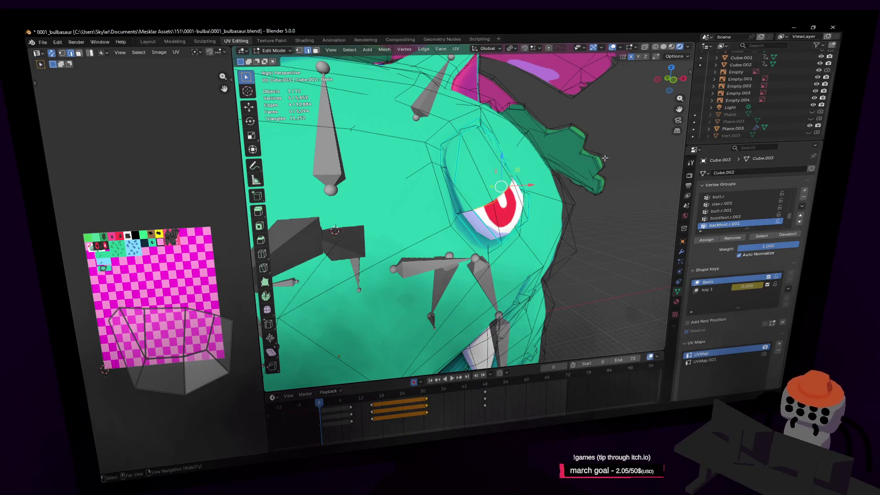
- Move the selected eye vertices, then make Key 1 the active shape key and shift them again
{"action": "mouse_move", "coordinate": [568, 202]}
{"action": "middle_mouse_down"}
{"action": "mouse_move", "coordinate": [541, 201]}
{"action": "mouse_move", "coordinate": [580, 197]}
{"action": "mouse_move", "coordinate": [567, 205]}
{"action": "middle_mouse_up"}
{"action": "key", "text": "g"}
{"action": "left_click", "coordinate": [587, 192]}
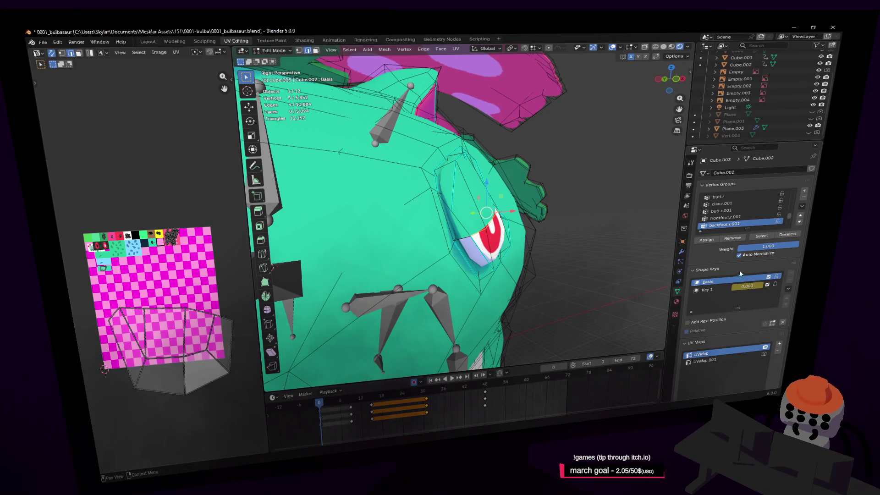
{"action": "left_click", "coordinate": [715, 293]}
{"action": "middle_click_drag", "start_coordinate": [568, 202], "coordinate": [552, 190]}
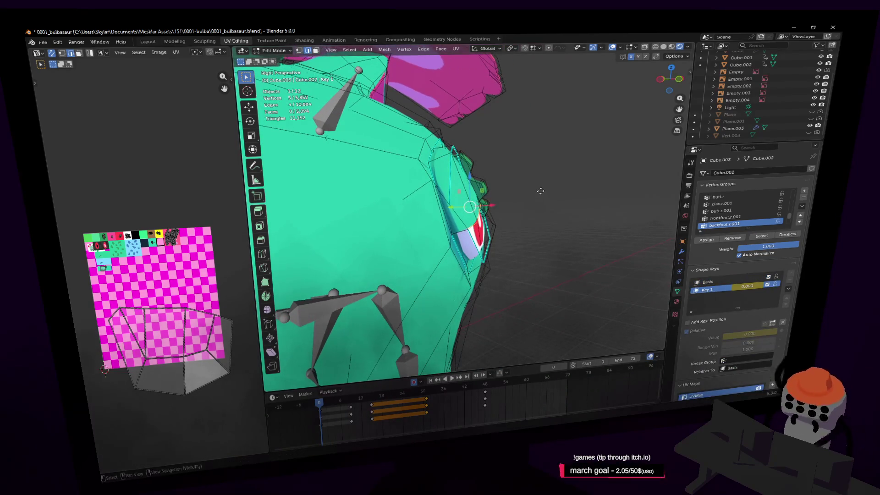
{"action": "key", "text": "g"}
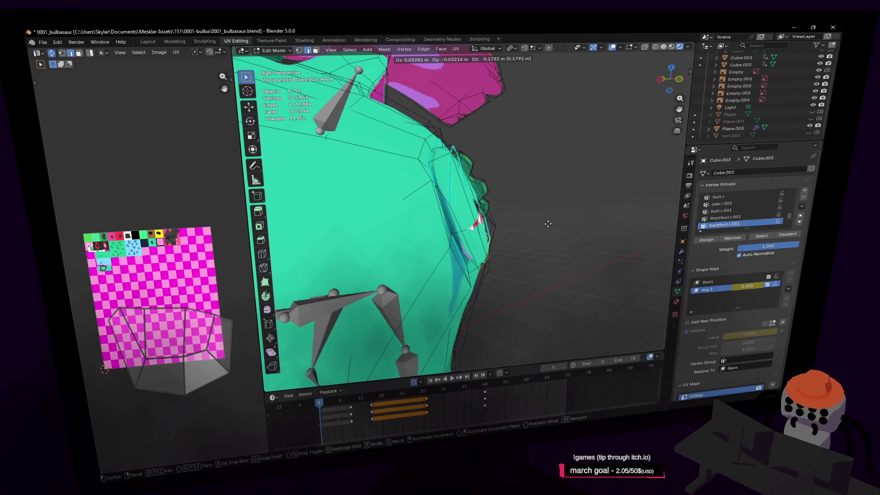
{"action": "left_click", "coordinate": [552, 213]}
- Narrow the selection to three mouth vertices and move them in Key 1
{"action": "middle_click_drag", "start_coordinate": [552, 213], "coordinate": [523, 182]}
{"action": "key", "text": "r"}
{"action": "key", "text": "Escape"}
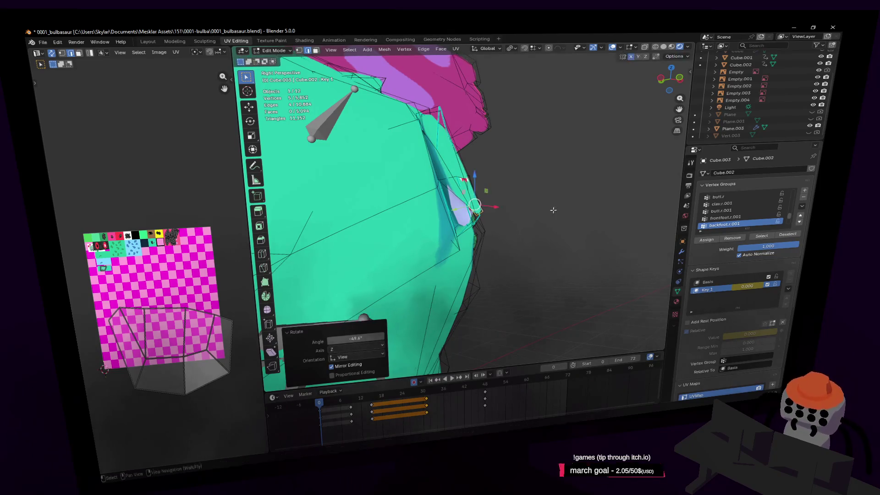
{"action": "key", "text": "shift+grave"}
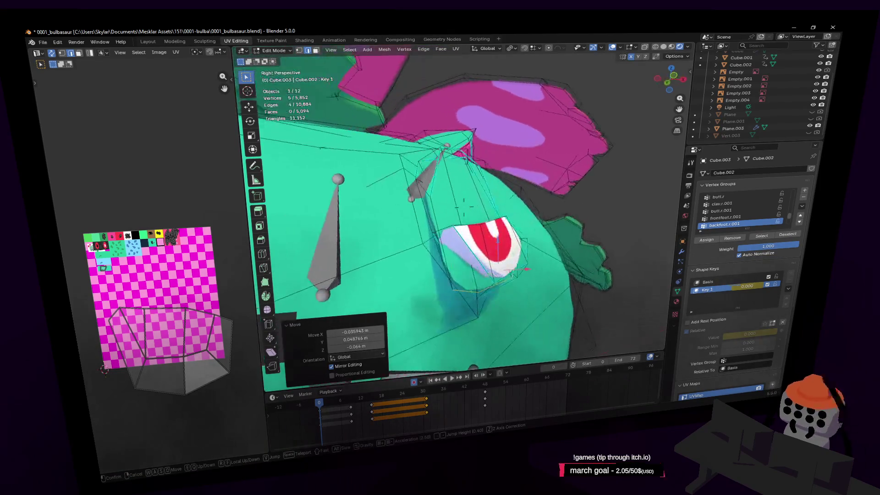
{"action": "left_click", "coordinate": [421, 158]}
{"action": "key", "text": "shift+grave"}
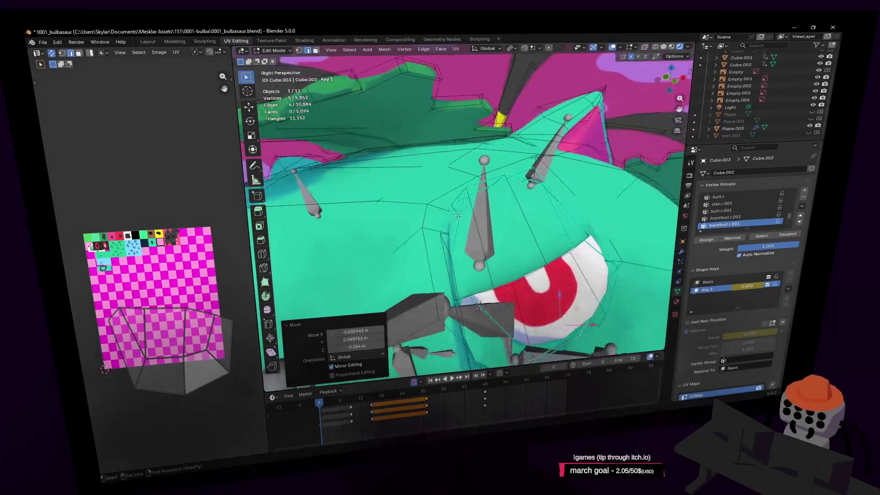
{"action": "left_click", "coordinate": [503, 181]}
{"action": "key", "text": "g"}
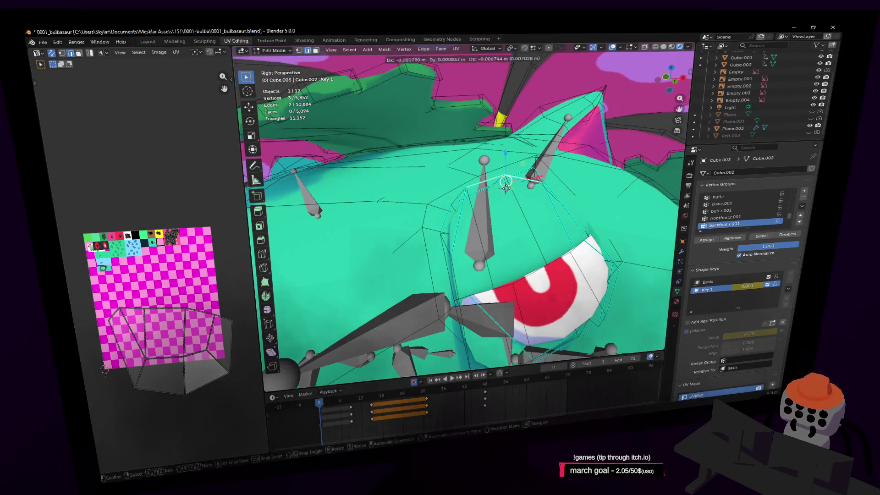
{"action": "left_click", "coordinate": [581, 200]}
- Move the three mouth vertices again from a side view and scale them by 2.787
{"action": "middle_click_drag", "start_coordinate": [581, 201], "coordinate": [536, 182]}
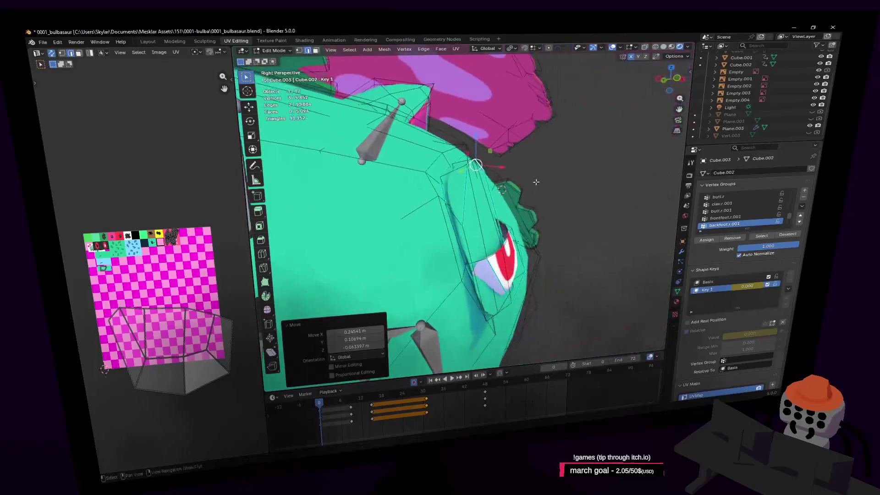
{"action": "key", "text": "g"}
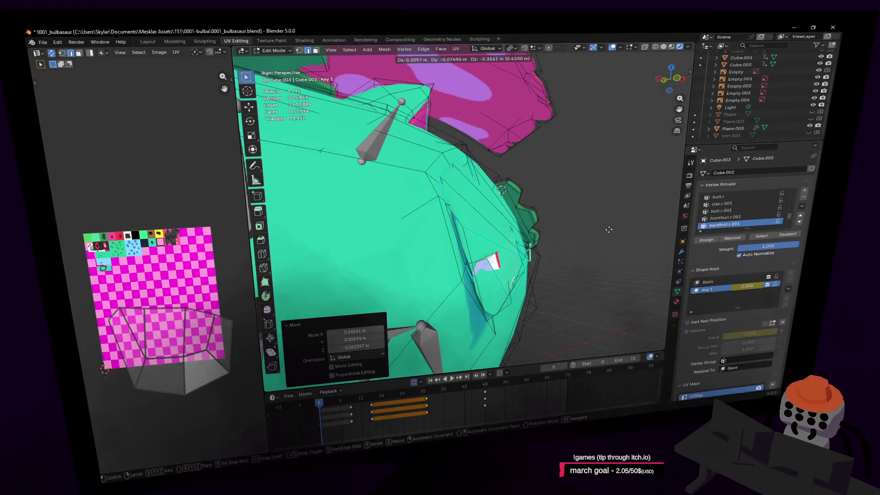
{"action": "left_click", "coordinate": [570, 261]}
{"action": "key", "text": "shift+grave"}
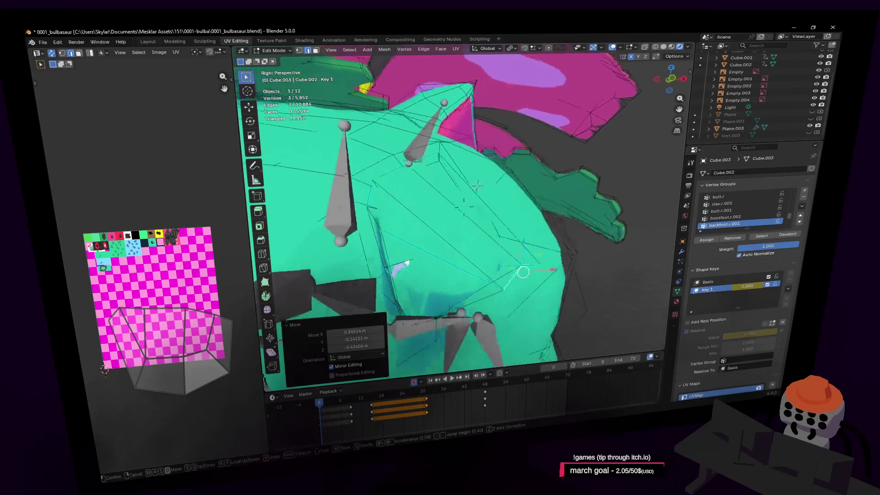
{"action": "left_click", "coordinate": [477, 185]}
{"action": "key", "text": "s"}
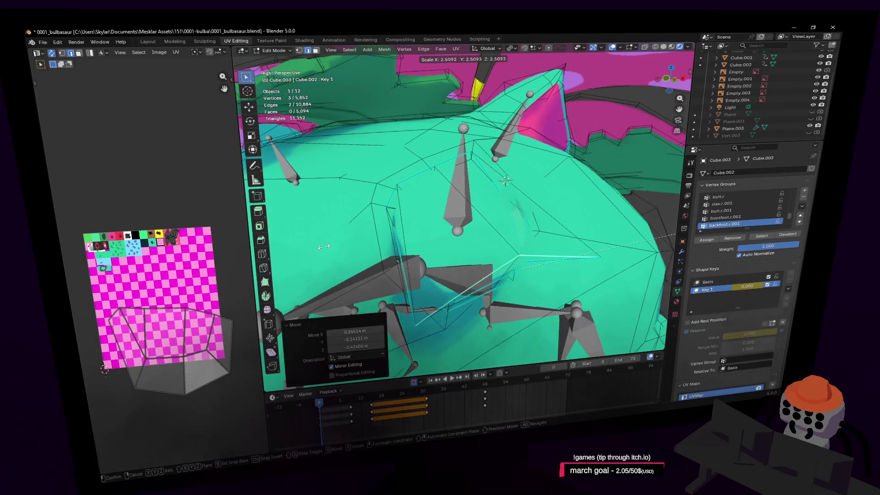
{"action": "left_click", "coordinate": [301, 249]}
- Nudge the mouth vertices slightly, then narrow to two vertices and move them
{"action": "key", "text": "shift+grave"}
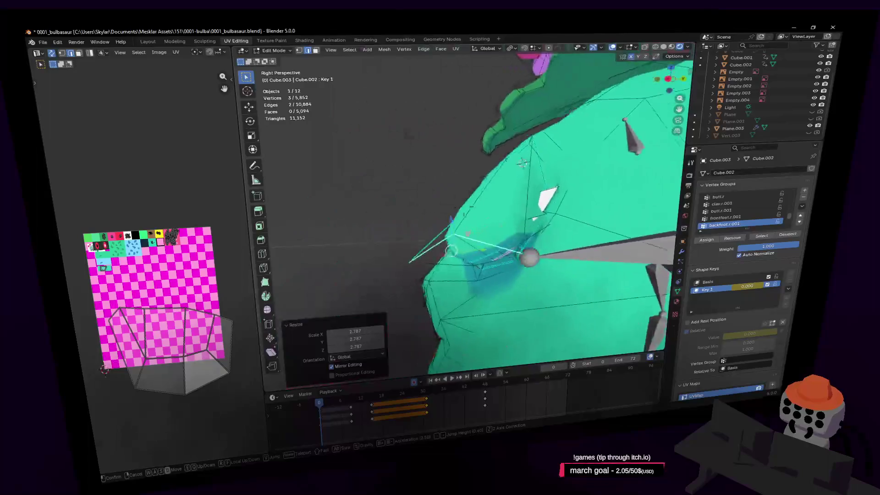
{"action": "left_click", "coordinate": [531, 168]}
{"action": "key", "text": "g"}
{"action": "left_click", "coordinate": [539, 159]}
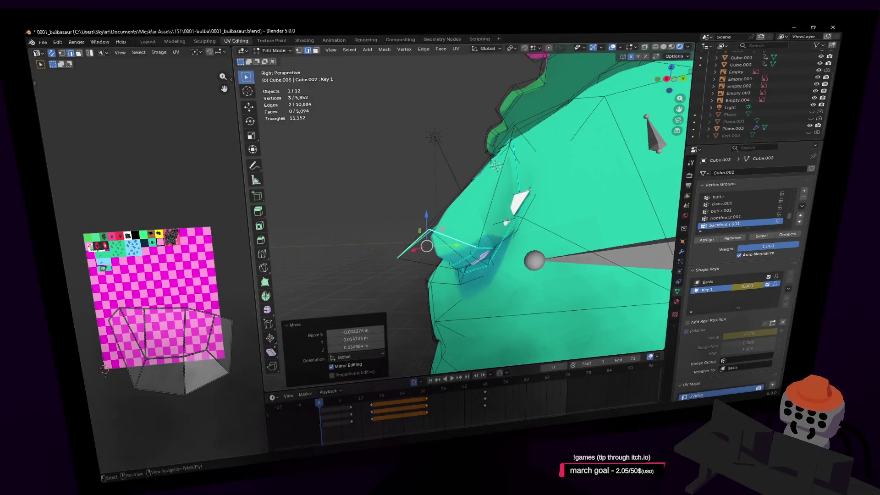
{"action": "left_click", "coordinate": [489, 247]}
{"action": "key", "text": "g"}
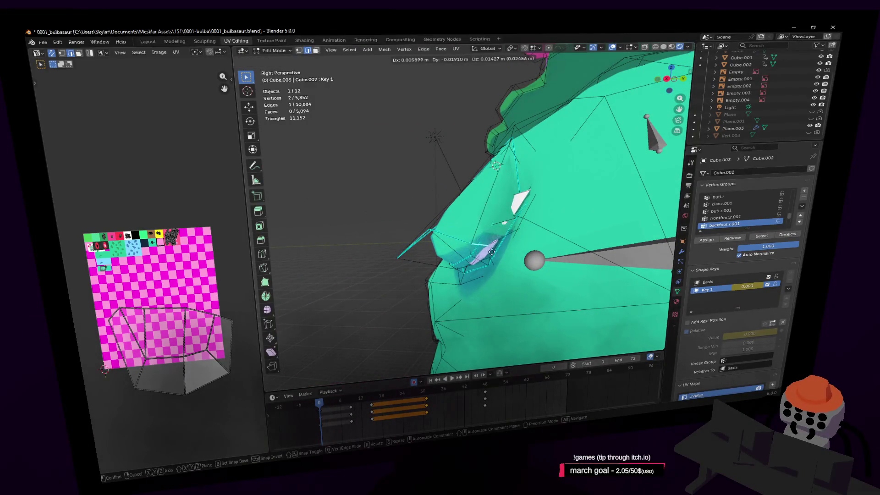
{"action": "left_click", "coordinate": [501, 256]}
- In vertex select with X-ray on, pick two vertices near the fang and move them
{"action": "middle_click_drag", "start_coordinate": [500, 255], "coordinate": [524, 175]}
{"action": "key", "text": "1"}
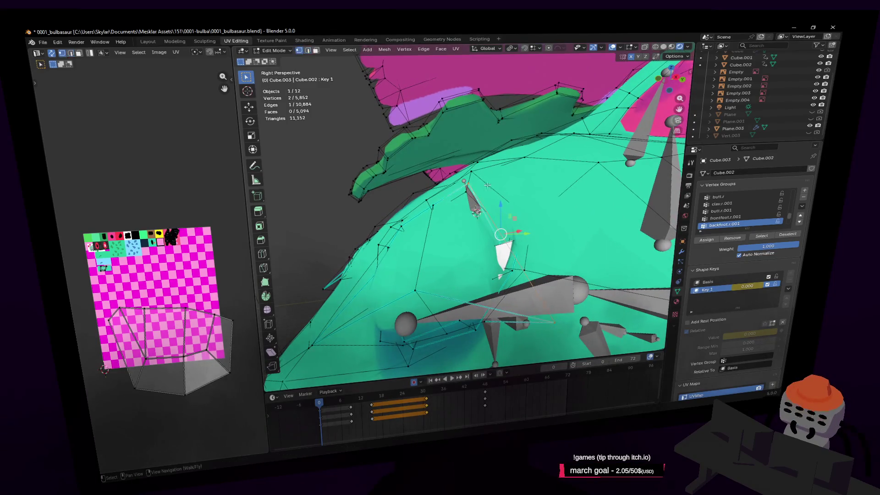
{"action": "left_click", "coordinate": [472, 184]}
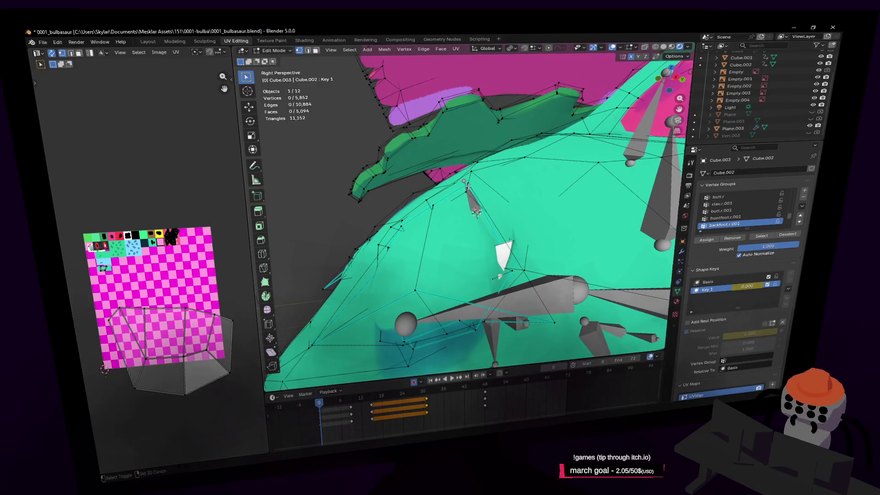
{"action": "middle_click_drag", "start_coordinate": [465, 192], "coordinate": [482, 197]}
{"action": "middle_click_drag", "start_coordinate": [445, 236], "coordinate": [463, 218]}
{"action": "key", "text": "alt+z"}
{"action": "left_click", "coordinate": [458, 182]}
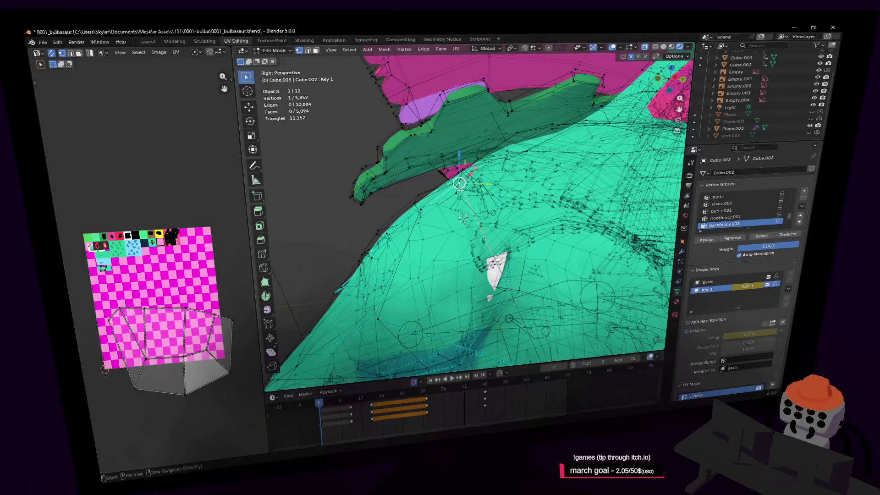
{"action": "left_click", "coordinate": [475, 193], "text": "shift"}
{"action": "key", "text": "alt+z"}
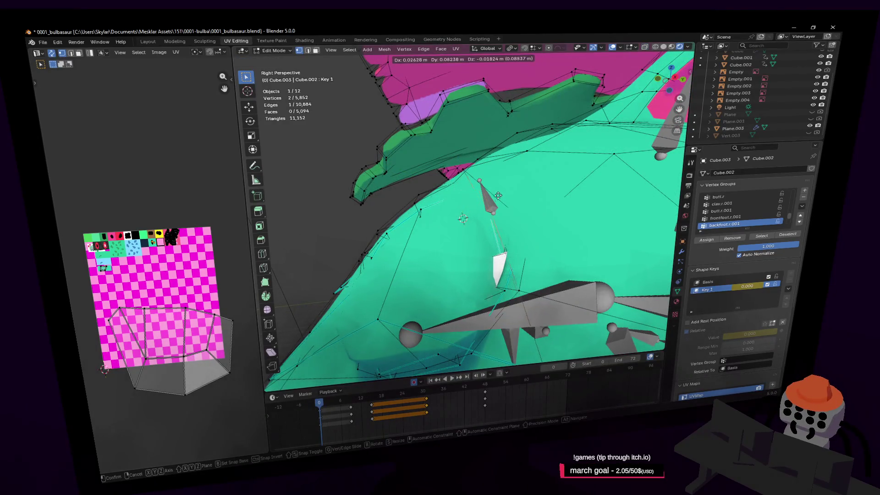
{"action": "middle_click_drag", "start_coordinate": [475, 194], "coordinate": [476, 201]}
{"action": "key", "text": "g"}
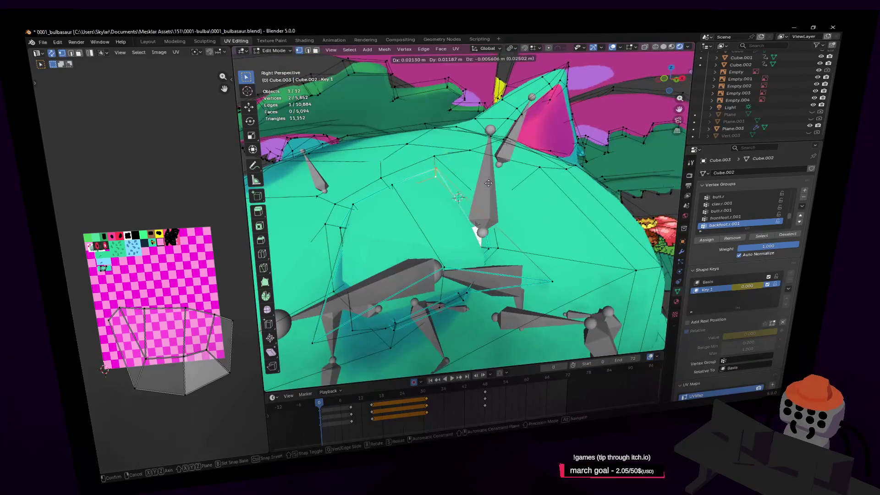
{"action": "left_click", "coordinate": [467, 197]}
- Return to Object Mode, pull back to the whole Venusaur, and go from Layout back to Modeling
{"action": "key", "text": "shift+grave"}
{"action": "key", "text": "s"}
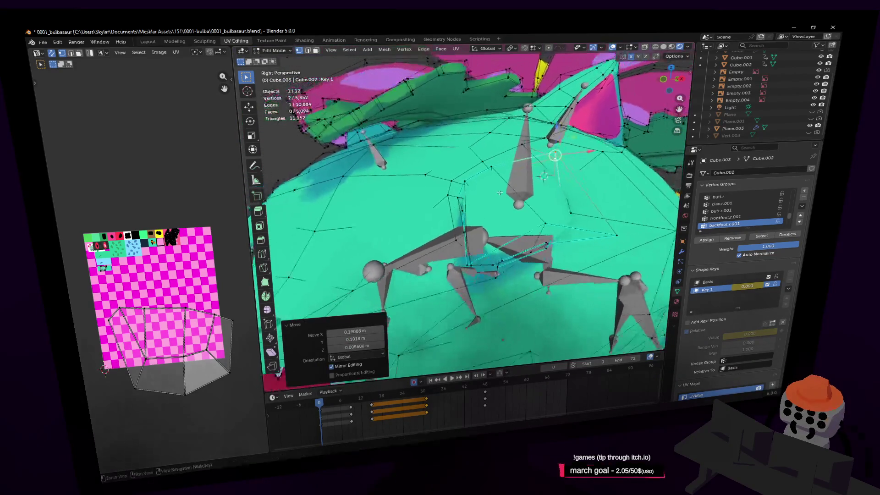
{"action": "key", "text": "Tab"}
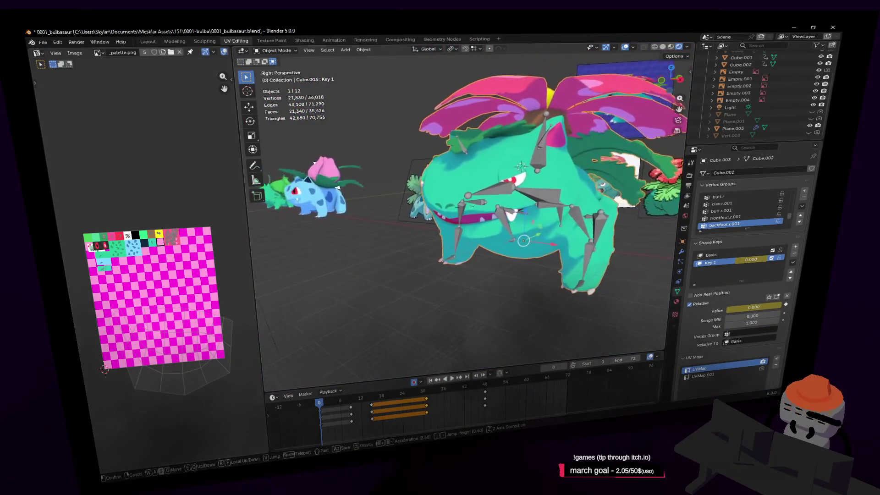
{"action": "left_click", "coordinate": [475, 182]}
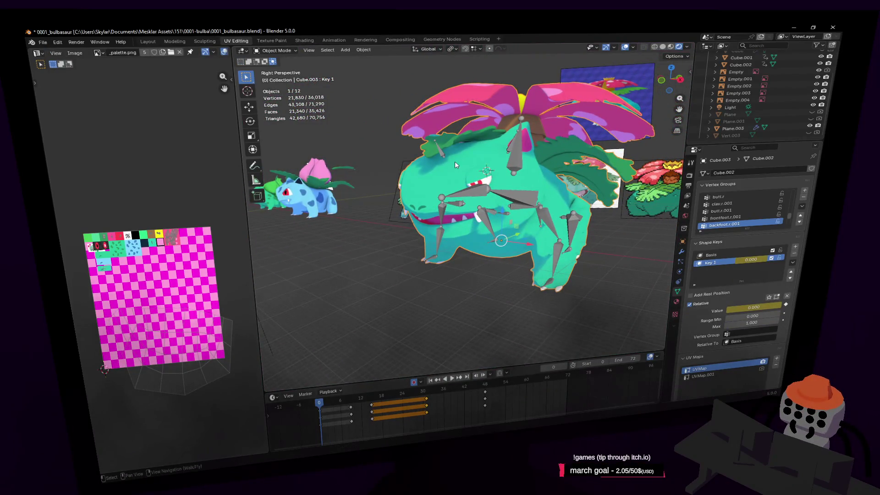
{"action": "left_click", "coordinate": [151, 42]}
{"action": "left_click", "coordinate": [174, 42]}
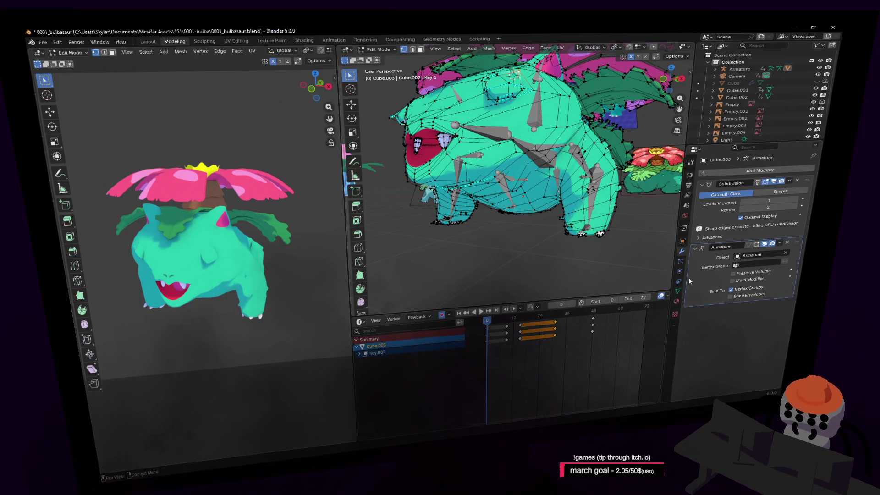
- Make Basis active in Object Data properties, leave Edit Mode, and drag Key 1 from 0 back to 1
{"action": "left_click", "coordinate": [676, 292]}
{"action": "left_click", "coordinate": [745, 352]}
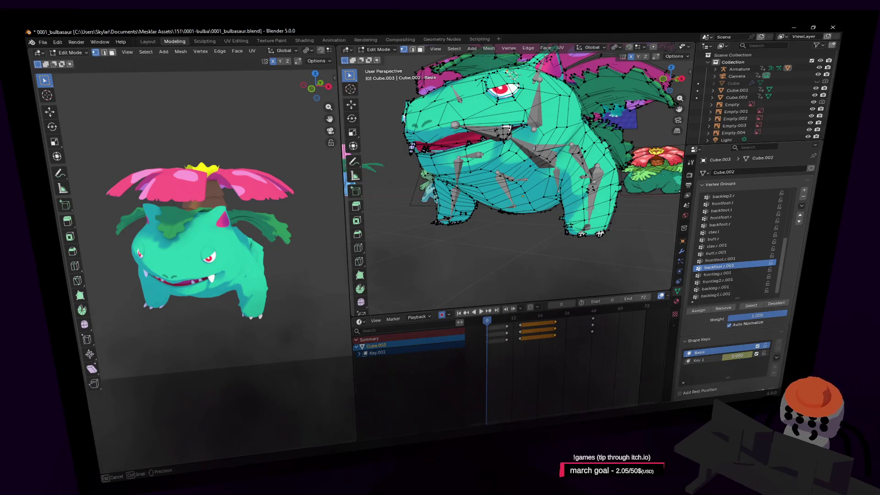
{"action": "key", "text": "Tab"}
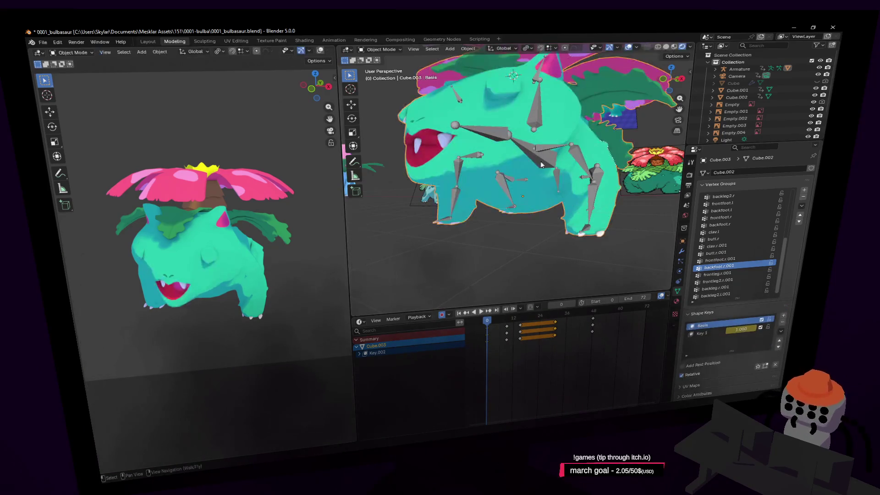
{"action": "mouse_move", "coordinate": [747, 336]}
{"action": "left_mouse_down"}
{"action": "mouse_move", "coordinate": [708, 336]}
{"action": "mouse_move", "coordinate": [753, 329]}
{"action": "mouse_move", "coordinate": [715, 329]}
{"action": "left_mouse_up"}
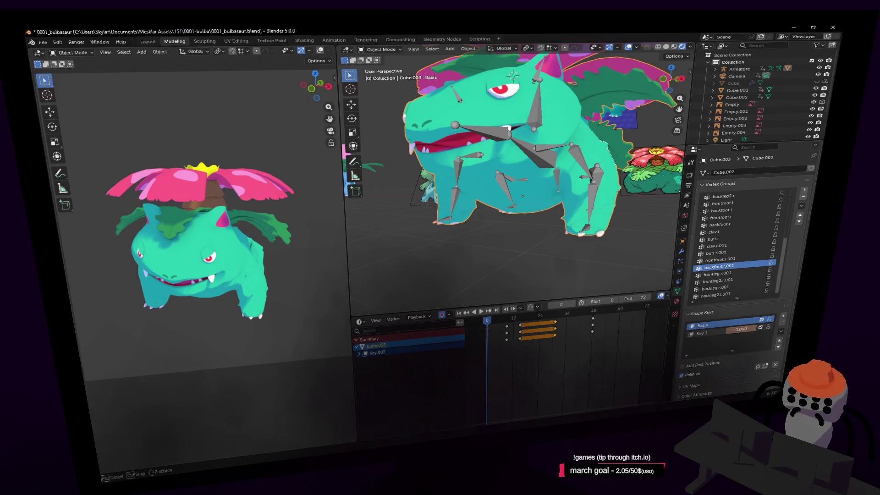
{"action": "mouse_move", "coordinate": [733, 328]}
{"action": "left_mouse_down"}
{"action": "mouse_move", "coordinate": [756, 329]}
{"action": "mouse_move", "coordinate": [726, 329]}
{"action": "left_mouse_up"}
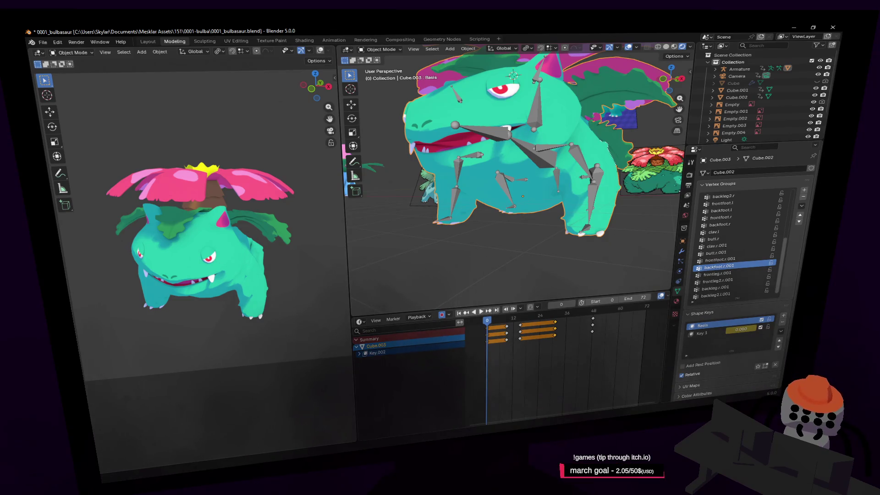
- Play the animation, restart it from the beginning, and pause it at frame 65
{"action": "key", "text": "space"}
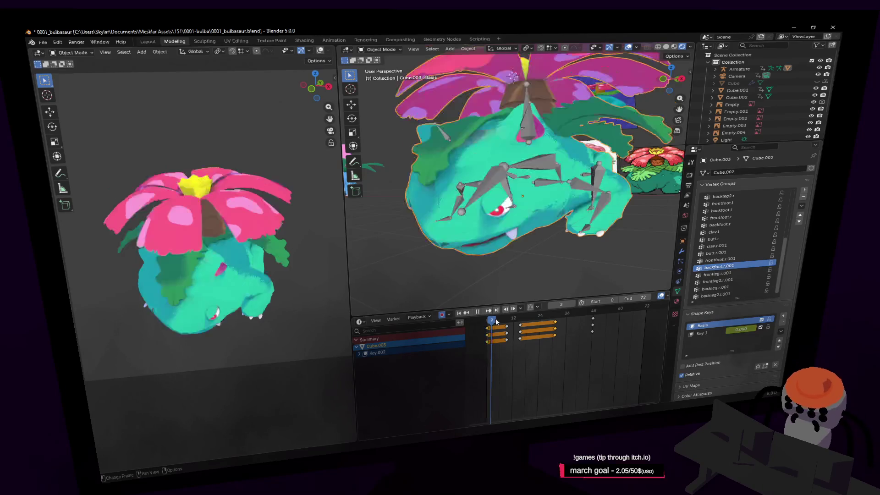
{"action": "key", "text": "Escape"}
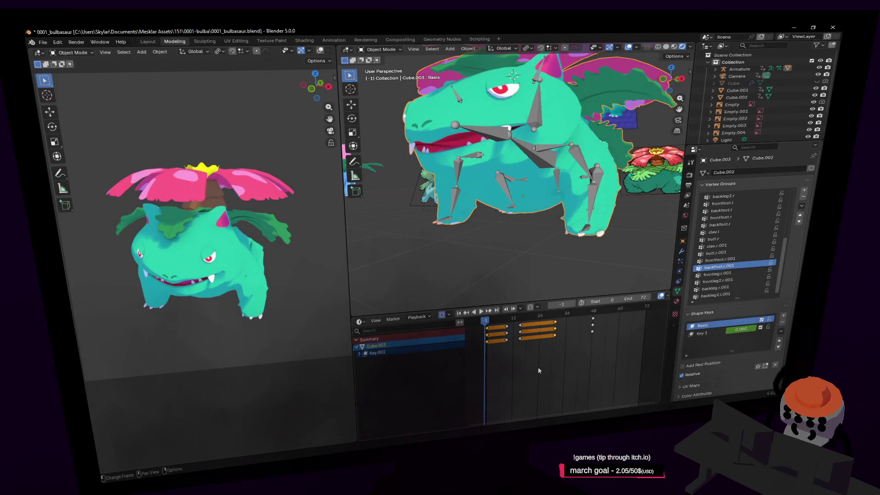
{"action": "key", "text": "space"}
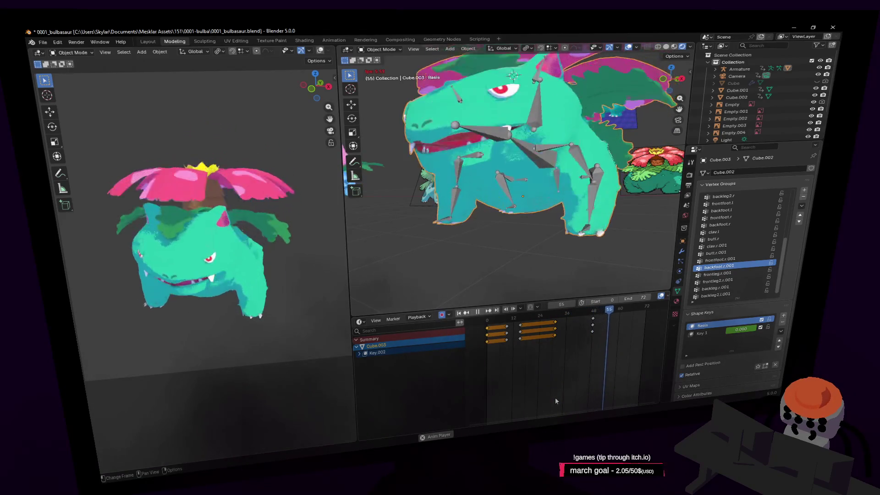
{"action": "key", "text": "space"}
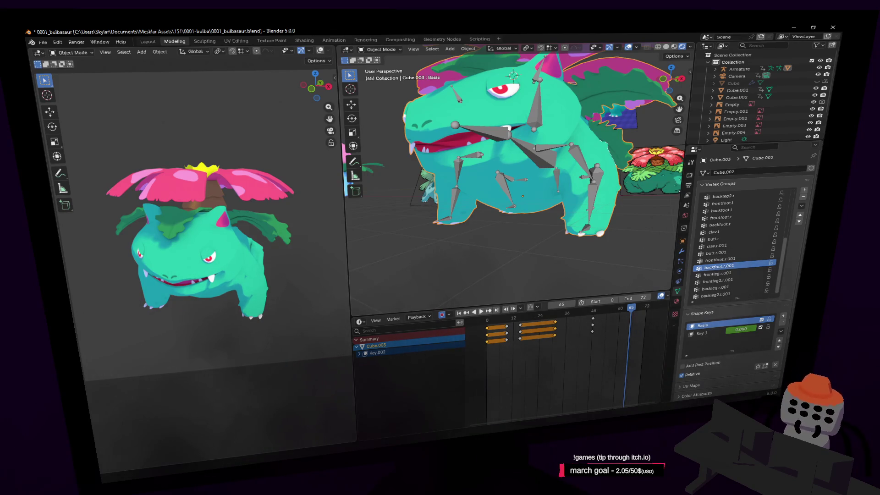
{"action": "key", "text": "shift+grave"}
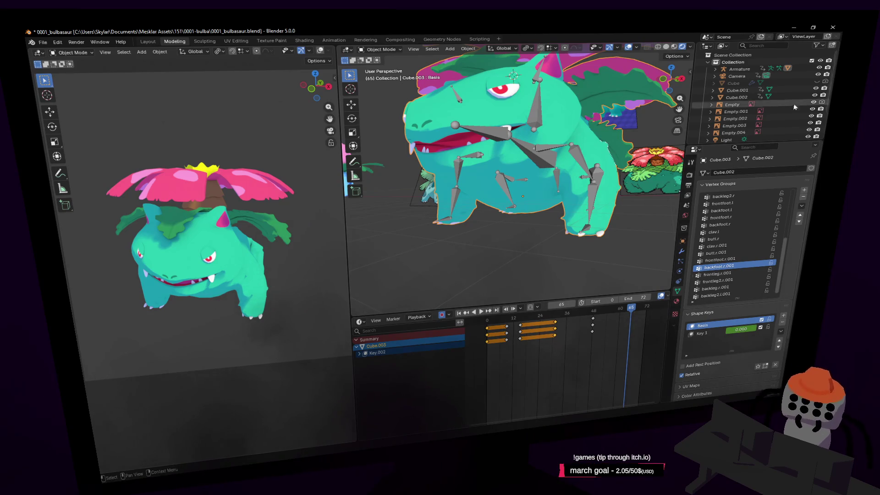
- Select the armature, switch to Pose Mode, and pick the tail bone
{"action": "key", "text": "w"}
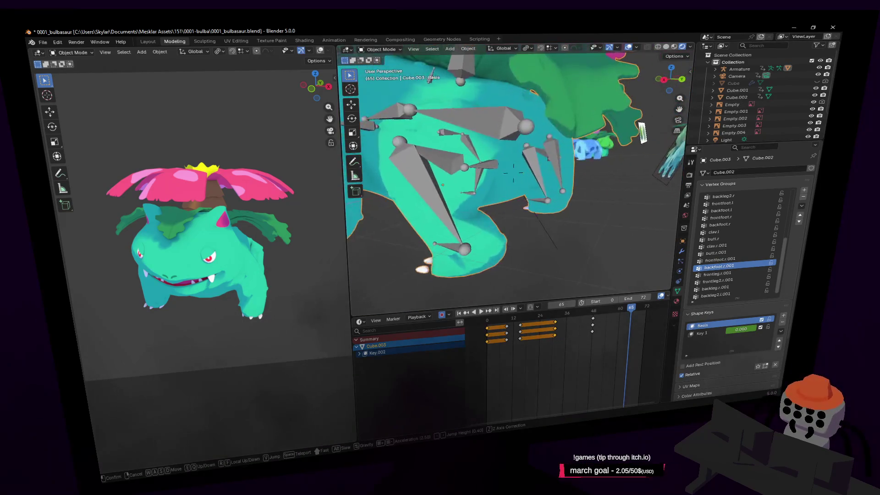
{"action": "key", "text": "s"}
{"action": "left_click", "coordinate": [608, 153]}
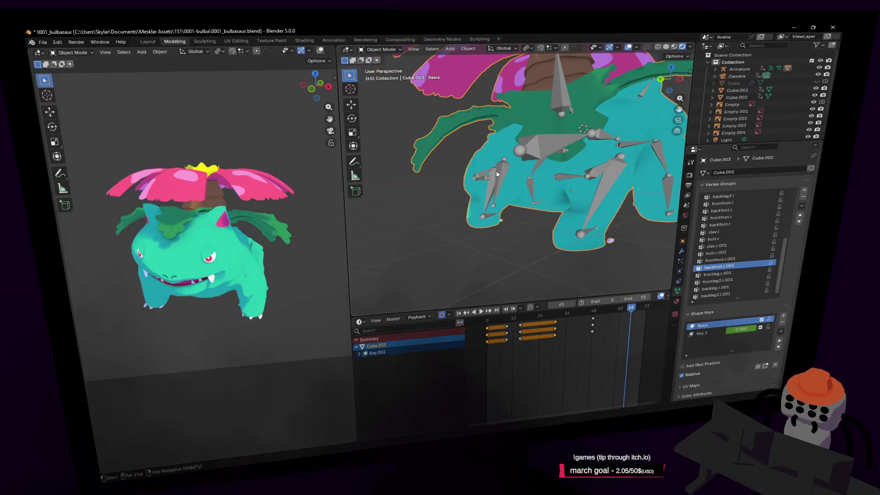
{"action": "left_click", "coordinate": [522, 152]}
{"action": "key", "text": "ctrl+Tab"}
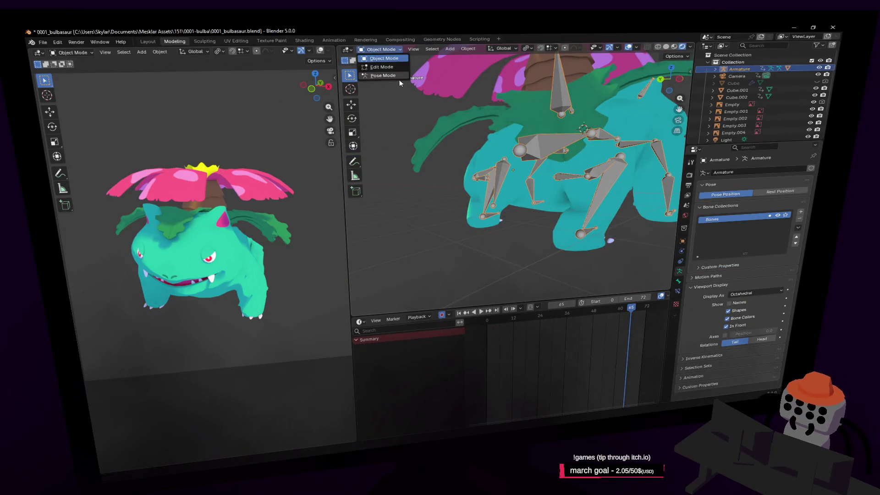
{"action": "left_click", "coordinate": [501, 169]}
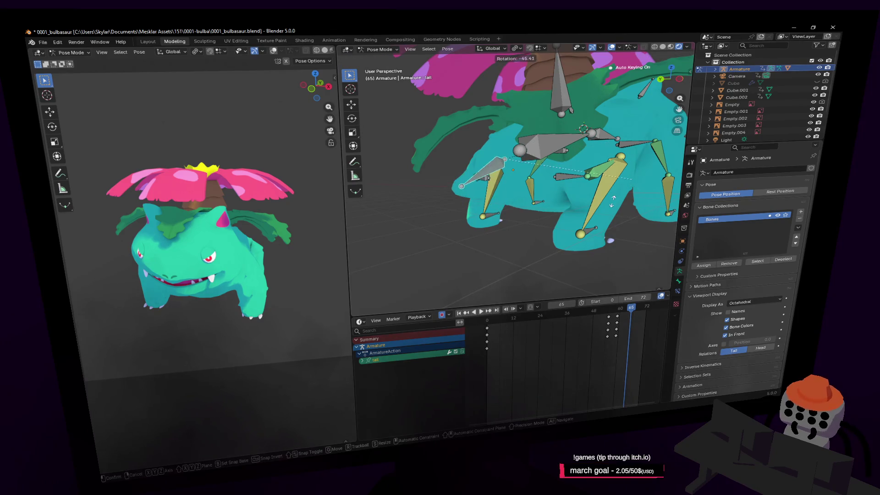
- Rotate the tail bone into its new pose, then back the view out to frame all of Venusaur
{"action": "key", "text": "shift+grave"}
{"action": "key", "text": "w"}
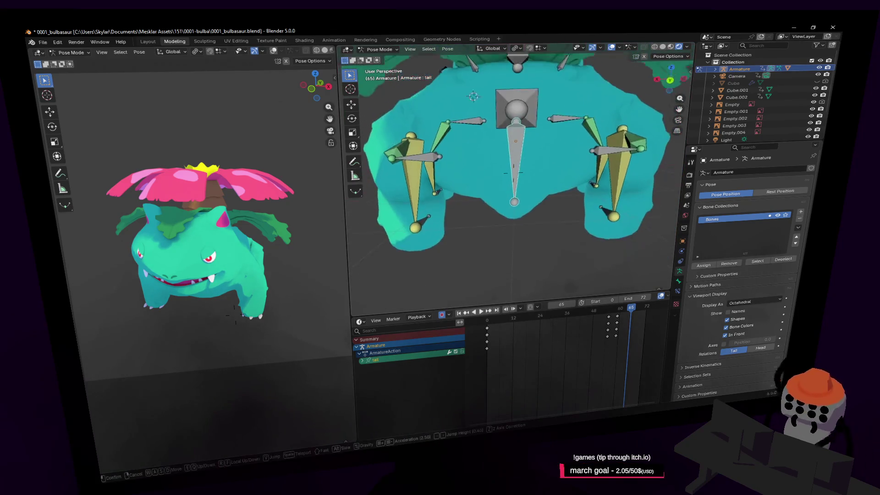
{"action": "left_click", "coordinate": [553, 130]}
{"action": "key", "text": "r"}
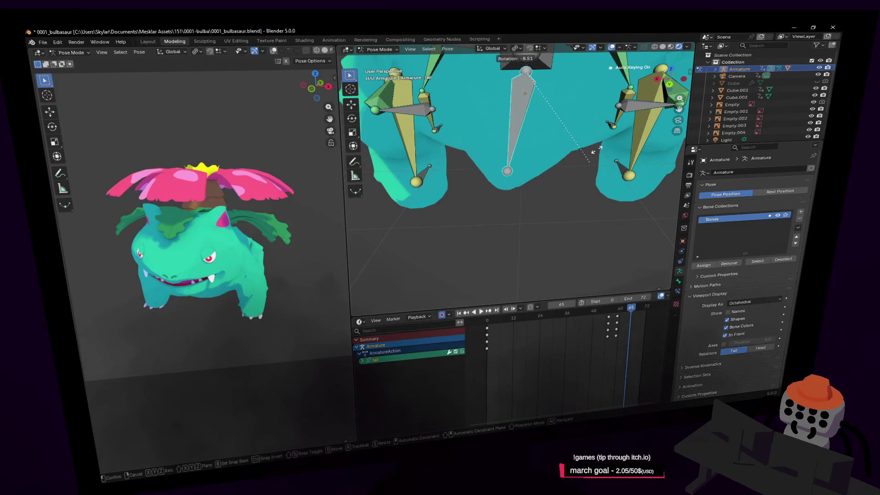
{"action": "left_click", "coordinate": [583, 168]}
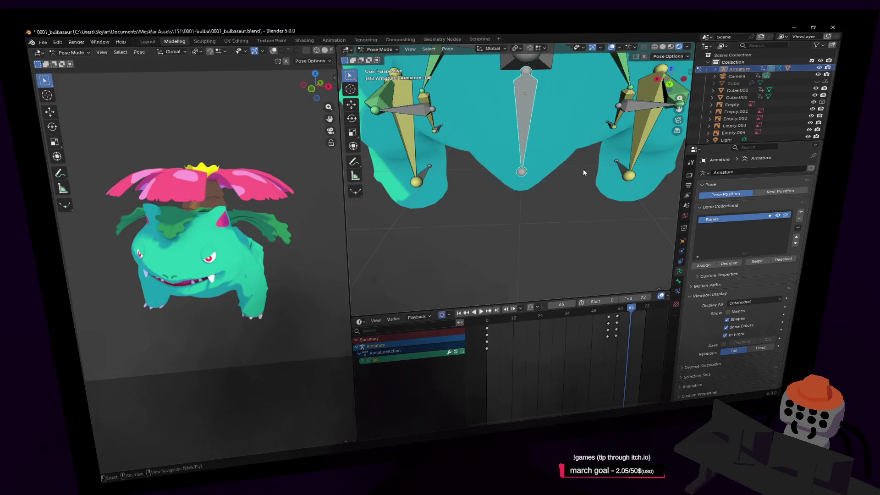
{"action": "key", "text": "shift+grave"}
{"action": "key", "text": "s"}
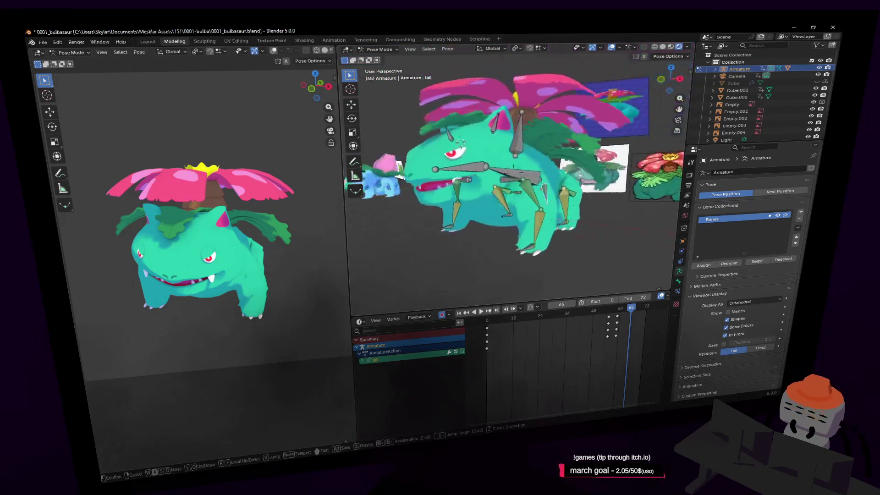
{"action": "left_click", "coordinate": [569, 188]}
- Orbit to a more frontal angle, play and stop the animation, then switch Pose Mode to Object Mode
{"action": "middle_click_drag", "start_coordinate": [569, 188], "coordinate": [539, 169]}
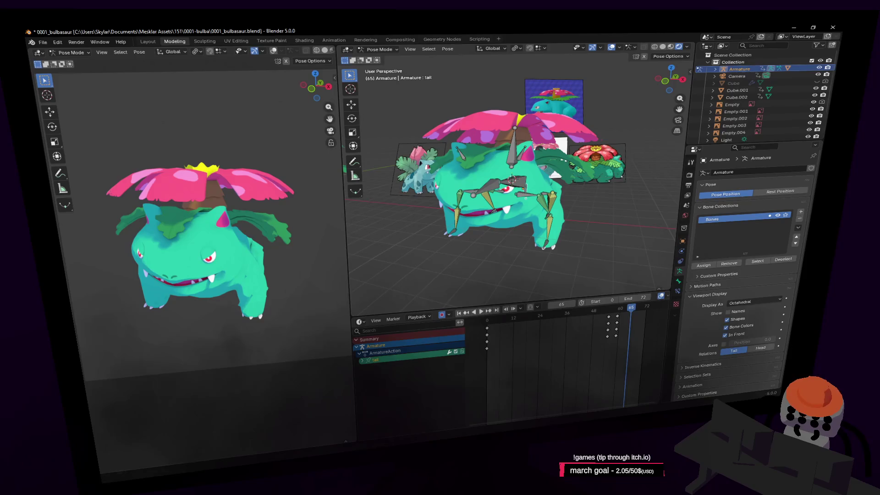
{"action": "middle_click_drag", "start_coordinate": [488, 148], "coordinate": [508, 170]}
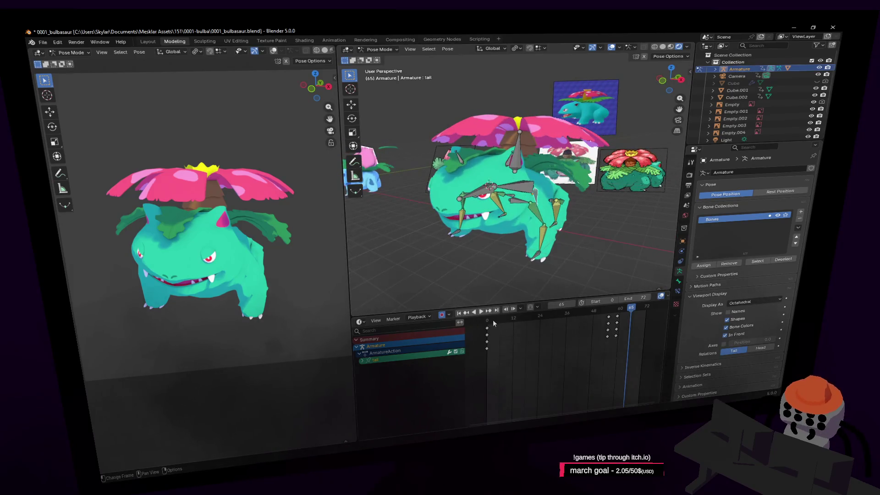
{"action": "key", "text": "space"}
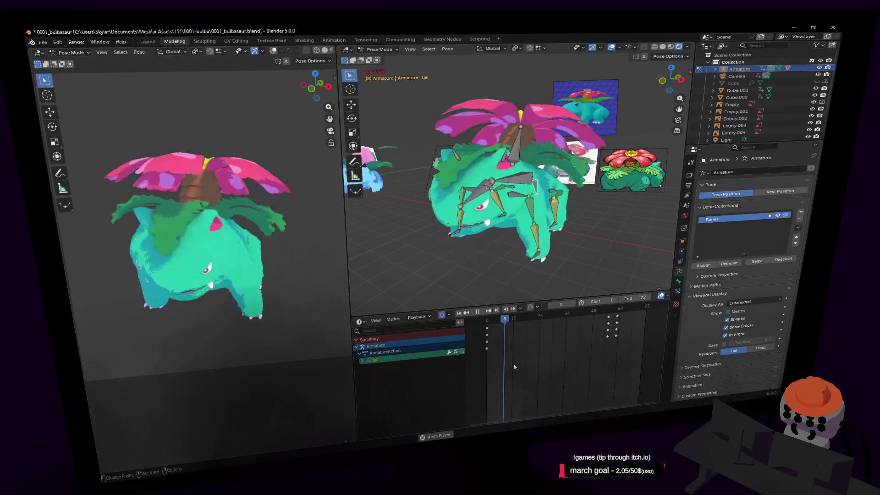
{"action": "key", "text": "Escape"}
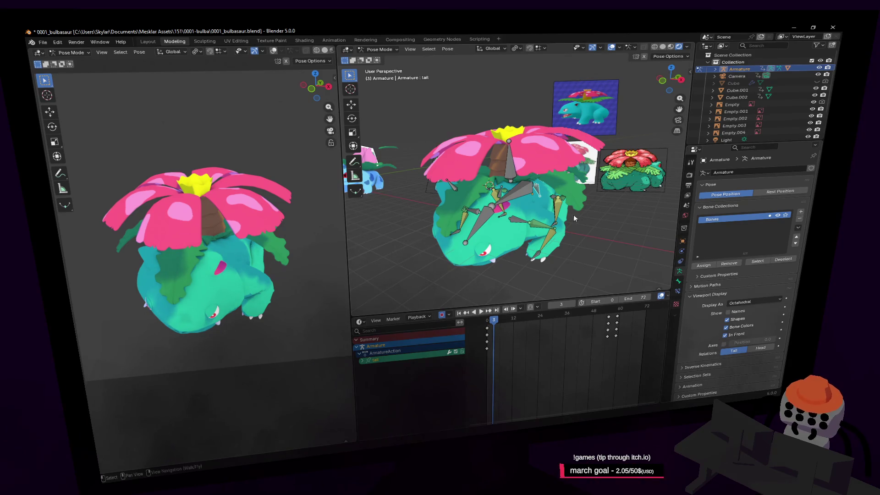
{"action": "left_click", "coordinate": [490, 215]}
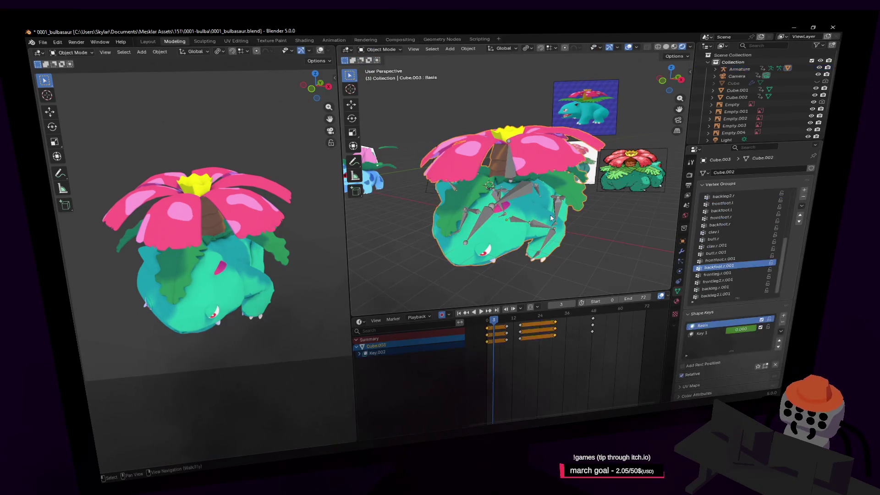
- In Render properties, compare EEVEE Shadows on and off, set shadow Steps to 2, and play the animation
{"action": "left_click", "coordinate": [690, 176]}
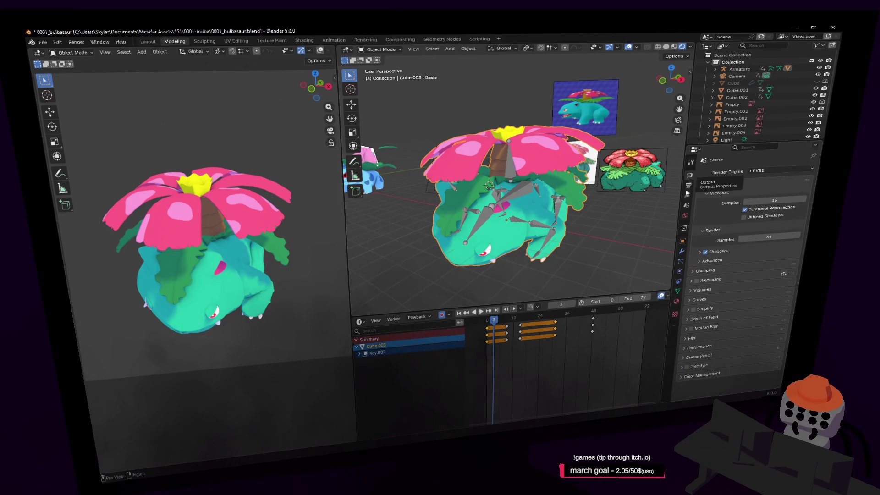
{"action": "left_click", "coordinate": [705, 251]}
{"action": "left_click", "coordinate": [704, 251]}
{"action": "left_click", "coordinate": [705, 251]}
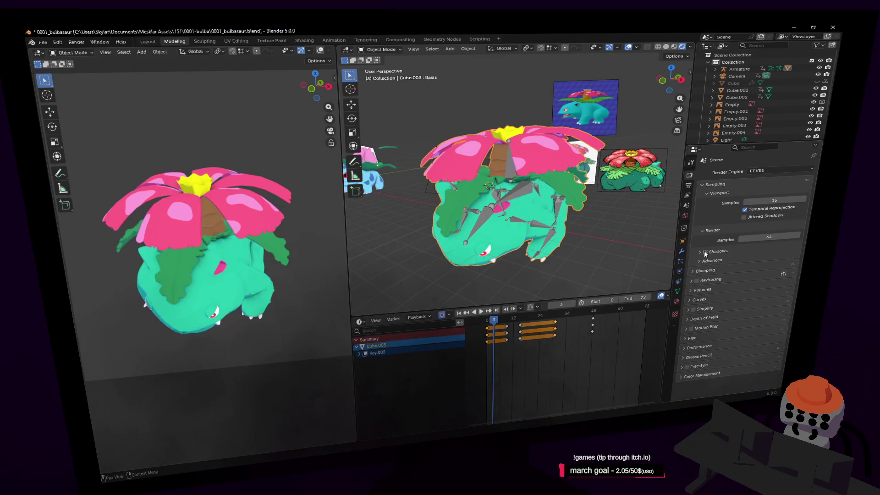
{"action": "left_click", "coordinate": [704, 251]}
{"action": "left_click_drag", "start_coordinate": [720, 261], "coordinate": [722, 251]}
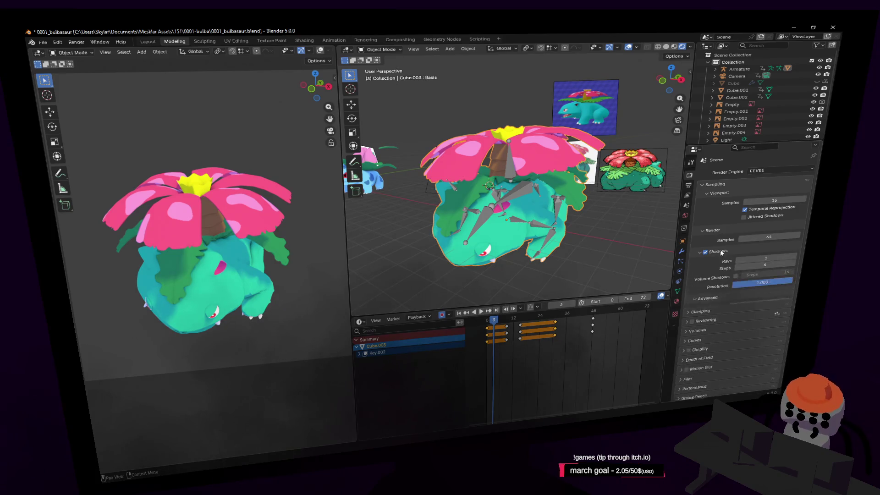
{"action": "left_click", "coordinate": [765, 265]}
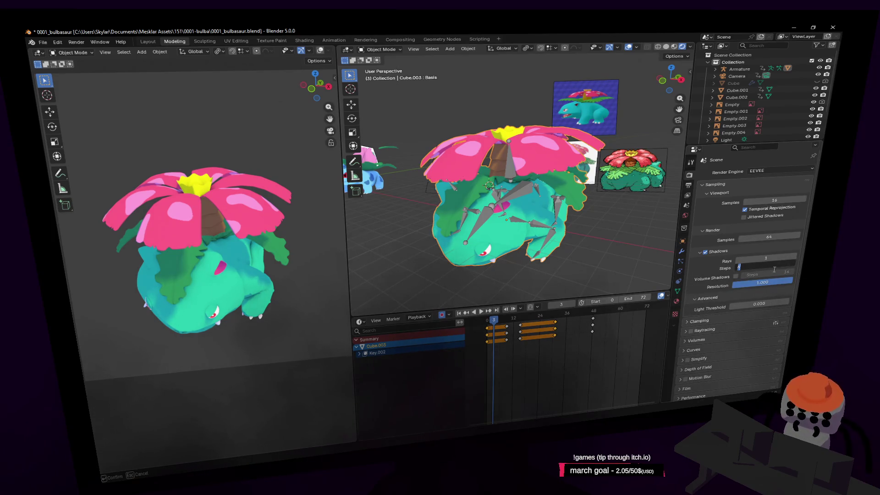
{"action": "type", "text": "2"}
{"action": "key", "text": "Return"}
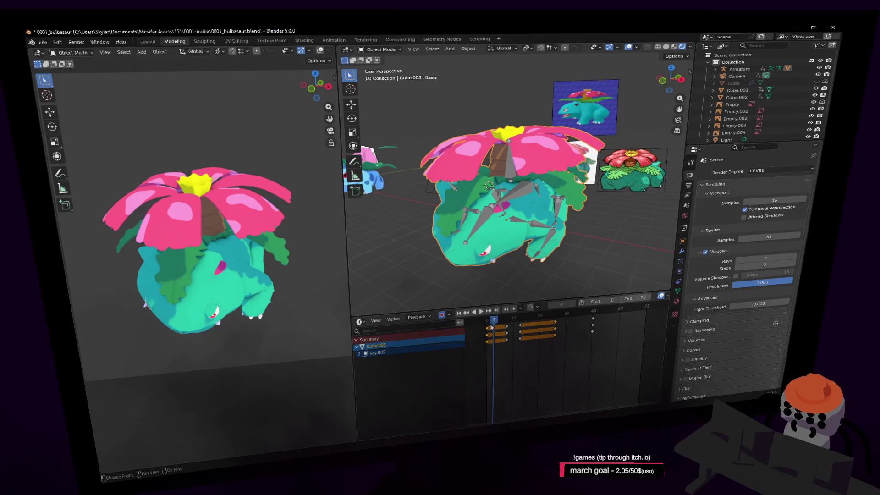
{"action": "key", "text": "space"}
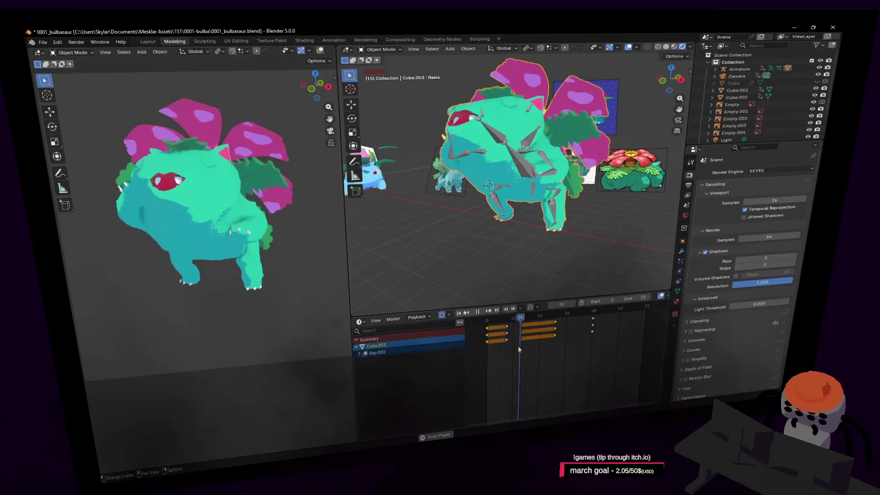
- Stop playback, jump back to frame 0, and set render samples to 64
{"action": "key", "text": "space"}
{"action": "right_click", "coordinate": [518, 346]}
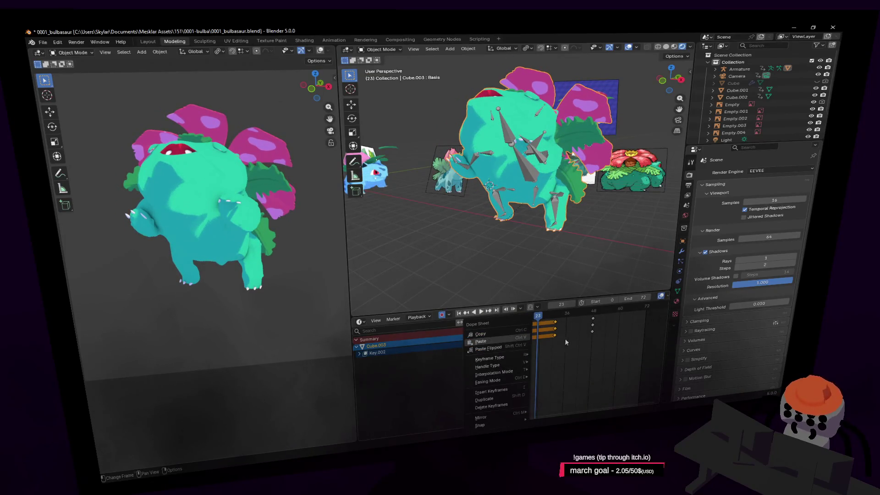
{"action": "key", "text": "Escape"}
{"action": "key", "text": "shift+Left"}
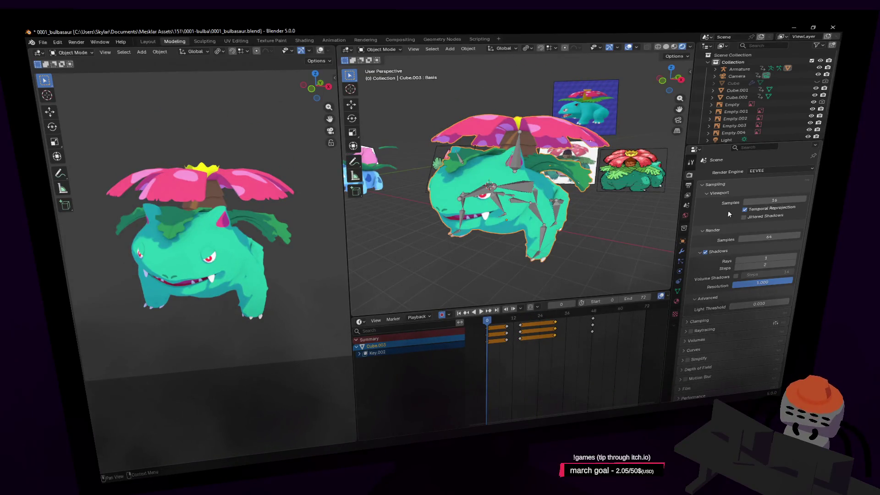
{"action": "double_click", "coordinate": [768, 236]}
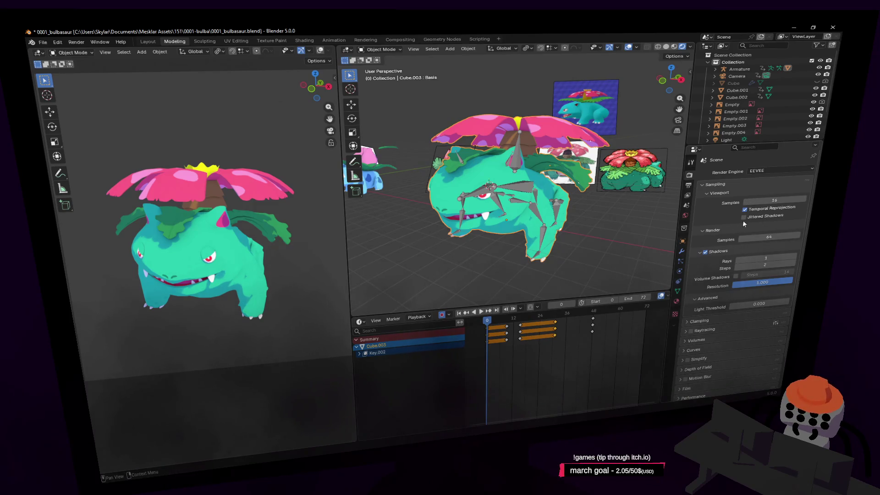
{"action": "type", "text": "64"}
{"action": "key", "text": "Return"}
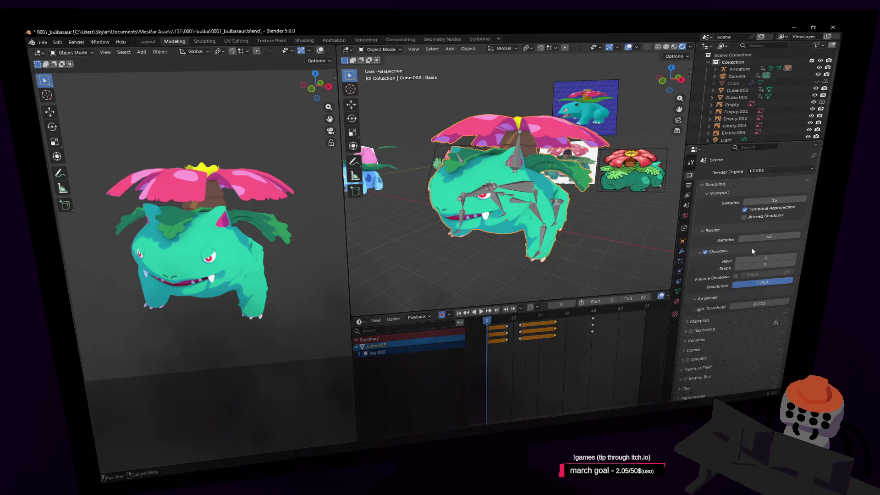
- Lower shadow resolution to about 0.556 and play the animation to compare
{"action": "left_click", "coordinate": [712, 322]}
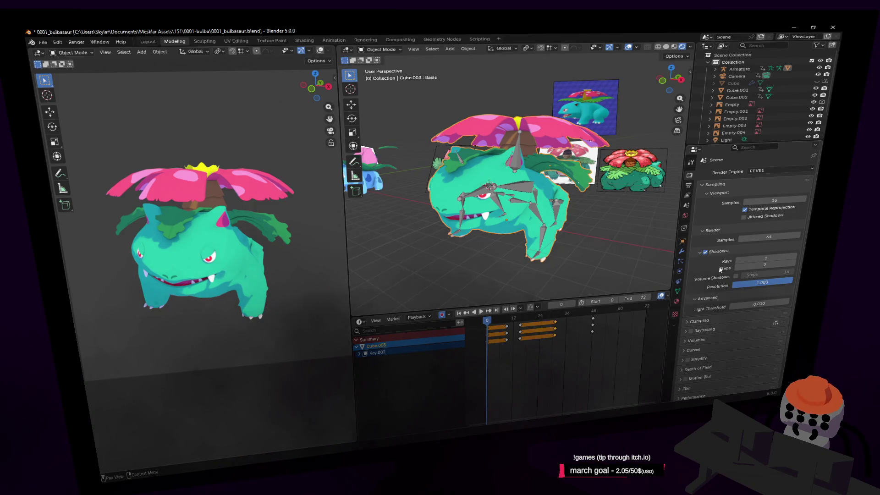
{"action": "scroll", "coordinate": [720, 270], "scroll_direction": "down", "scroll_amount": 2}
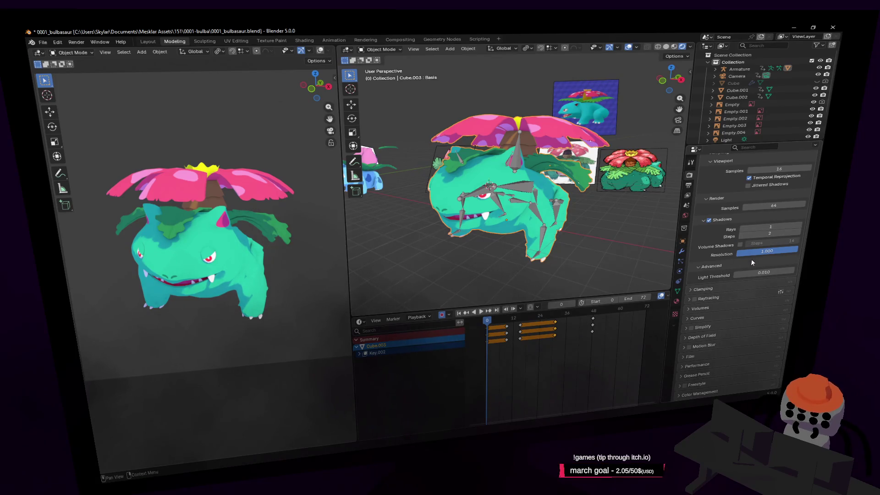
{"action": "mouse_move", "coordinate": [769, 256]}
{"action": "left_mouse_down"}
{"action": "mouse_move", "coordinate": [736, 252]}
{"action": "mouse_move", "coordinate": [766, 252]}
{"action": "left_mouse_up"}
{"action": "key", "text": "space"}
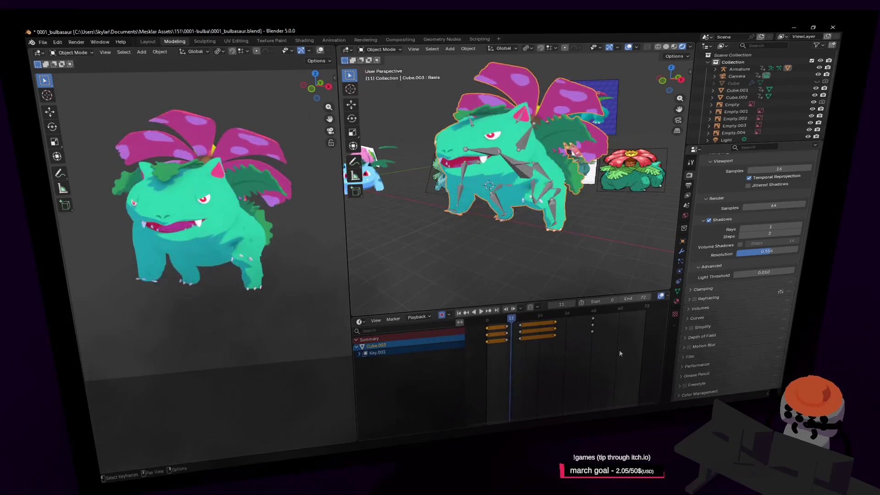
- Stop playback and set shadow resolution back to 1.000
{"action": "key", "text": "Escape"}
{"action": "left_click", "coordinate": [770, 253]}
{"action": "type", "text": "1"}
{"action": "key", "text": "Return"}
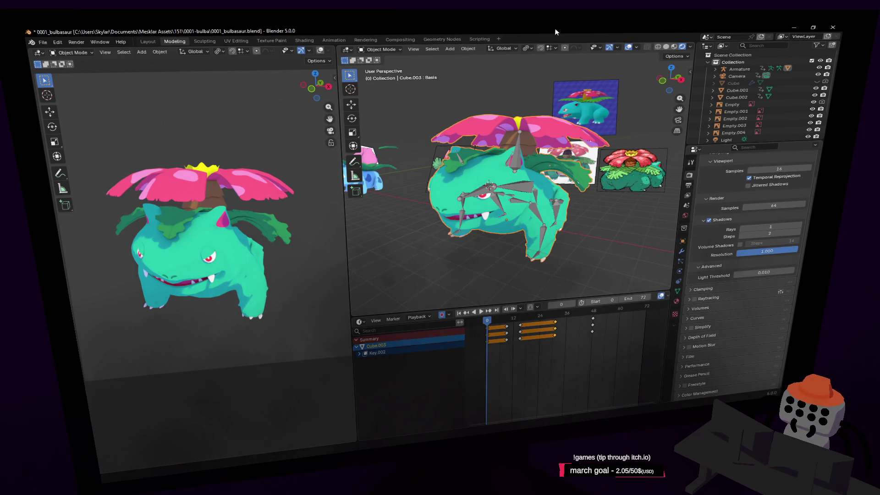
- Check View Layer and Scene settings, ending on Output: 1024×1024 px, 24 fps, frames 0–72
{"action": "left_click", "coordinate": [688, 185]}
{"action": "left_click", "coordinate": [686, 195]}
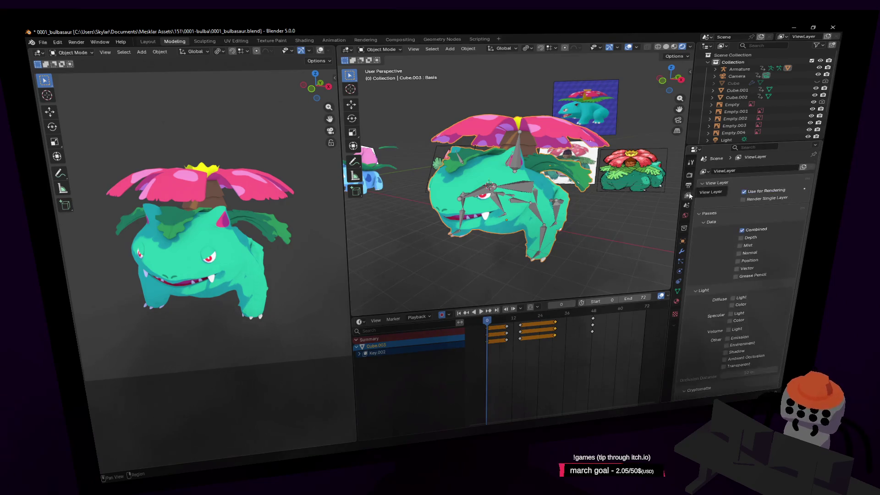
{"action": "left_click", "coordinate": [686, 214]}
{"action": "left_click", "coordinate": [686, 206]}
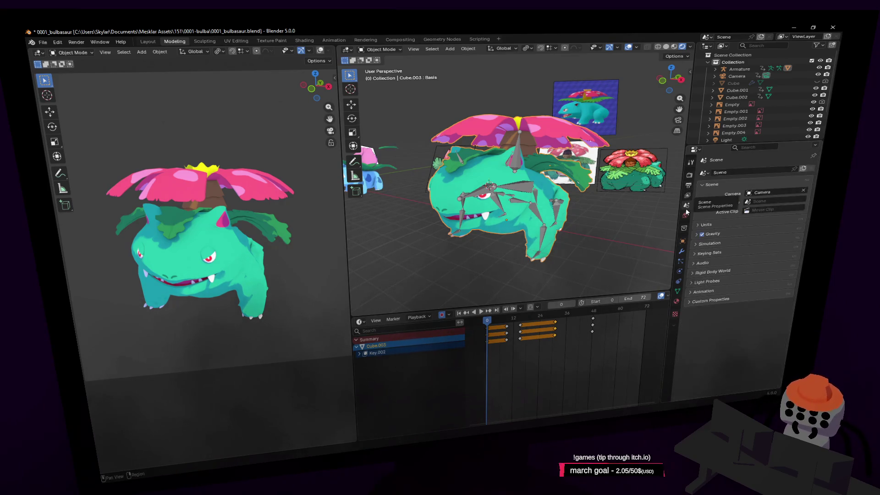
{"action": "left_click", "coordinate": [688, 185]}
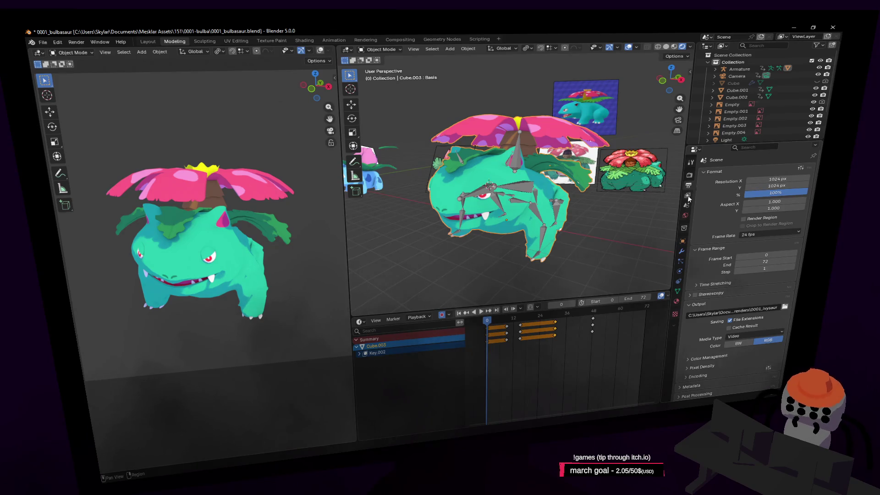
- Point the render output to 0001_venusaur in the renders folder, keep MPEG-4 container, and save
{"action": "left_click", "coordinate": [785, 306]}
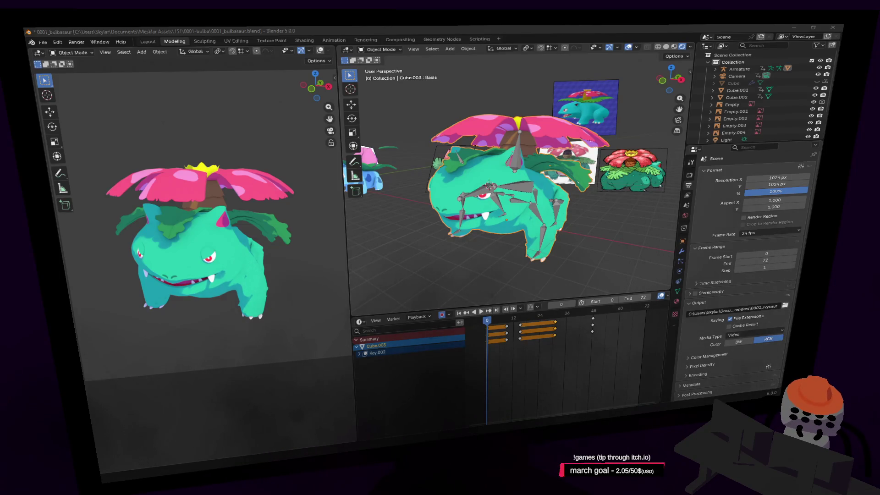
{"action": "key", "text": "Escape"}
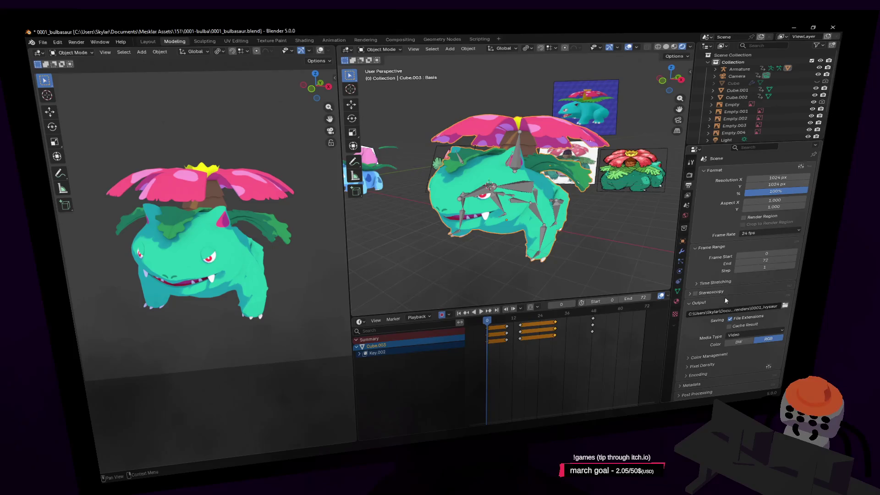
{"action": "left_click", "coordinate": [700, 375]}
{"action": "scroll", "coordinate": [707, 369], "scroll_direction": "down", "scroll_amount": 2}
{"action": "left_click", "coordinate": [705, 349]}
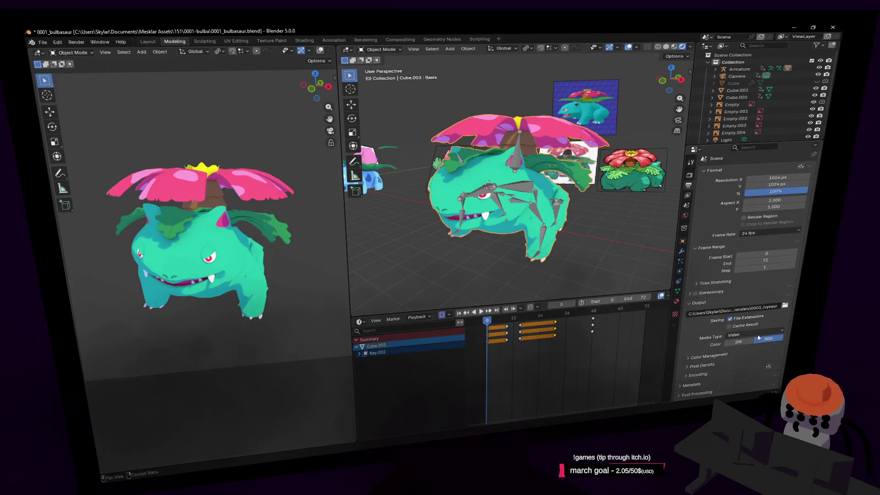
{"action": "left_click", "coordinate": [705, 376]}
{"action": "scroll", "coordinate": [714, 367], "scroll_direction": "down", "scroll_amount": 3}
{"action": "left_click", "coordinate": [742, 340]}
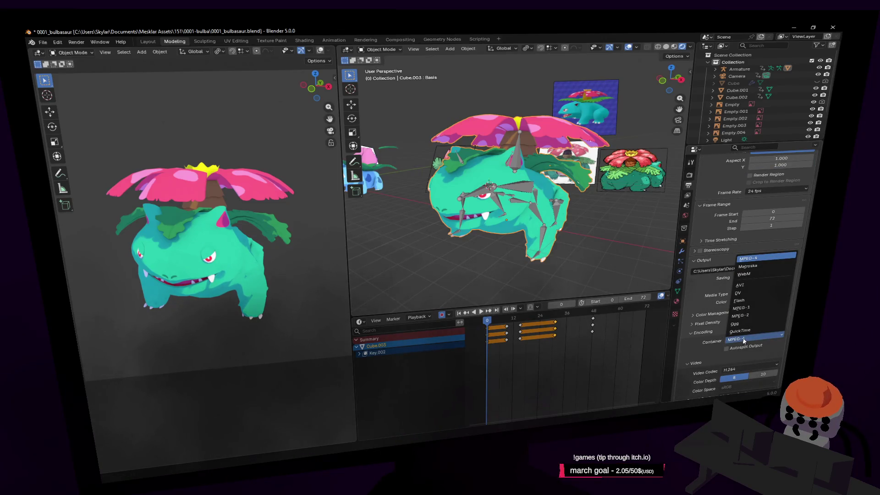
{"action": "left_click", "coordinate": [743, 340]}
{"action": "left_click", "coordinate": [717, 332]}
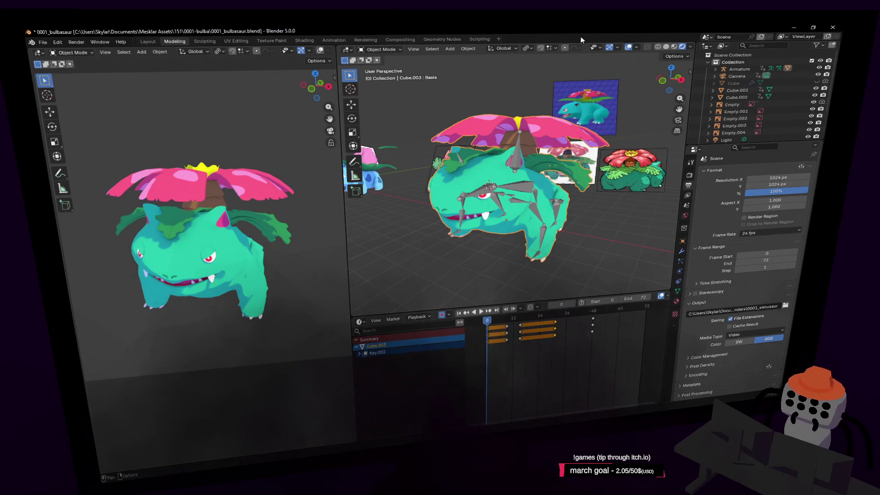
{"action": "key", "text": "ctrl+s"}
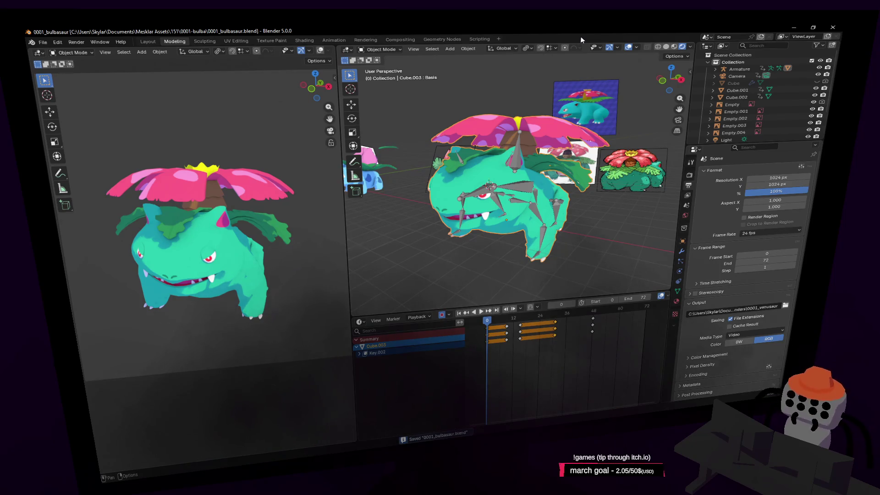
- Render frames 0–72 and play the finished 0001_venusaur0000-0072.mp4 video
{"action": "key", "text": "ctrl+F12"}
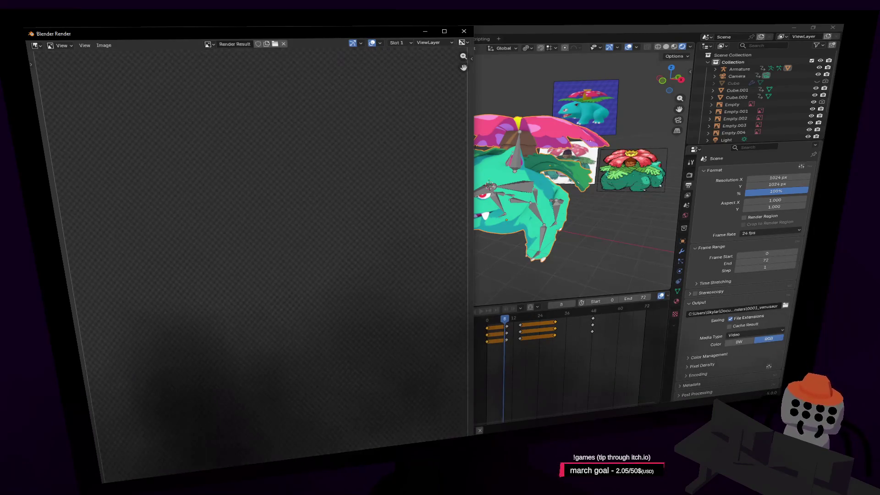
{"action": "left_click", "coordinate": [652, 30]}
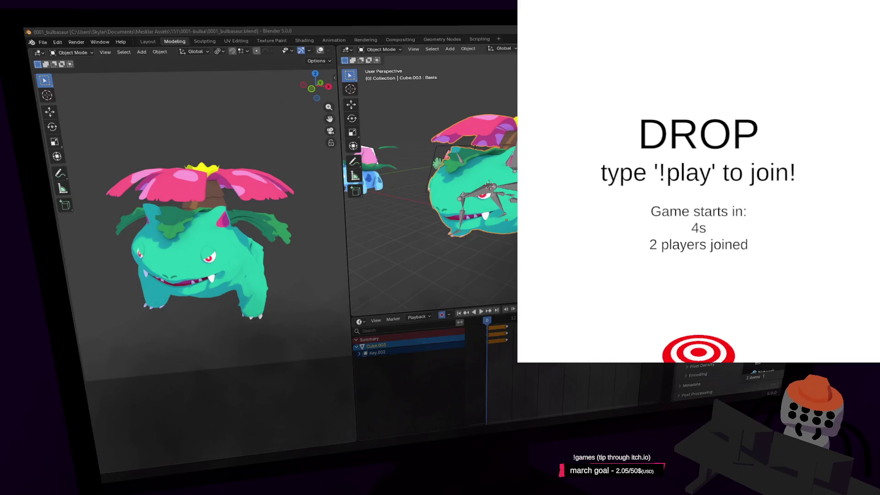
{"action": "key", "text": "ctrl+F11"}
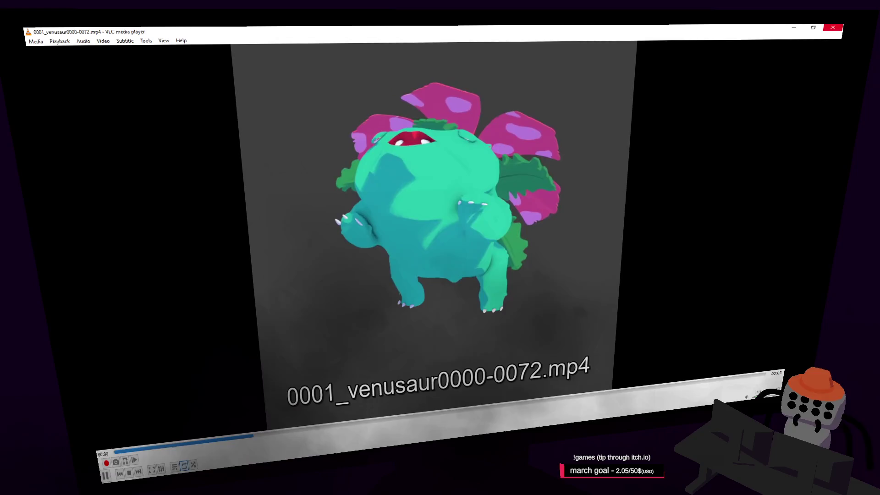
- Switch from the VLC video back to Blender and fly the view in toward Venusaur
{"action": "key", "text": "alt+Tab"}
{"action": "key", "text": "shift+grave"}
{"action": "key", "text": "w"}
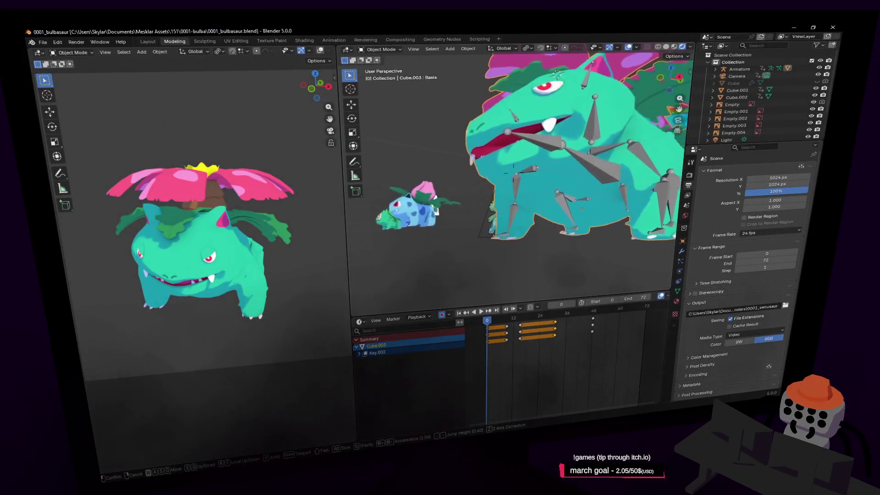
- Select Venusaur's armature and switch it into Pose Mode
{"action": "left_click", "coordinate": [509, 353]}
{"action": "mouse_move", "coordinate": [510, 319]}
{"action": "left_mouse_down"}
{"action": "mouse_move", "coordinate": [550, 310]}
{"action": "mouse_move", "coordinate": [492, 328]}
{"action": "left_mouse_up"}
{"action": "key", "text": "shift+grave"}
{"action": "left_click", "coordinate": [528, 208]}
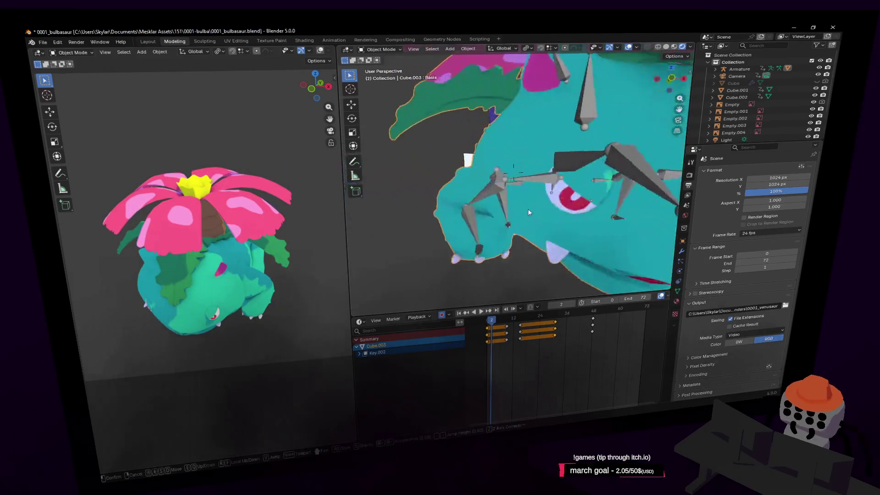
{"action": "left_click", "coordinate": [480, 254]}
{"action": "middle_click_drag", "start_coordinate": [481, 254], "coordinate": [417, 171]}
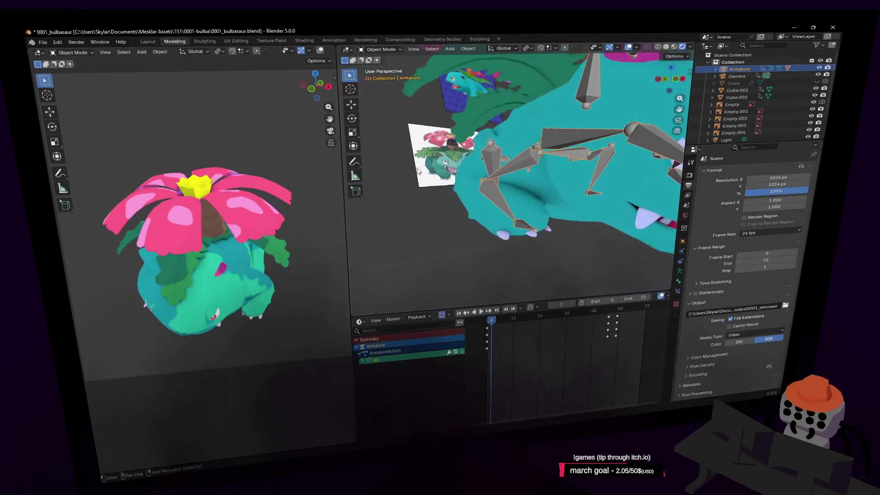
{"action": "left_click", "coordinate": [373, 49]}
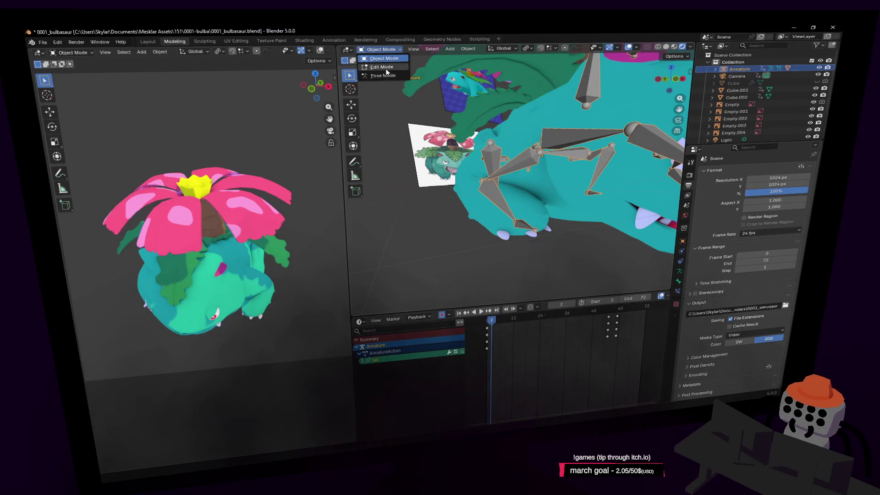
{"action": "left_click", "coordinate": [382, 76]}
- Select the frontfoot.r.001 bone and move the front foot to a new spot at frame 12, then preview
{"action": "left_click", "coordinate": [529, 229]}
{"action": "mouse_move", "coordinate": [529, 229]}
{"action": "middle_mouse_down"}
{"action": "mouse_move", "coordinate": [532, 222]}
{"action": "mouse_move", "coordinate": [537, 229]}
{"action": "middle_mouse_up"}
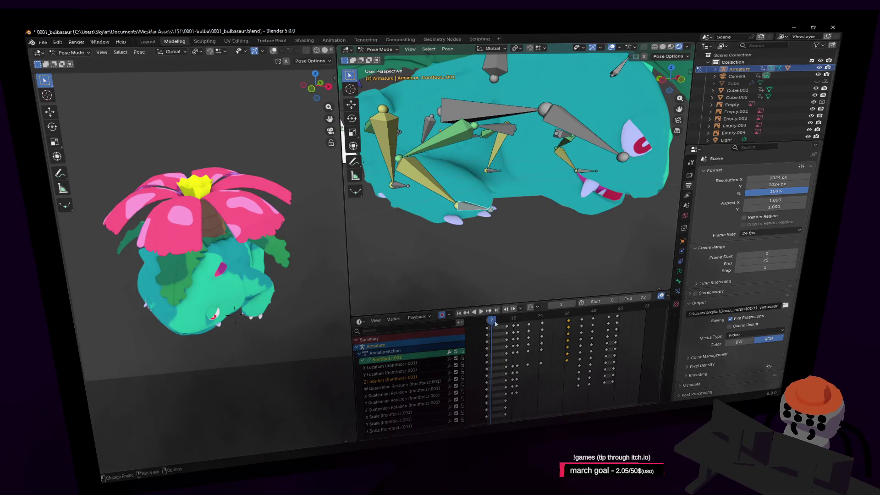
{"action": "left_click_drag", "start_coordinate": [494, 323], "coordinate": [519, 322]}
{"action": "left_click", "coordinate": [515, 322]}
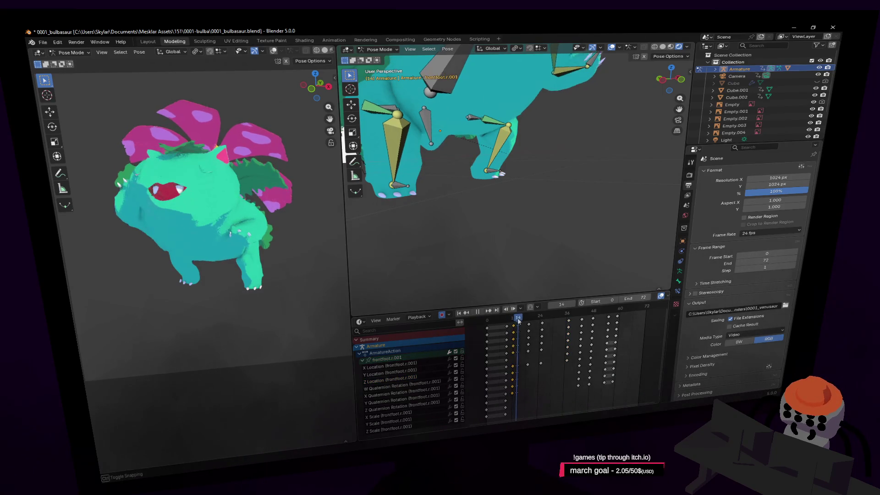
{"action": "key", "text": "shift+grave"}
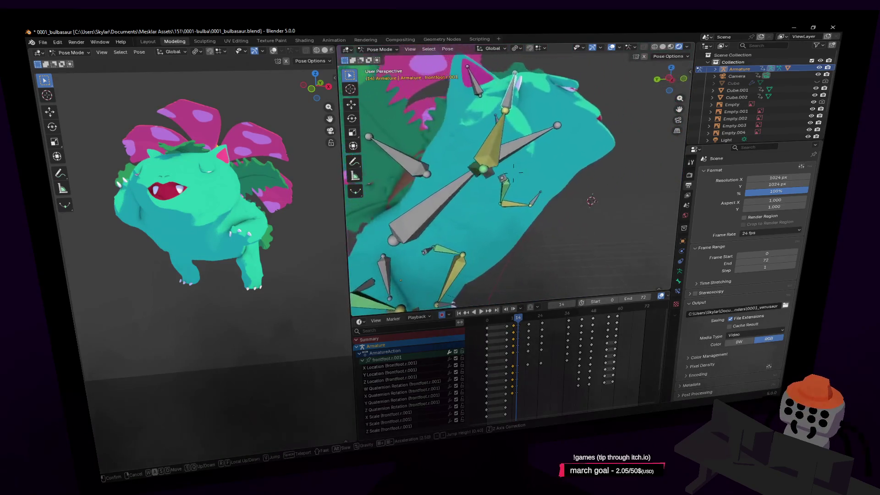
{"action": "left_click", "coordinate": [516, 163]}
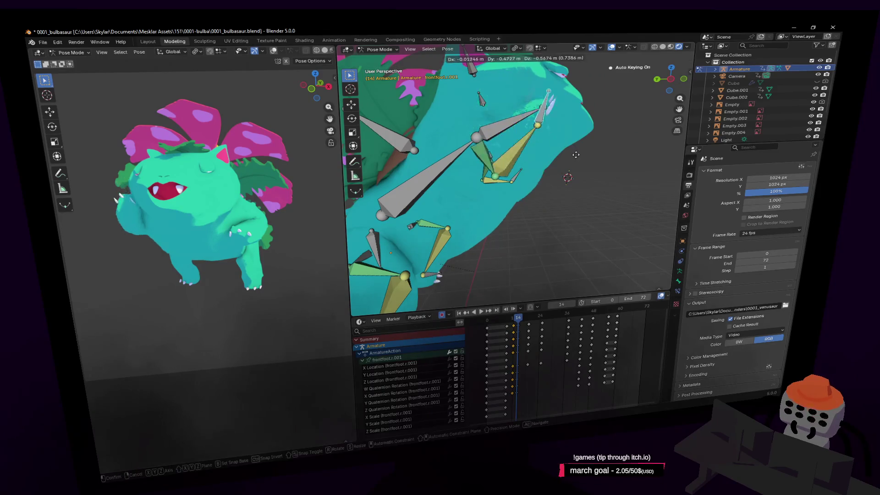
{"action": "left_click", "coordinate": [525, 353]}
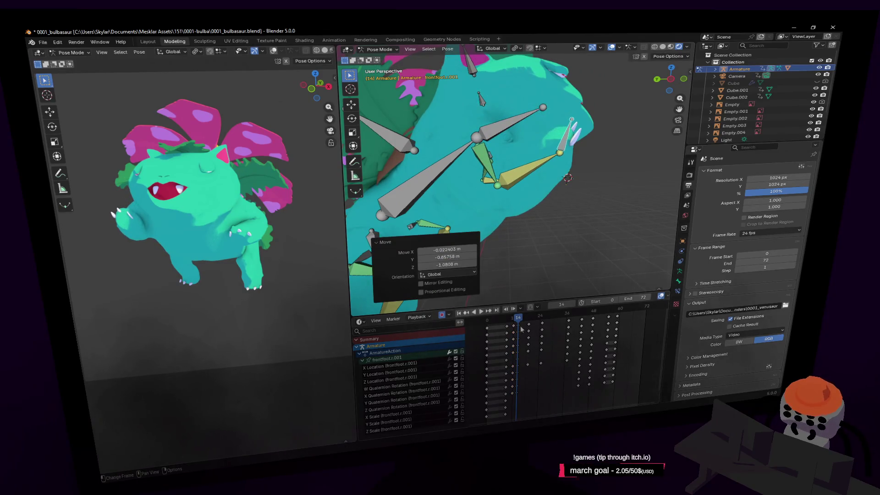
{"action": "mouse_move", "coordinate": [513, 323]}
{"action": "left_mouse_down"}
{"action": "mouse_move", "coordinate": [530, 327]}
{"action": "mouse_move", "coordinate": [515, 330]}
{"action": "left_mouse_up"}
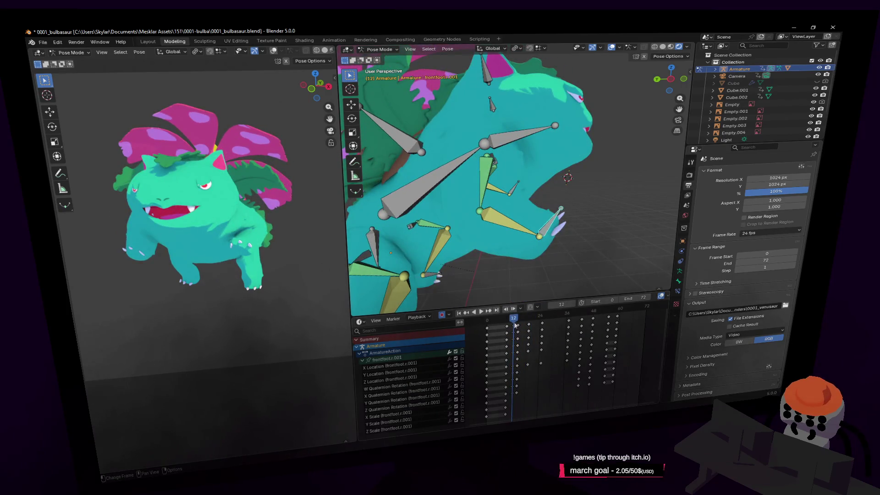
{"action": "key", "text": "space"}
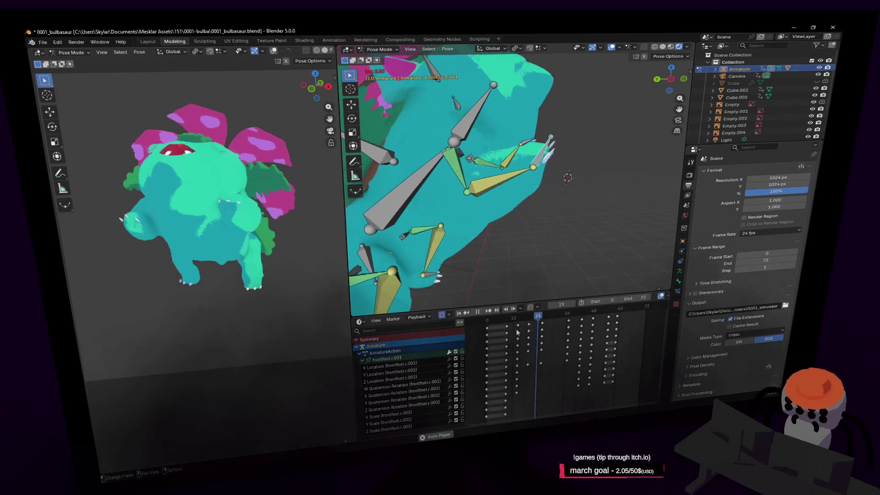
- Shift the front foot's frame 24 keys later to about frame 28
{"action": "left_click_drag", "start_coordinate": [534, 317], "coordinate": [552, 325]}
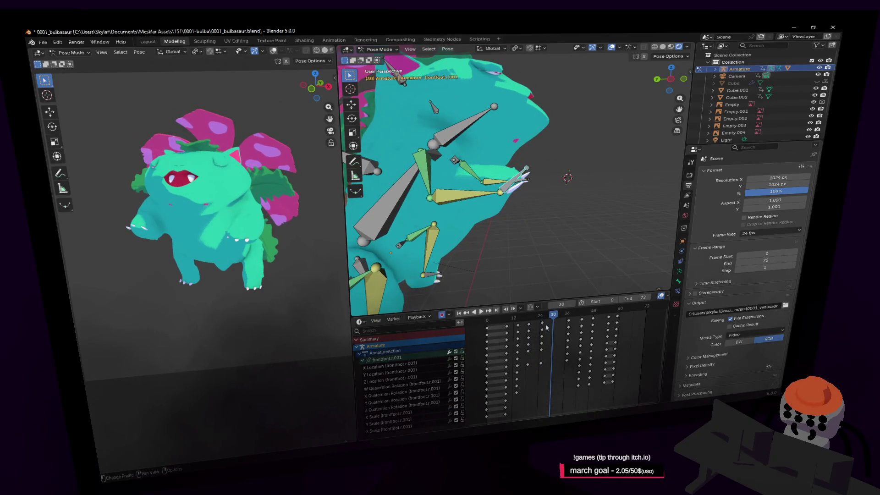
{"action": "left_click", "coordinate": [543, 323]}
{"action": "key", "text": "g"}
{"action": "left_click", "coordinate": [552, 321]}
{"action": "key", "text": "Left"}
{"action": "key", "text": "Left"}
{"action": "key", "text": "Left"}
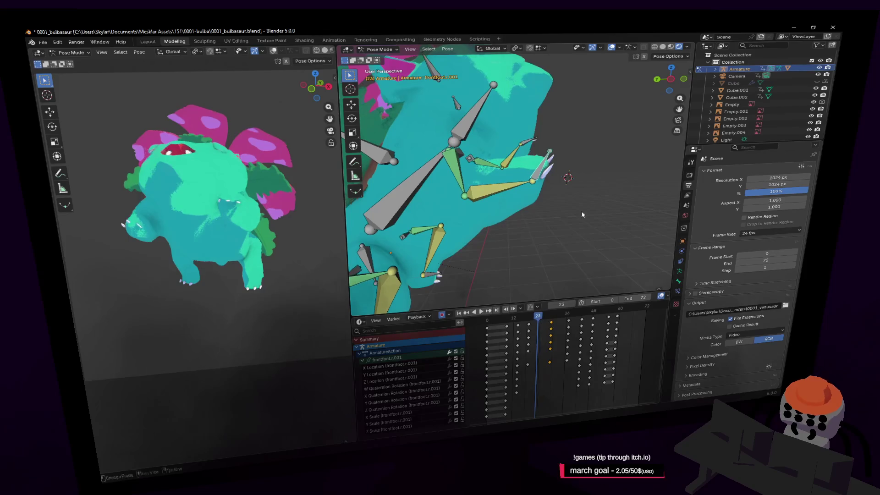
- Raise the front foot at frame 23 and play the animation to review the step
{"action": "key", "text": "g"}
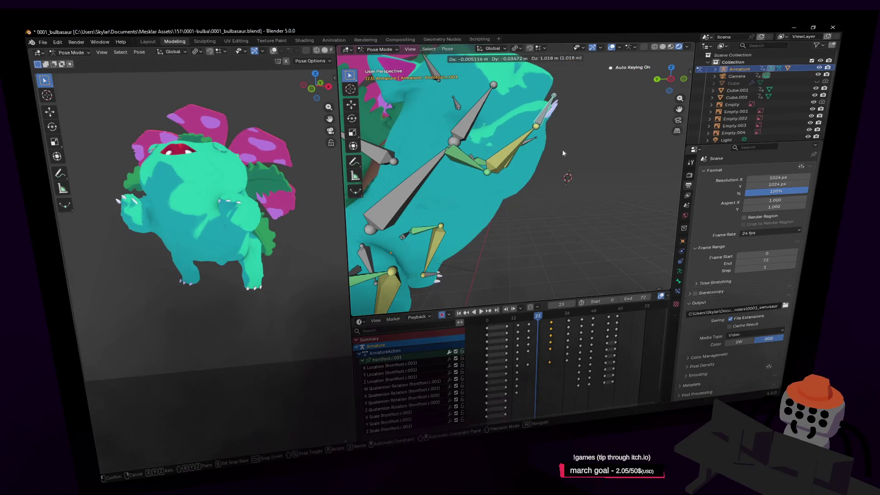
{"action": "left_click", "coordinate": [564, 153]}
{"action": "key", "text": "space"}
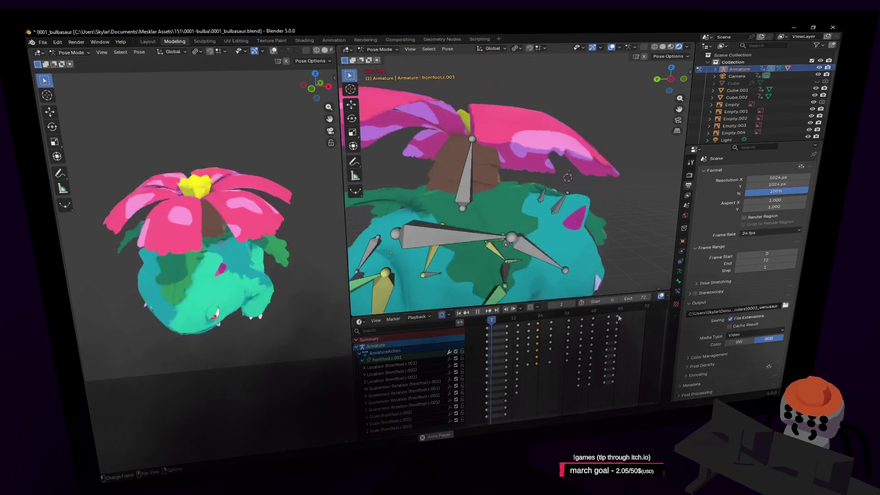
{"action": "key", "text": "space"}
- Stretch Bone.001's keys from frame 55 by about 2.6 times and check the timing
{"action": "left_click", "coordinate": [501, 235]}
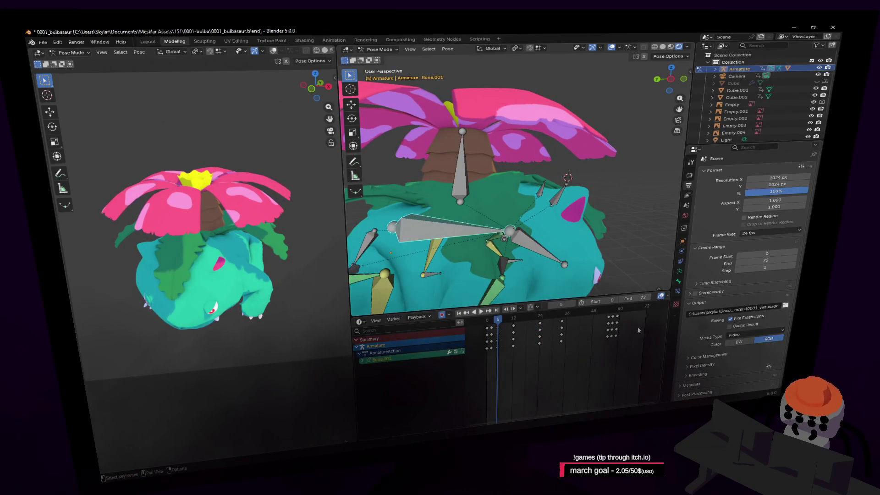
{"action": "left_click", "coordinate": [610, 315]}
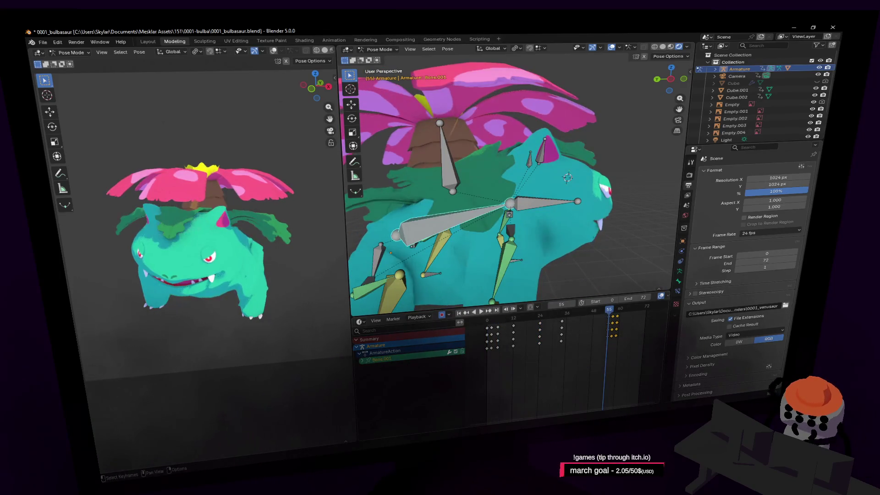
{"action": "key", "text": "s"}
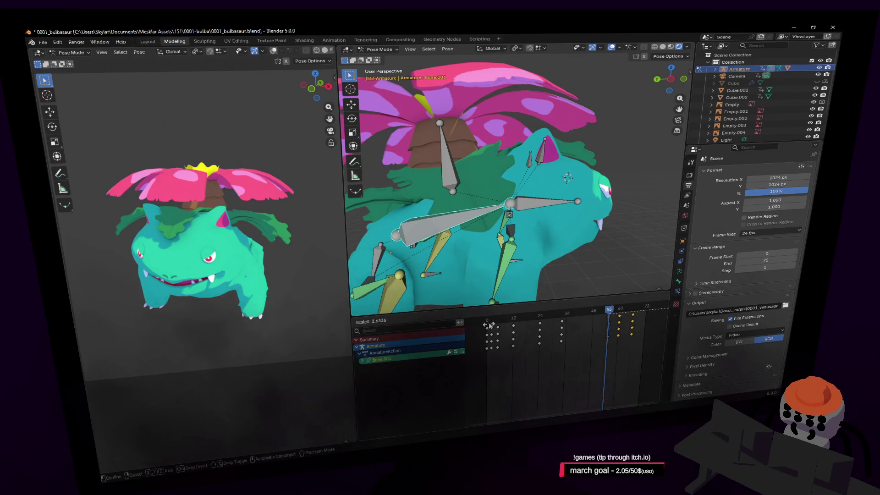
{"action": "left_click", "coordinate": [488, 325]}
{"action": "mouse_move", "coordinate": [610, 311]}
{"action": "left_mouse_down"}
{"action": "mouse_move", "coordinate": [635, 308]}
{"action": "mouse_move", "coordinate": [607, 315]}
{"action": "left_mouse_up"}
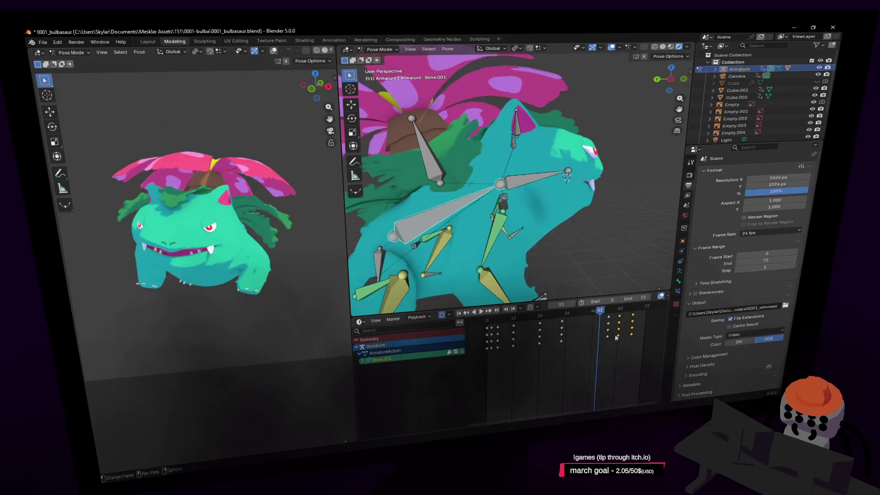
{"action": "key", "text": "space"}
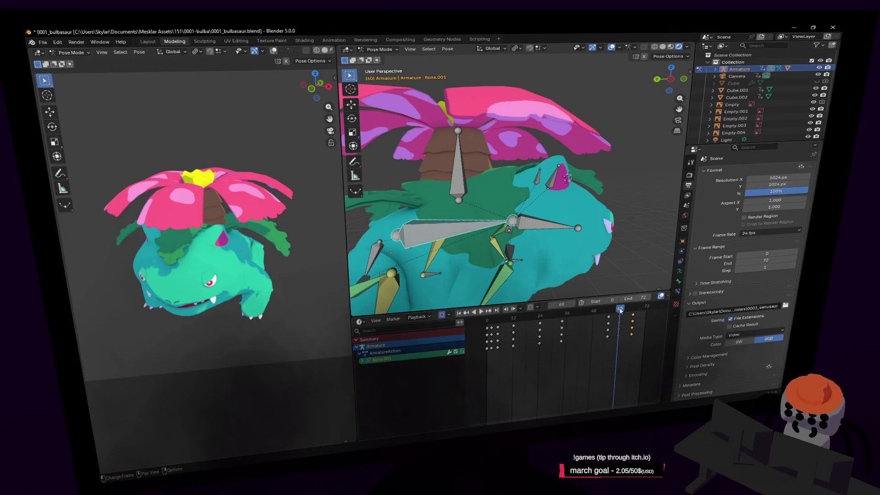
{"action": "left_click_drag", "start_coordinate": [620, 311], "coordinate": [621, 312]}
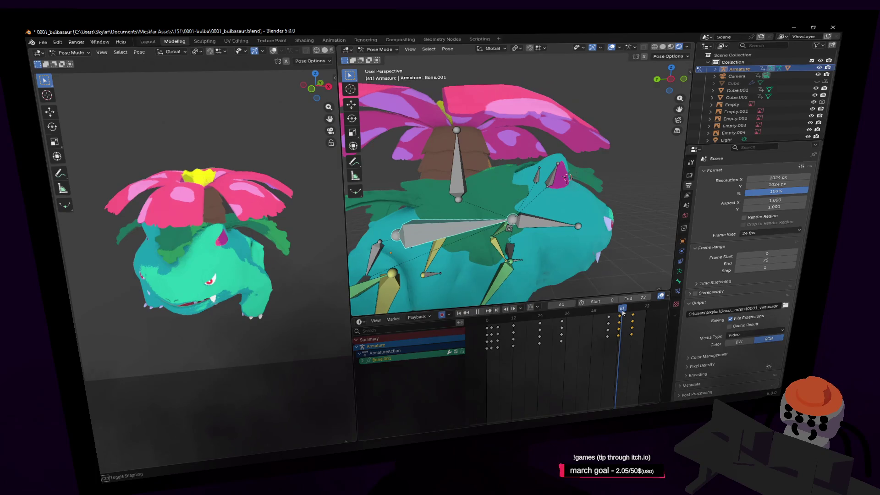
- Tilt the flower bone forward on X around frames 63–64, ending at -22.4 degrees
{"action": "left_click", "coordinate": [458, 174]}
{"action": "key", "text": "r"}
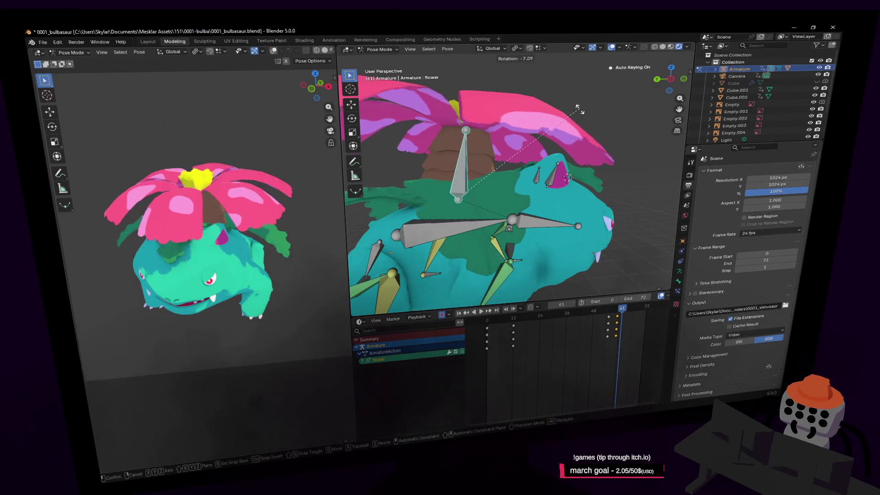
{"action": "key", "text": "x"}
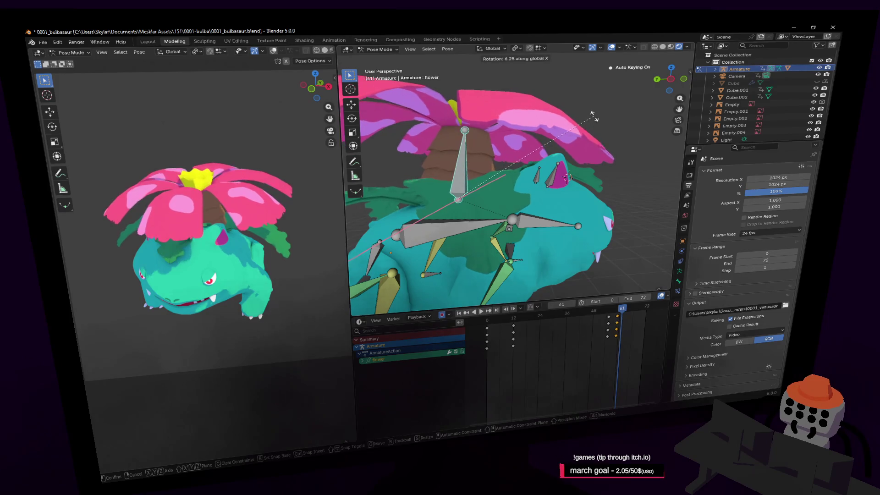
{"action": "left_click", "coordinate": [595, 118]}
{"action": "left_click_drag", "start_coordinate": [623, 309], "coordinate": [635, 310]}
{"action": "key", "text": "r"}
{"action": "key", "text": "x"}
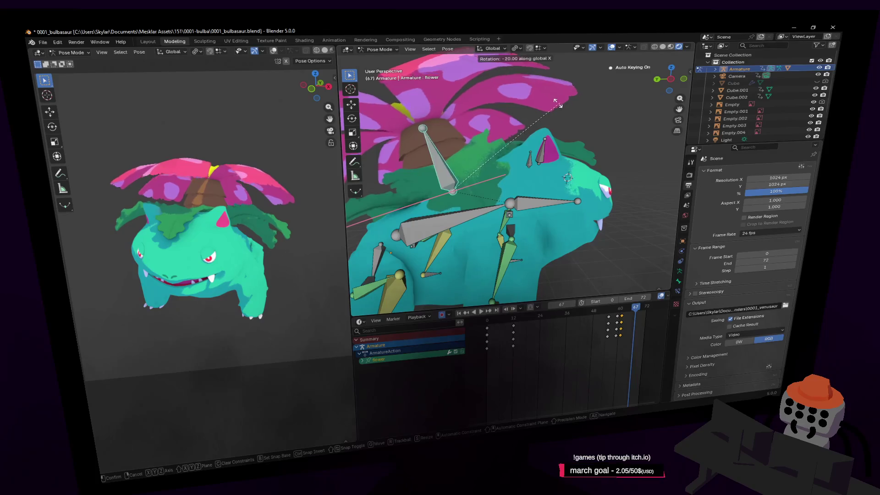
{"action": "left_click", "coordinate": [638, 276]}
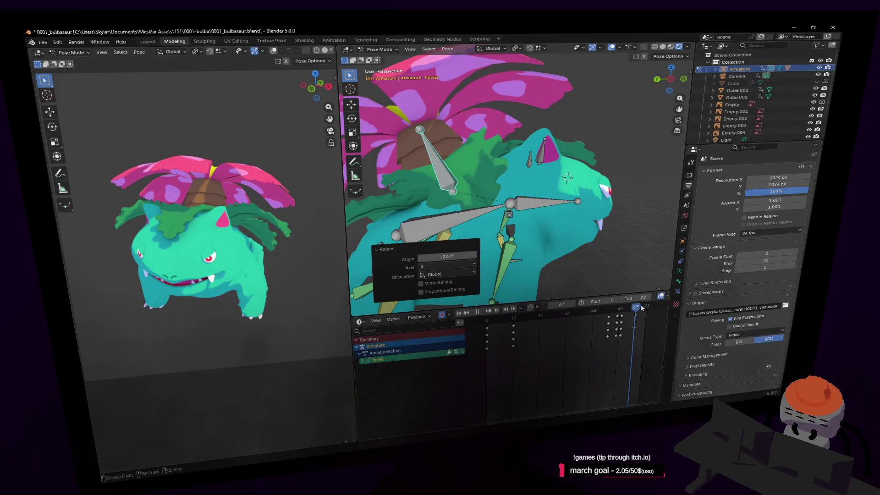
- Key the flower at frame 72 with its rotation cleared, then play the animation
{"action": "left_click_drag", "start_coordinate": [640, 308], "coordinate": [647, 306]}
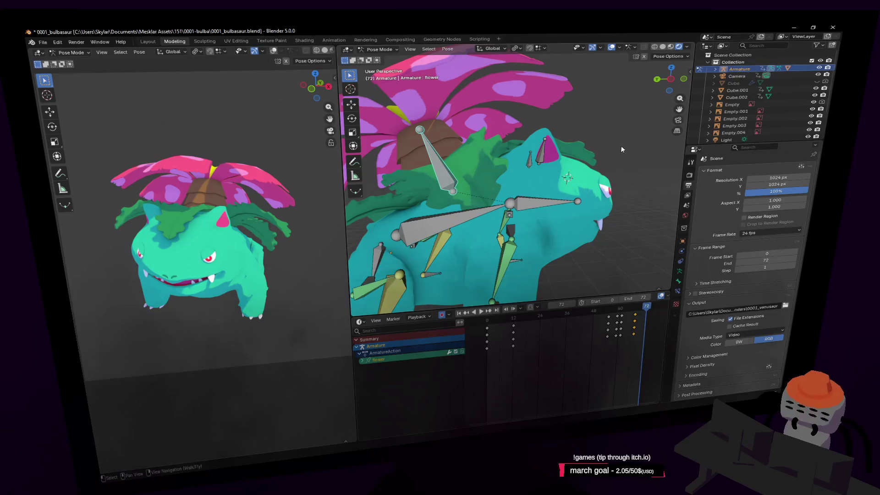
{"action": "key", "text": "i"}
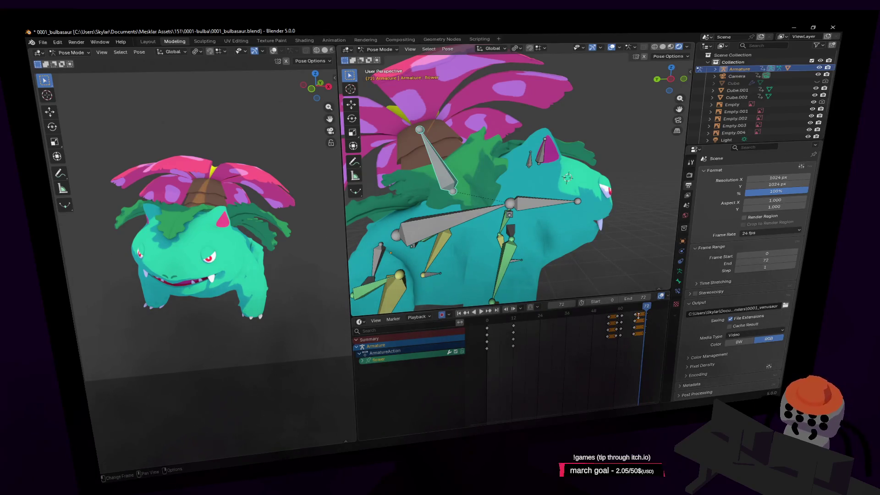
{"action": "key", "text": "shift+Left"}
{"action": "key", "text": "Up"}
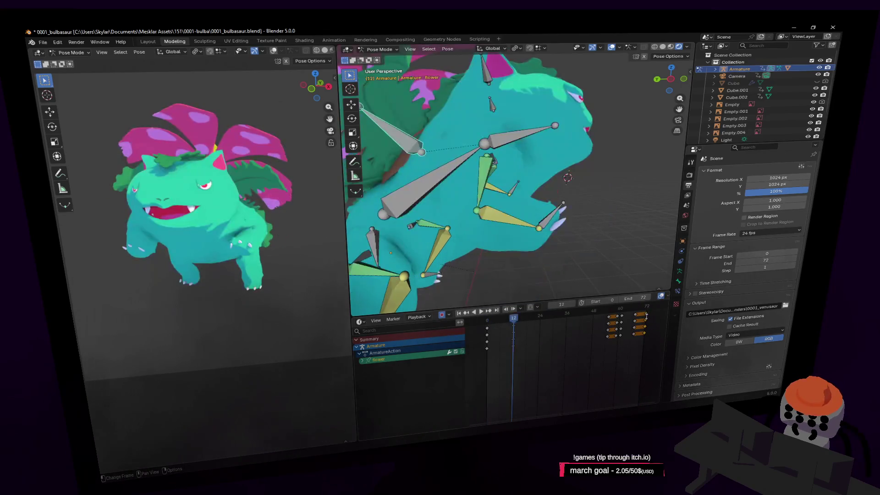
{"action": "left_click", "coordinate": [646, 310]}
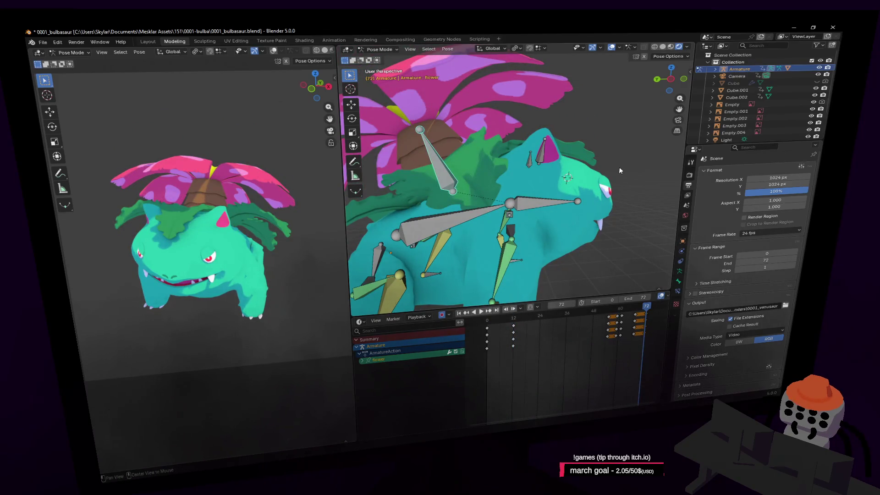
{"action": "key", "text": "alt+r"}
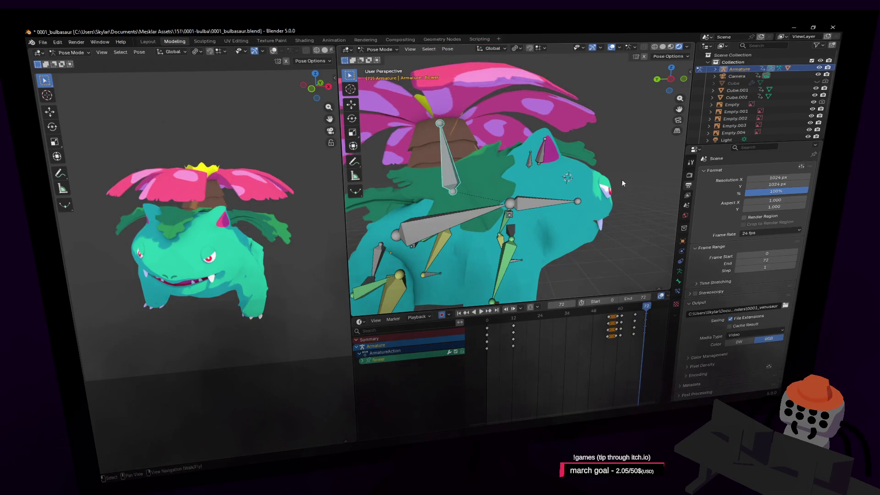
{"action": "key", "text": "space"}
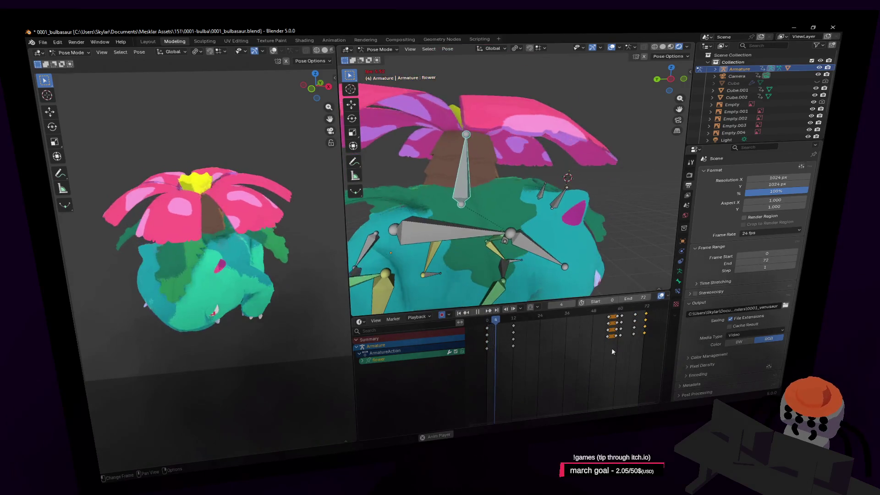
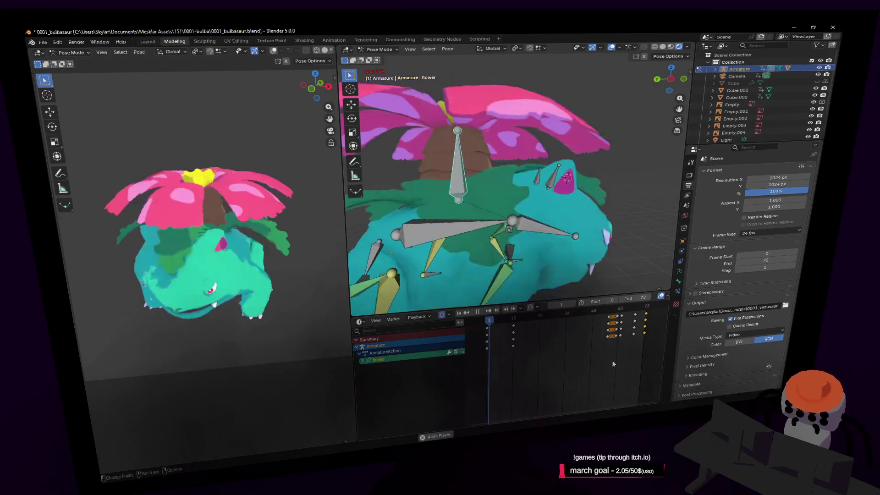
- Stop playback, select the frontfoot.r.001 bone and move the playhead to about frame 30
{"action": "key", "text": "space"}
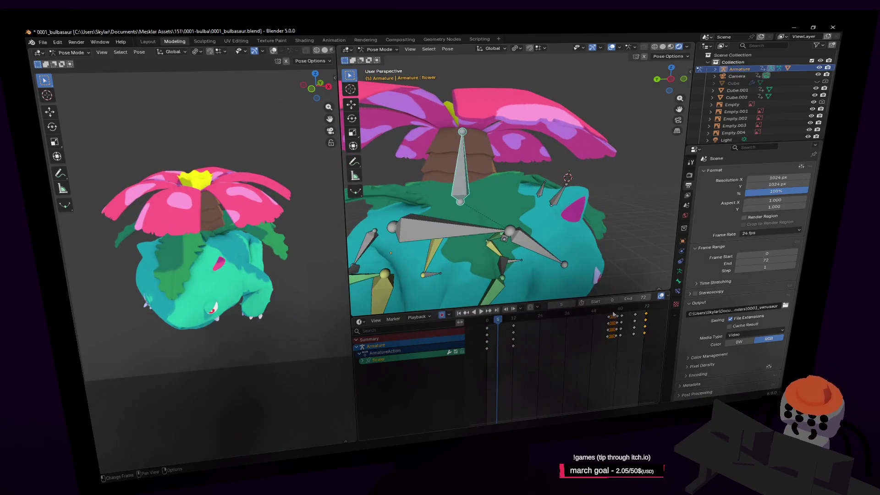
{"action": "left_click", "coordinate": [513, 328]}
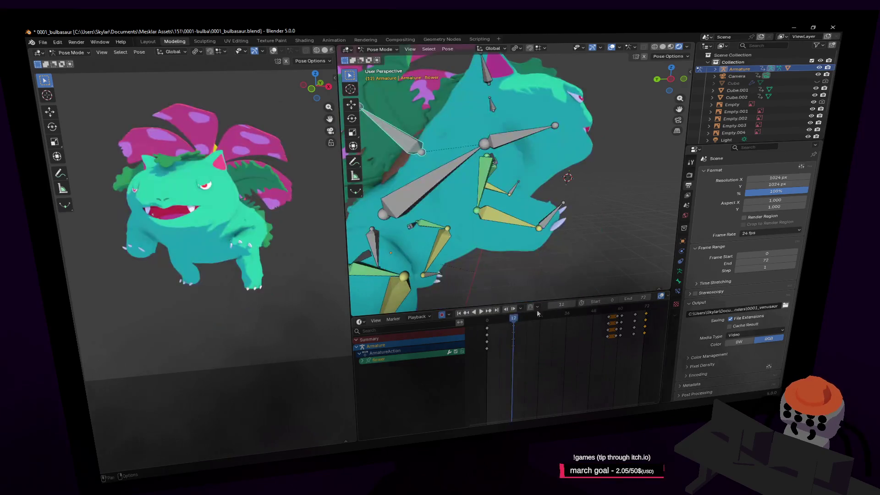
{"action": "left_click", "coordinate": [529, 318]}
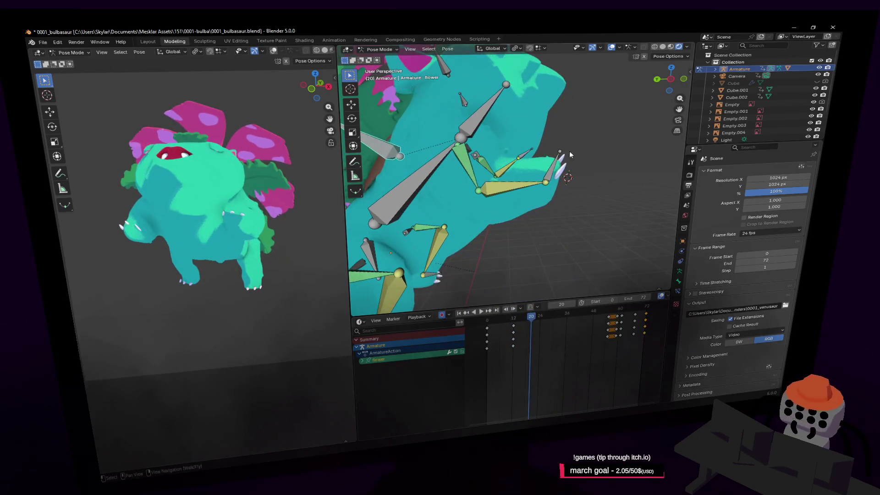
{"action": "left_click", "coordinate": [553, 178]}
{"action": "left_click_drag", "start_coordinate": [538, 319], "coordinate": [568, 333]}
{"action": "key", "text": "r"}
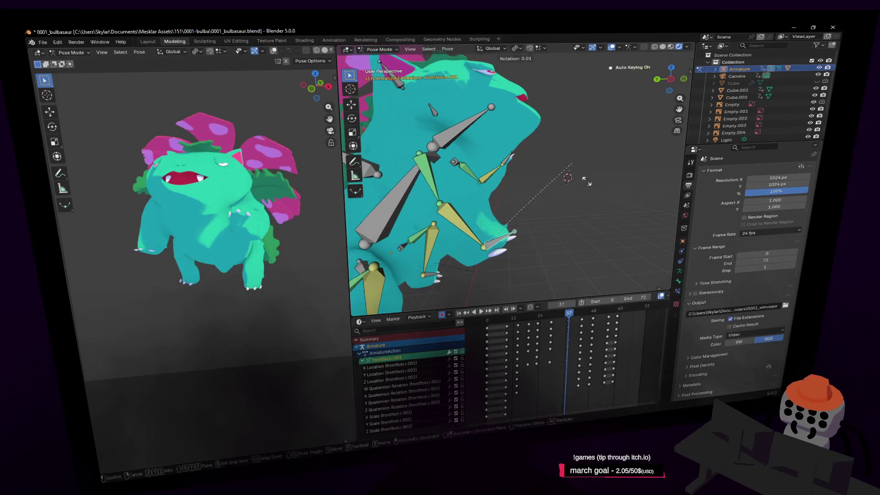
- Rotate the right front foot at frame 37, then rotate and move it at frame 43
{"action": "left_click", "coordinate": [609, 239]}
{"action": "left_click_drag", "start_coordinate": [579, 316], "coordinate": [583, 316]}
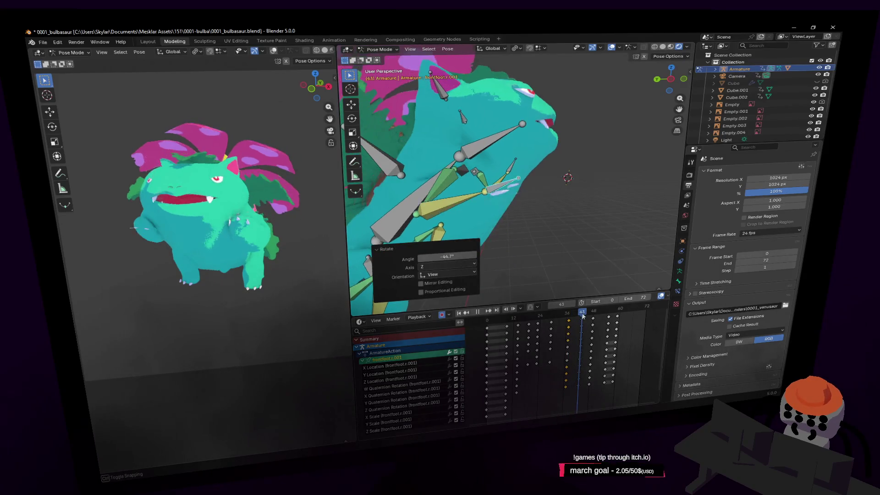
{"action": "key", "text": "r"}
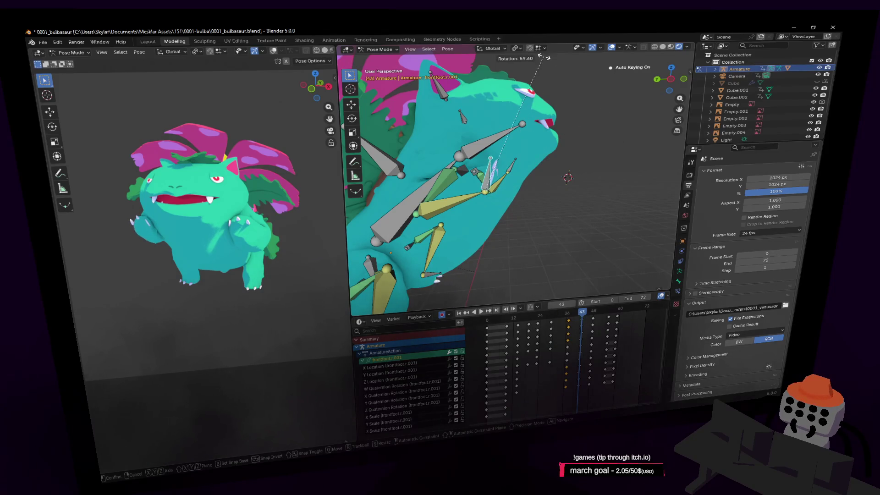
{"action": "left_click", "coordinate": [538, 189]}
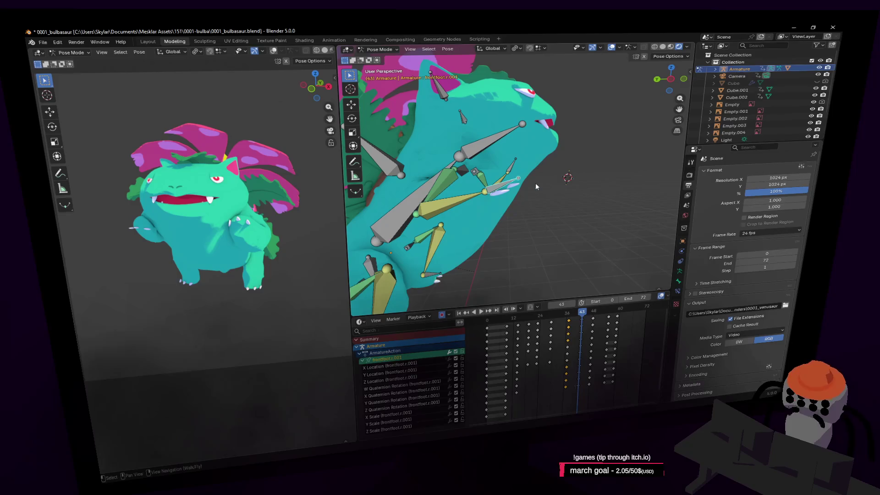
{"action": "key", "text": "g"}
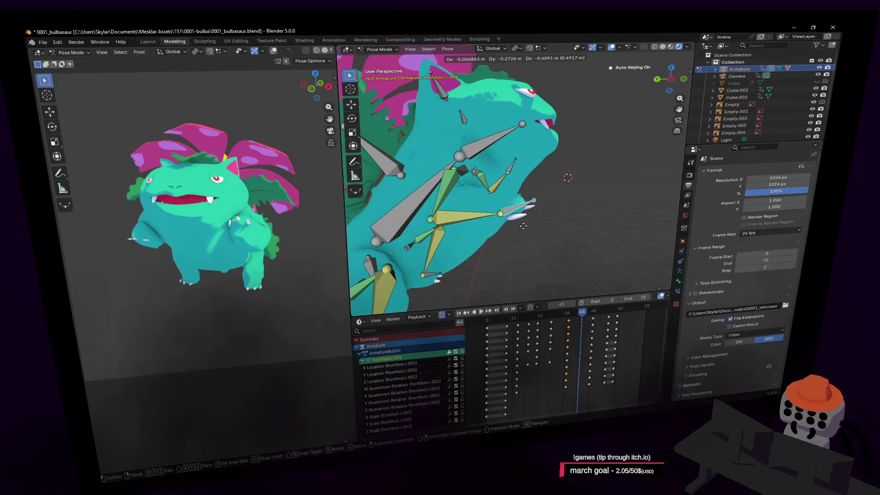
{"action": "left_click", "coordinate": [525, 232]}
- Step between the foot keyframes at 29, 37 and 48, then play from frame 12
{"action": "left_click_drag", "start_coordinate": [589, 311], "coordinate": [592, 311]}
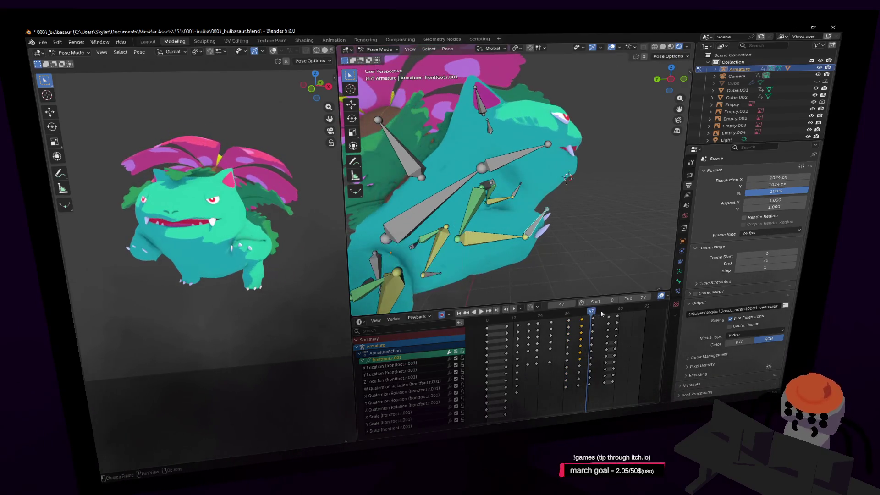
{"action": "key", "text": "Down"}
{"action": "key", "text": "Down"}
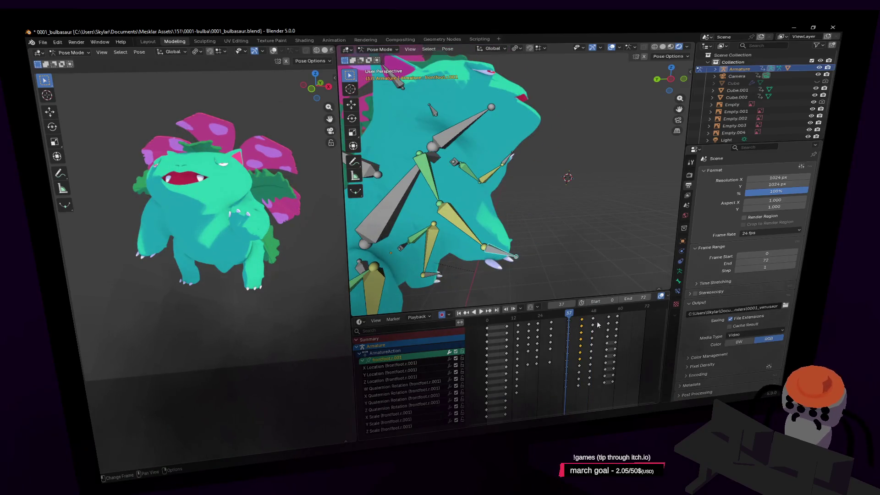
{"action": "key", "text": "Down"}
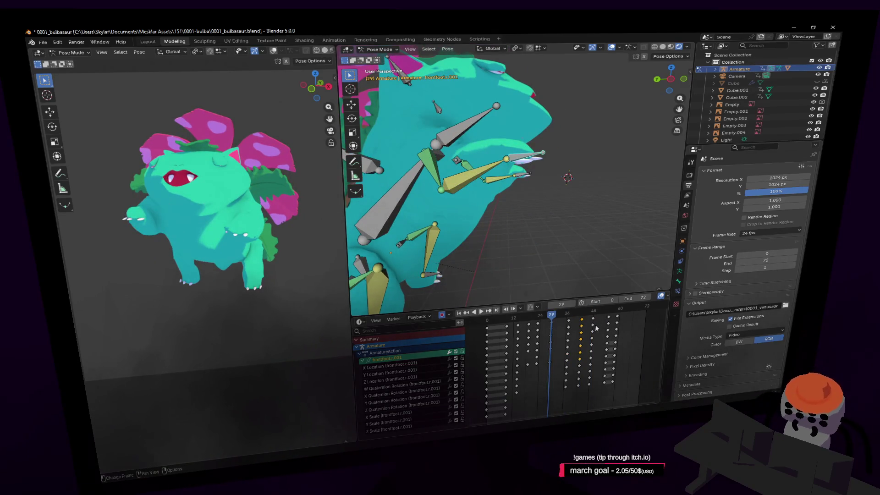
{"action": "key", "text": "Up"}
{"action": "key", "text": "Up"}
{"action": "key", "text": "Up"}
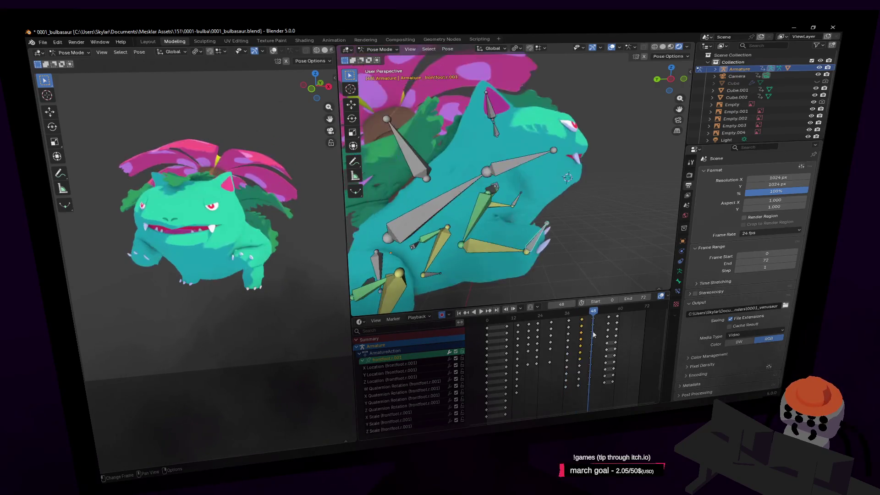
{"action": "key", "text": "Up"}
{"action": "key", "text": "Up"}
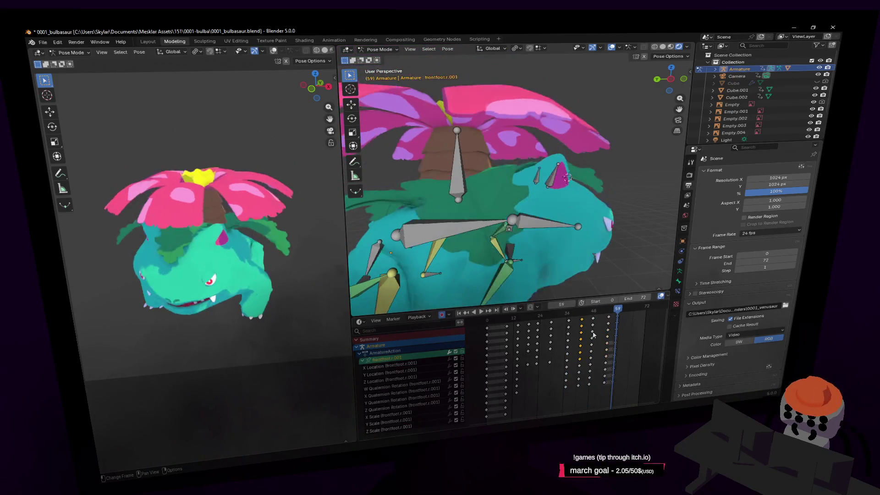
{"action": "key", "text": "shift+Left"}
{"action": "key", "text": "Up"}
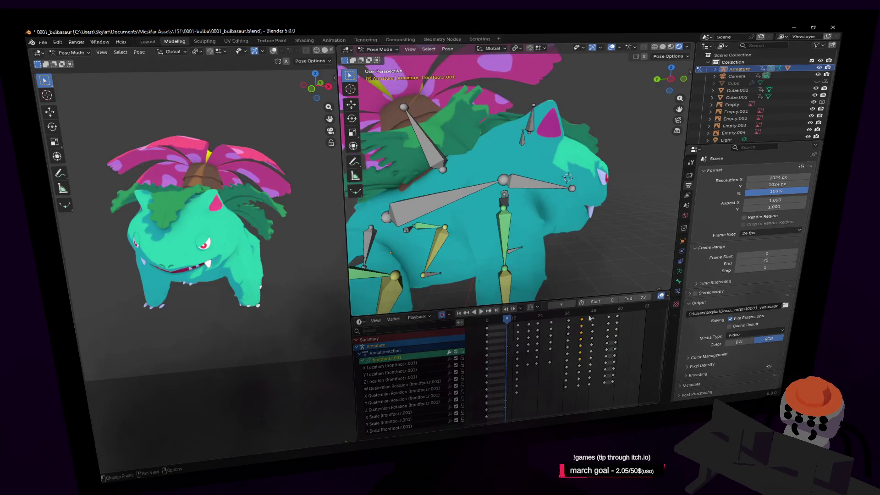
{"action": "mouse_move", "coordinate": [565, 314]}
{"action": "left_mouse_down"}
{"action": "mouse_move", "coordinate": [527, 315]}
{"action": "mouse_move", "coordinate": [577, 315]}
{"action": "mouse_move", "coordinate": [513, 316]}
{"action": "left_mouse_up"}
{"action": "key", "text": "space"}
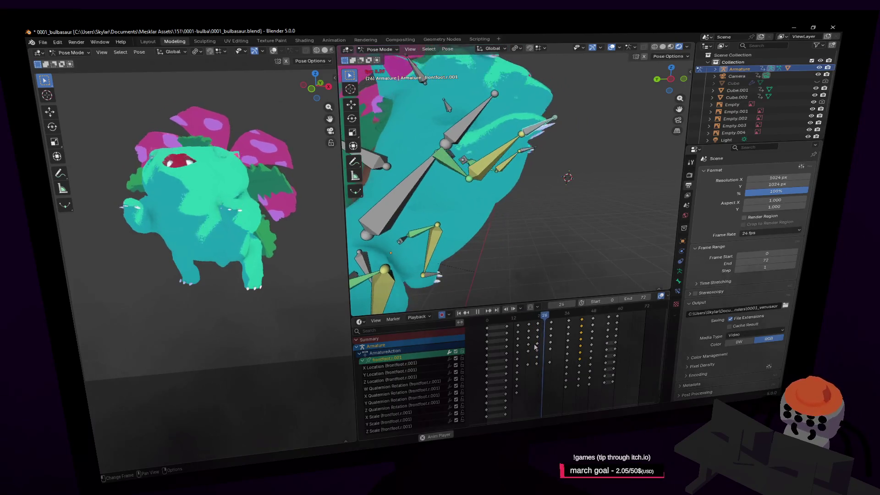
- Rotate the front foot toe bone at frame 24 and play the animation to check it
{"action": "left_click", "coordinate": [551, 315]}
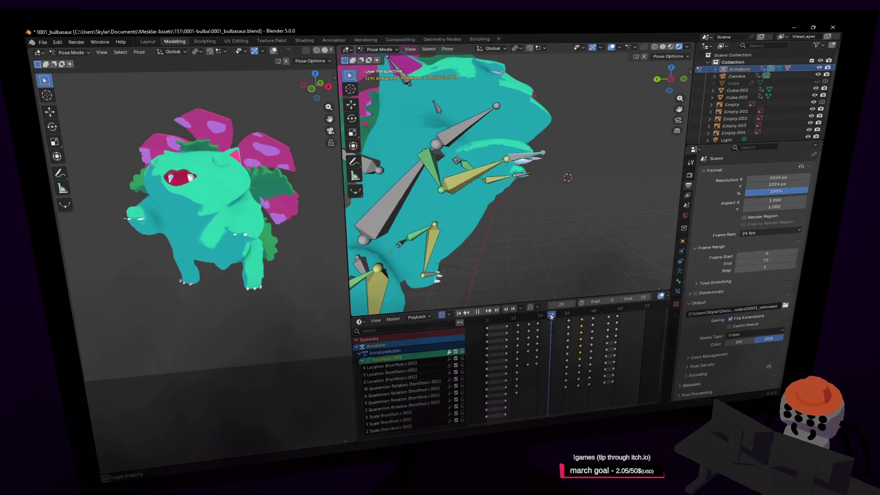
{"action": "left_click_drag", "start_coordinate": [551, 315], "coordinate": [537, 323]}
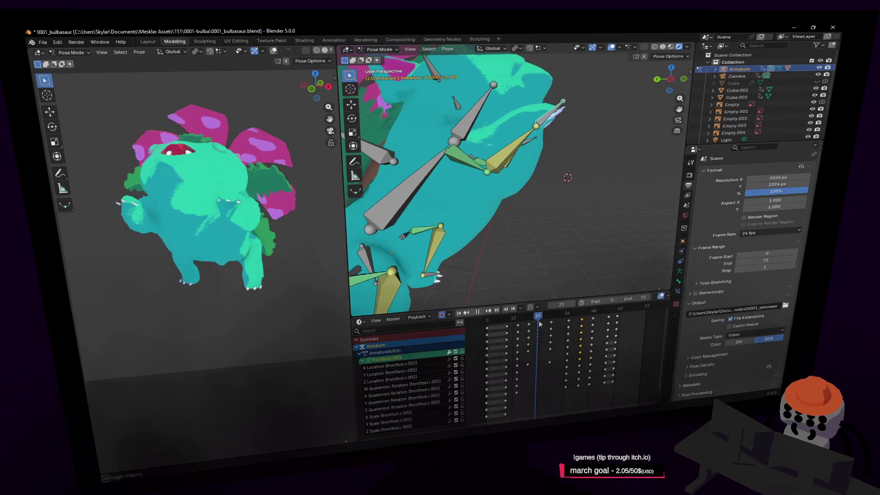
{"action": "key", "text": "r"}
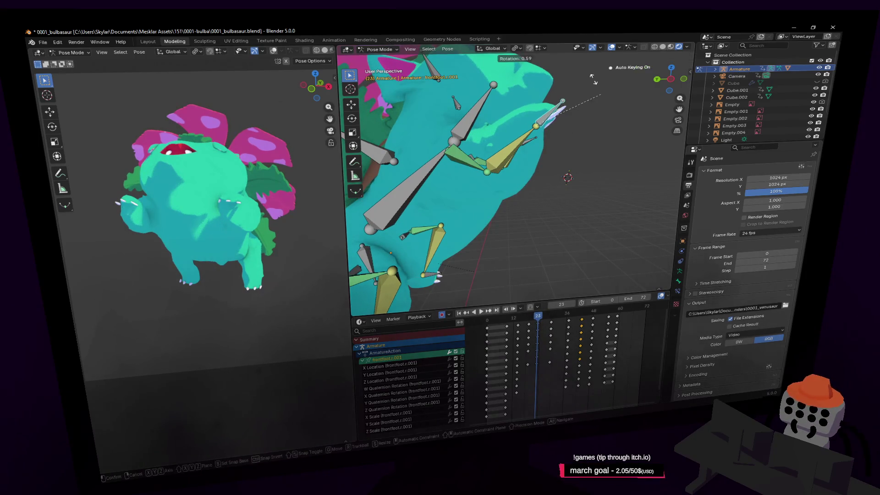
{"action": "left_click", "coordinate": [568, 277]}
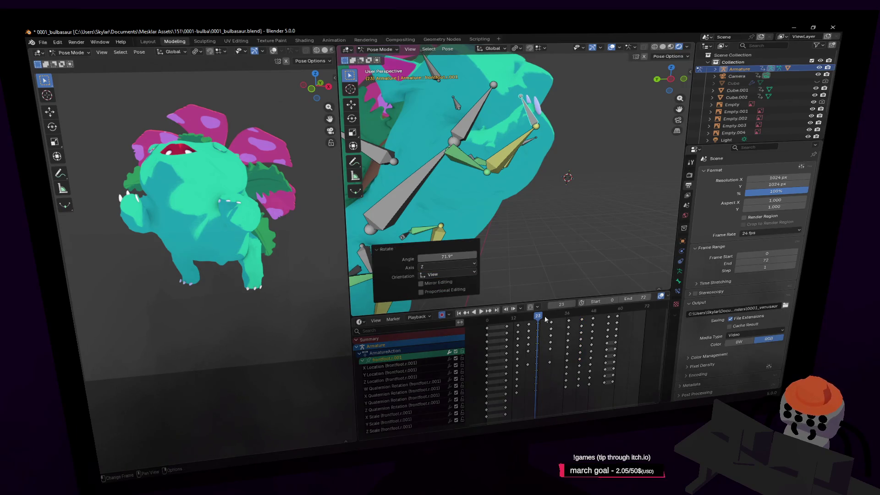
{"action": "key", "text": "space"}
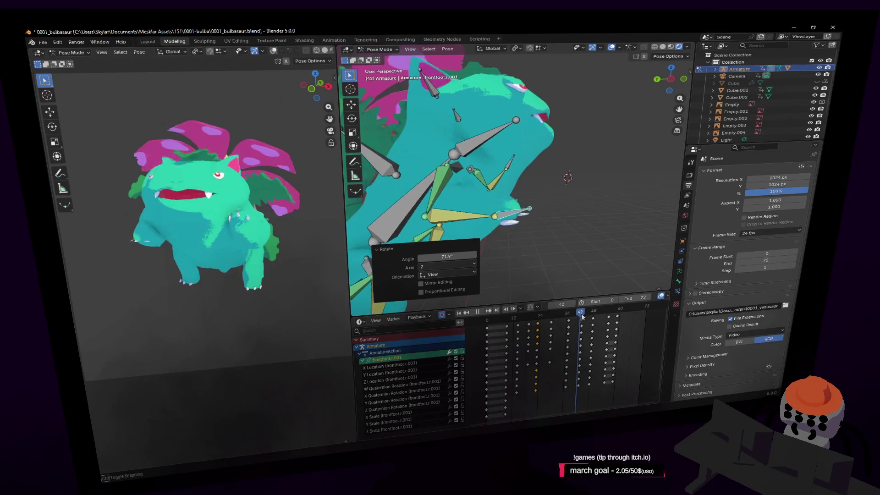
- Rotate the foot 48.9° at frame 43, then replay from frame 0 and stop at 30
{"action": "key", "text": "space"}
{"action": "key", "text": "Left"}
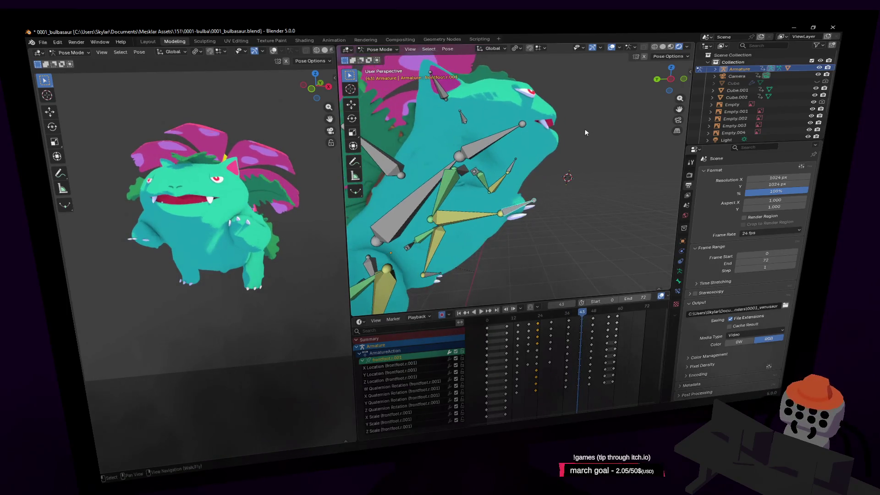
{"action": "key", "text": "r"}
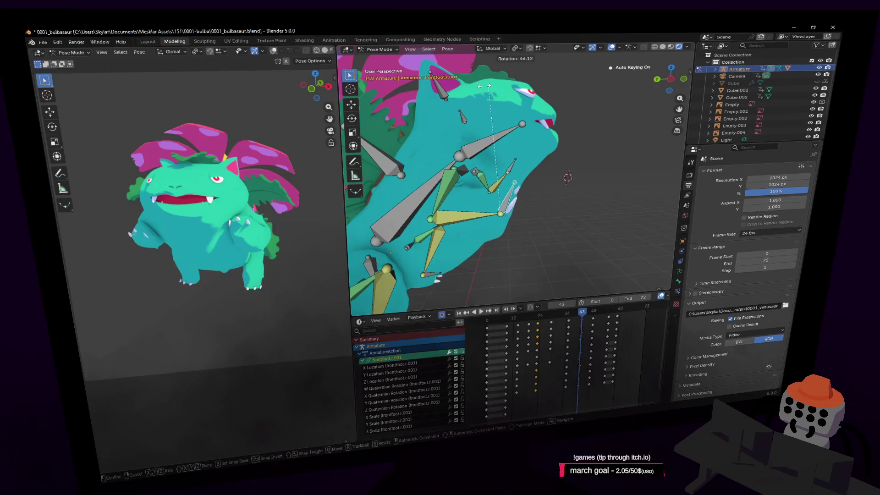
{"action": "left_click", "coordinate": [592, 278]}
{"action": "key", "text": "space"}
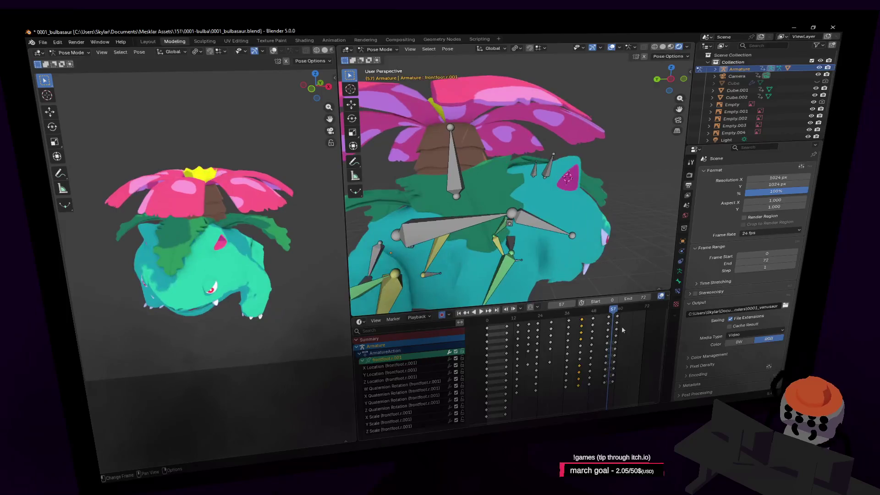
{"action": "key", "text": "Escape"}
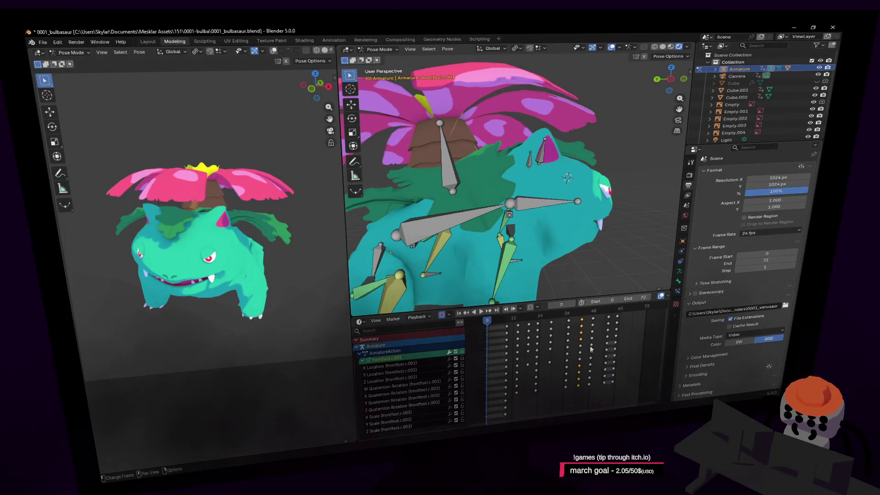
{"action": "key", "text": "space"}
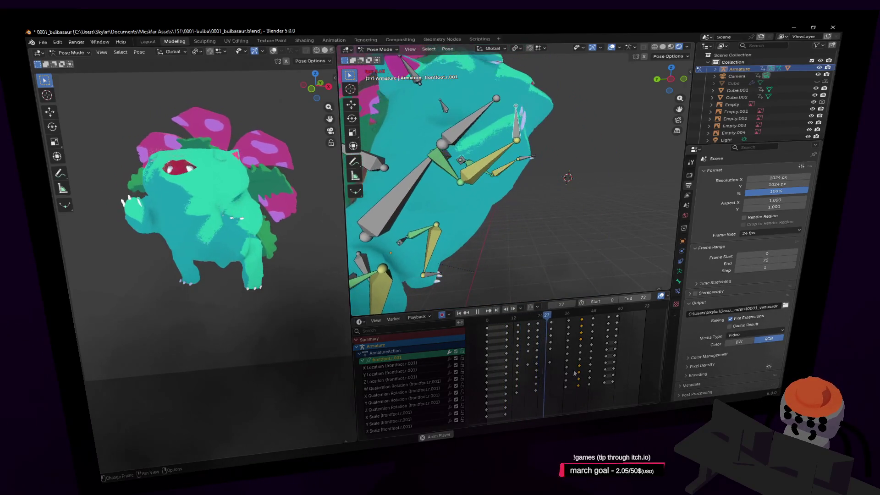
{"action": "key", "text": "space"}
- Deselect the bones and fly the view in closer to the foot
{"action": "middle_click_drag", "start_coordinate": [549, 213], "coordinate": [518, 193]}
{"action": "left_click", "coordinate": [491, 187]}
{"action": "key", "text": "shift+grave"}
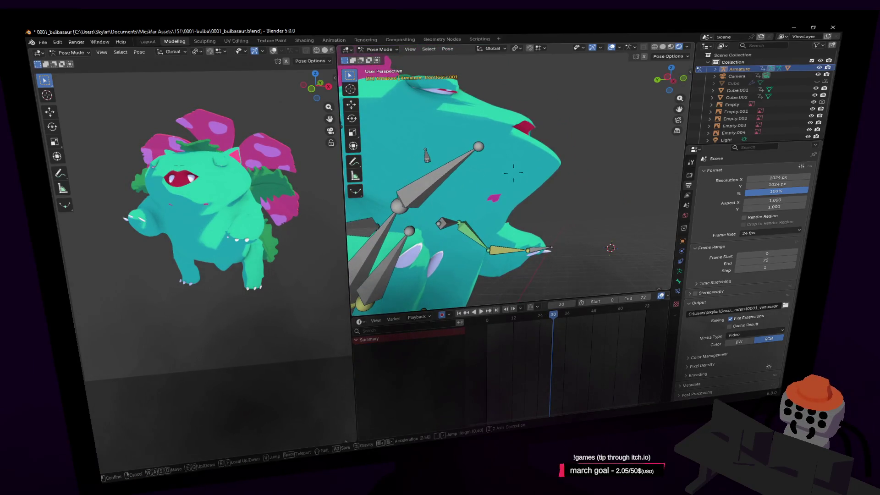
{"action": "key", "text": "s"}
{"action": "left_click", "coordinate": [492, 168]}
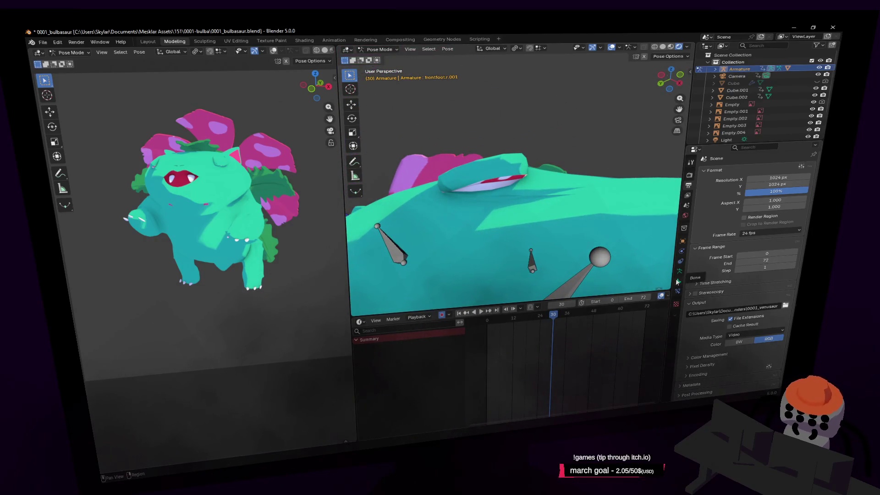
- Fly around to the open mouth, hide the viewport overlays and orbit in close on the face
{"action": "key", "text": "shift+grave"}
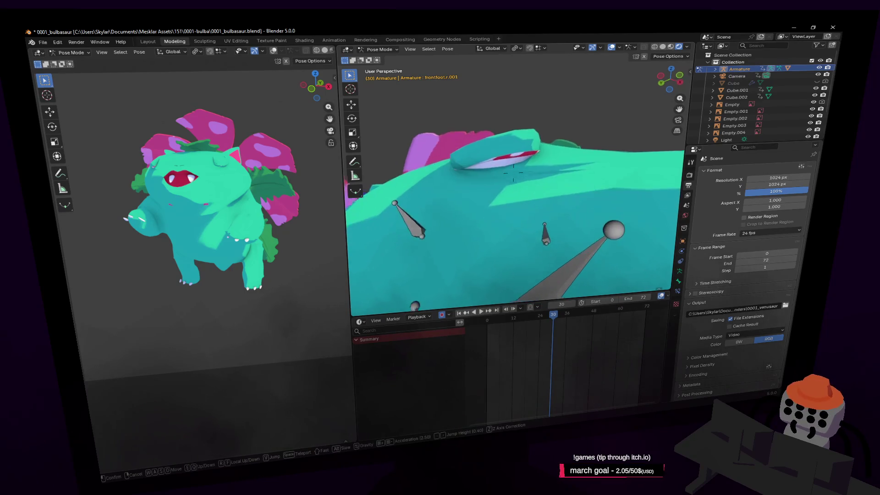
{"action": "key", "text": "s"}
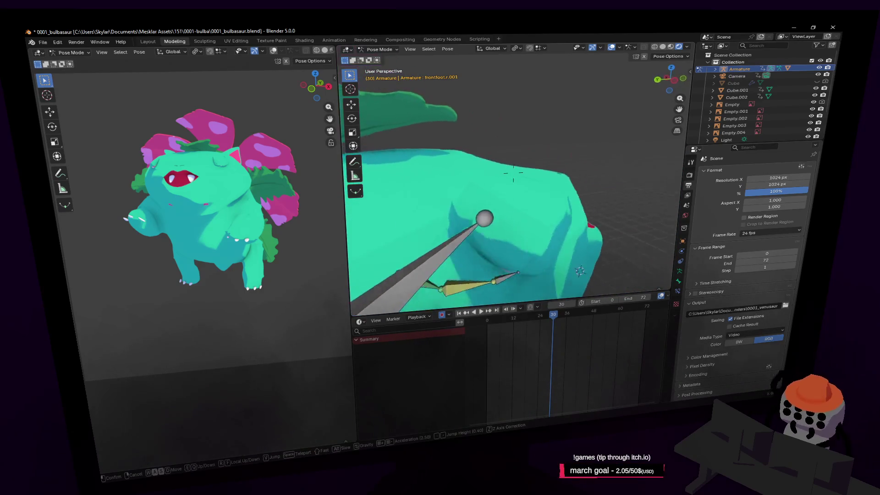
{"action": "key", "text": "d"}
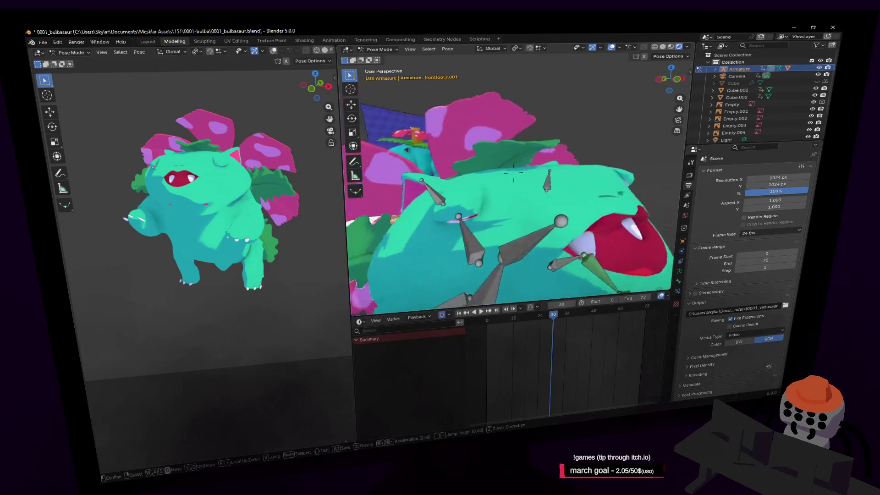
{"action": "key", "text": "s"}
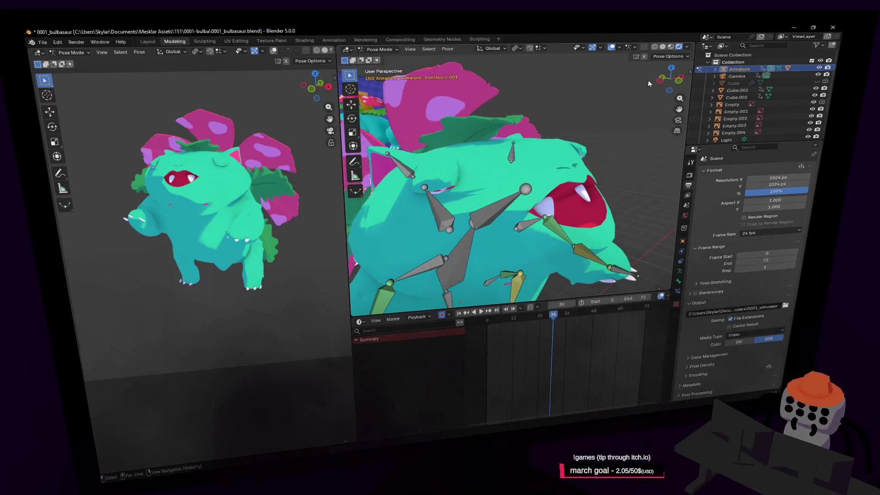
{"action": "key", "text": "Return"}
{"action": "left_click", "coordinate": [608, 48]}
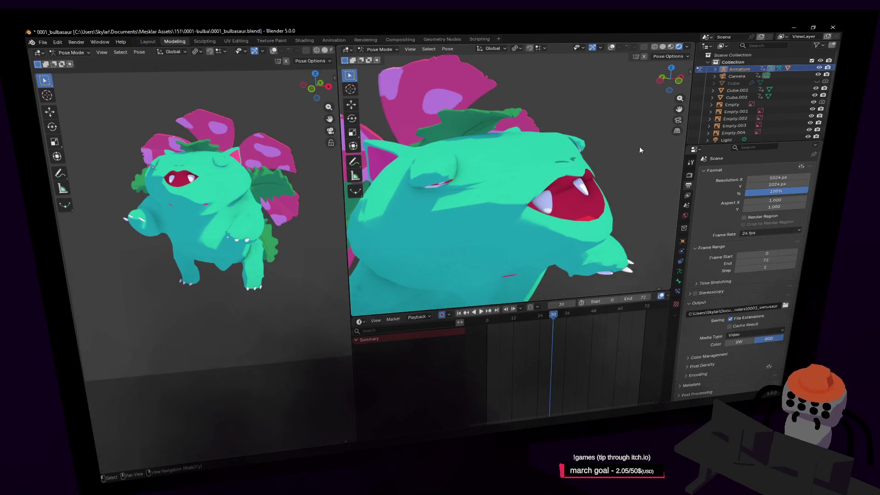
{"action": "middle_click_drag", "start_coordinate": [640, 150], "coordinate": [587, 145]}
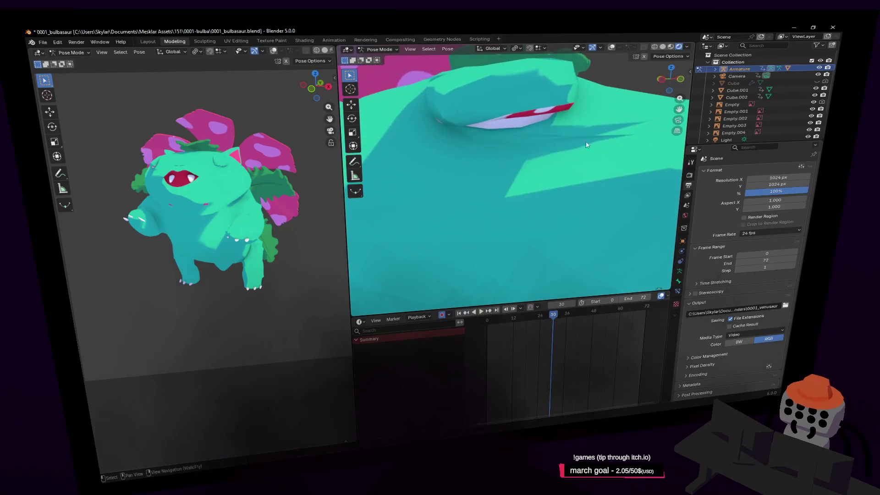
{"action": "key", "text": "Tab"}
{"action": "key", "text": "shift+grave"}
- Turn the view back to the face, toggle the armature's edit mode and restore viewport overlays
{"action": "key", "text": "s"}
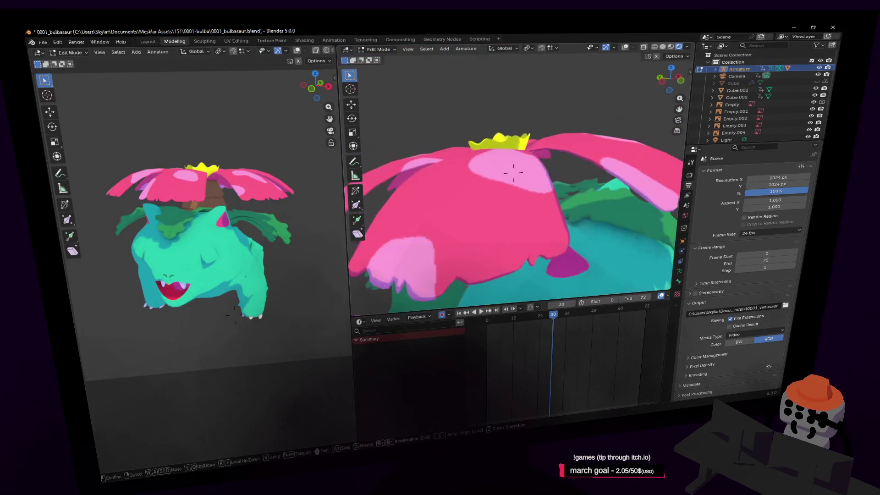
{"action": "key", "text": "w"}
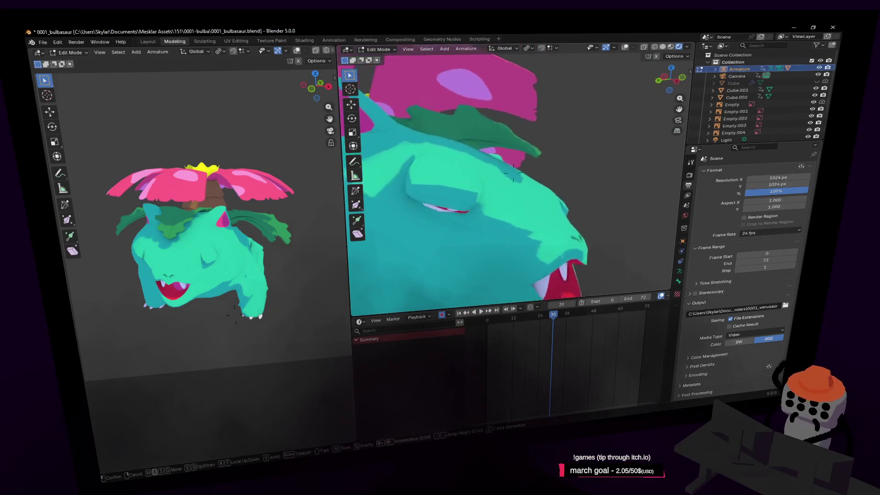
{"action": "left_click", "coordinate": [549, 135]}
{"action": "key", "text": "Tab"}
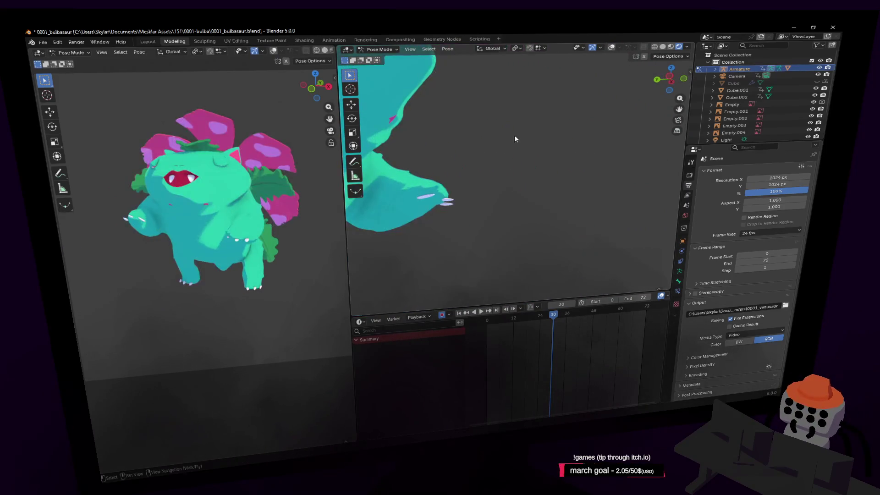
{"action": "key", "text": "shift+grave"}
{"action": "key", "text": "w"}
{"action": "left_click", "coordinate": [512, 150]}
{"action": "left_click", "coordinate": [379, 49]}
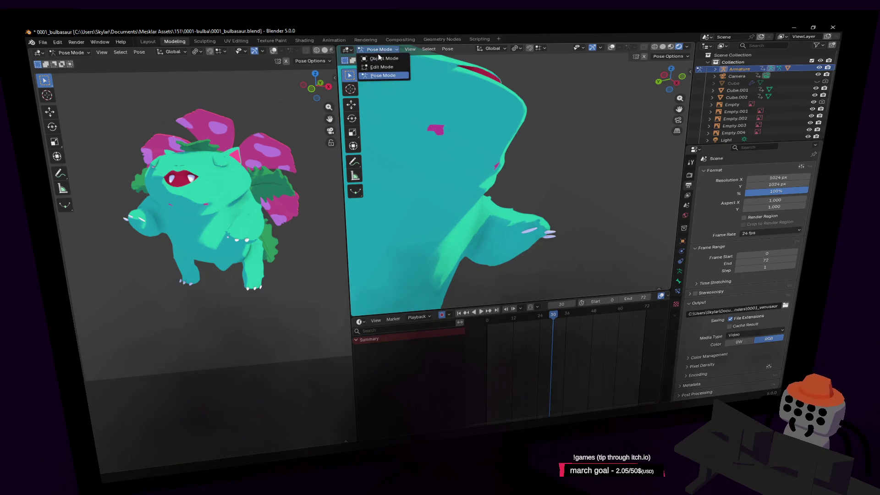
{"action": "left_click", "coordinate": [381, 66]}
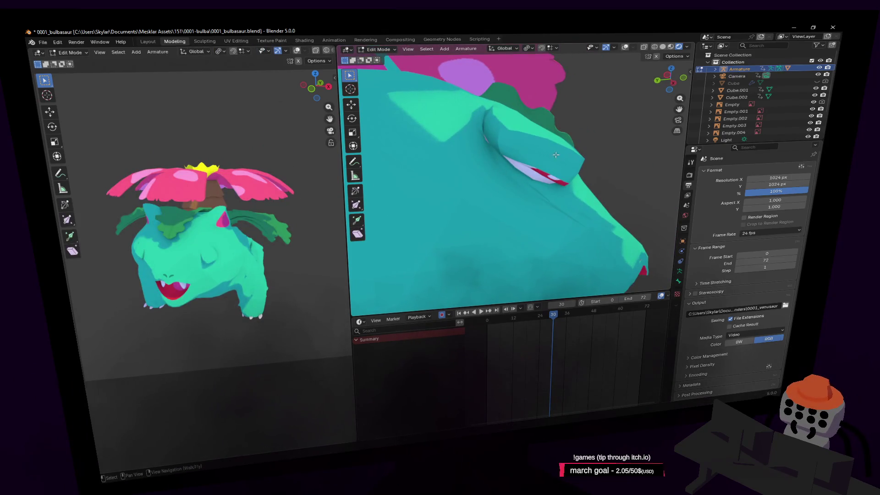
{"action": "left_click", "coordinate": [625, 47]}
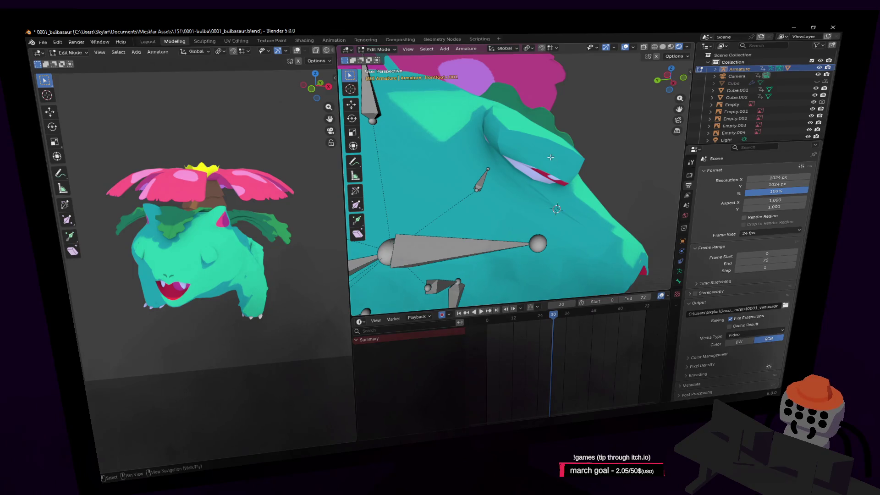
{"action": "key", "text": "Tab"}
{"action": "key", "text": "Tab"}
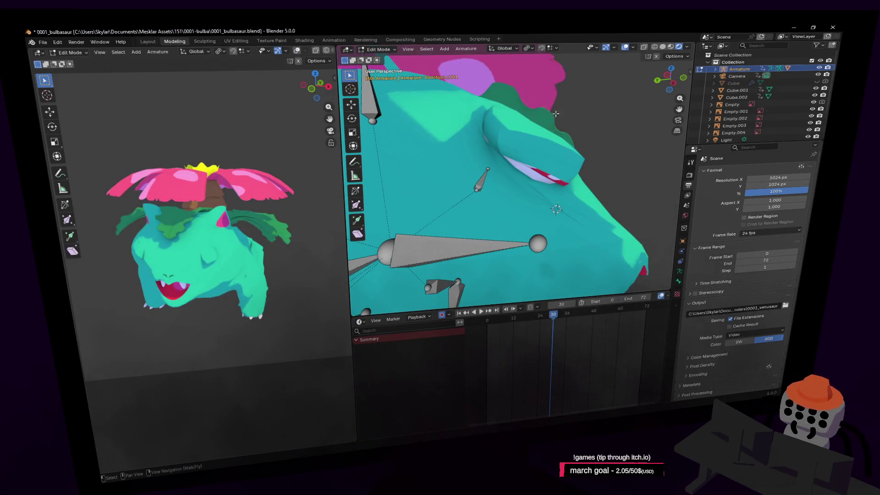
- Return to Object Mode, select the Venusaur body mesh and enter its Edit Mode
{"action": "left_click", "coordinate": [381, 49]}
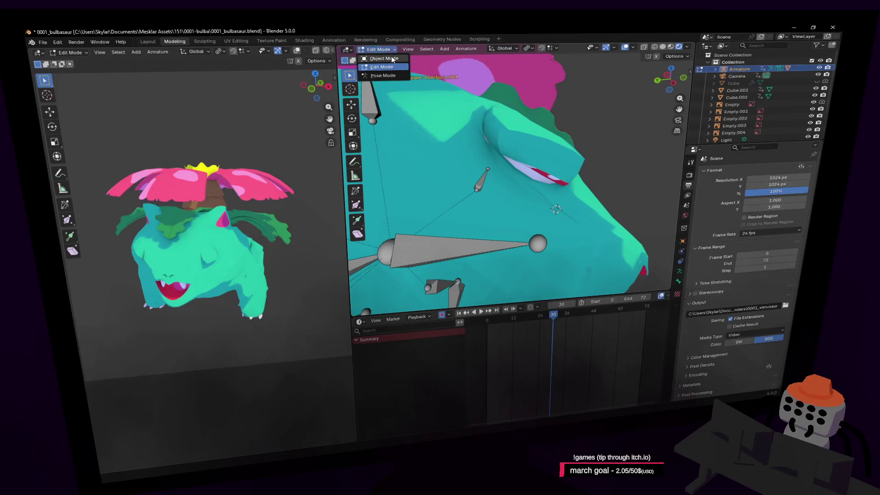
{"action": "left_click", "coordinate": [385, 59]}
{"action": "left_click", "coordinate": [449, 114]}
{"action": "left_click", "coordinate": [381, 49]}
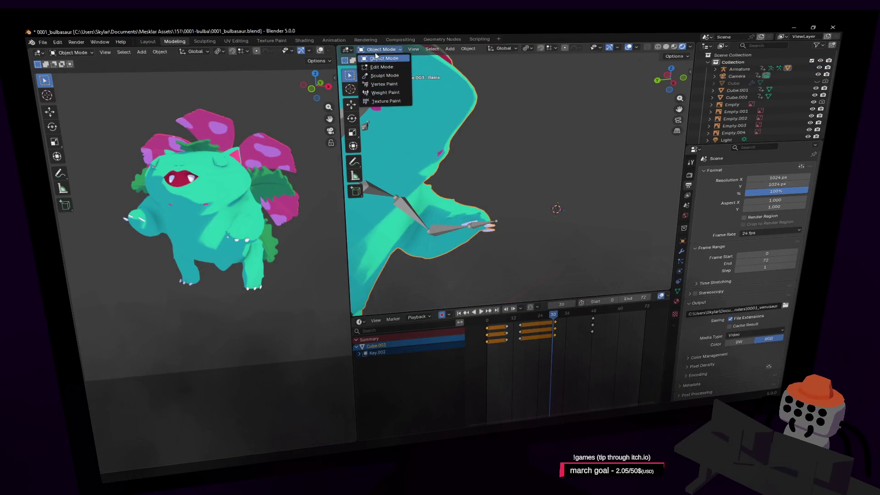
{"action": "left_click", "coordinate": [389, 69]}
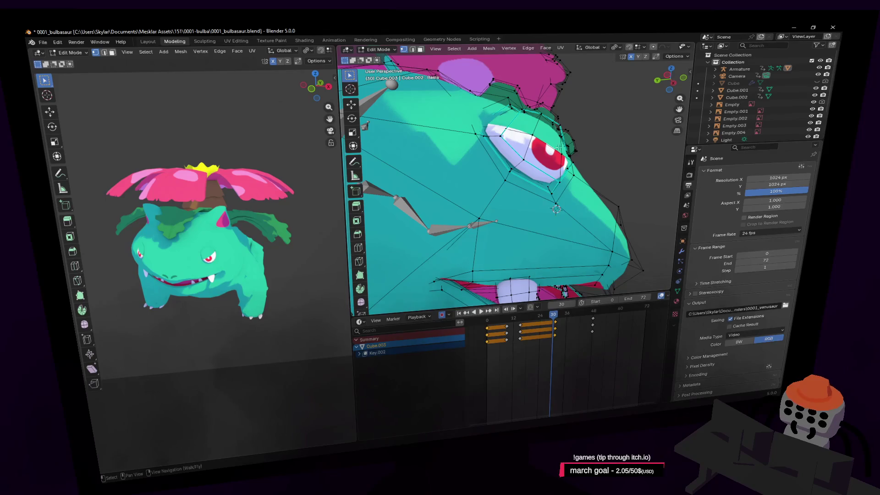
- Make Key 1 the active shape key and move the eyelid vertices
{"action": "left_click", "coordinate": [678, 289]}
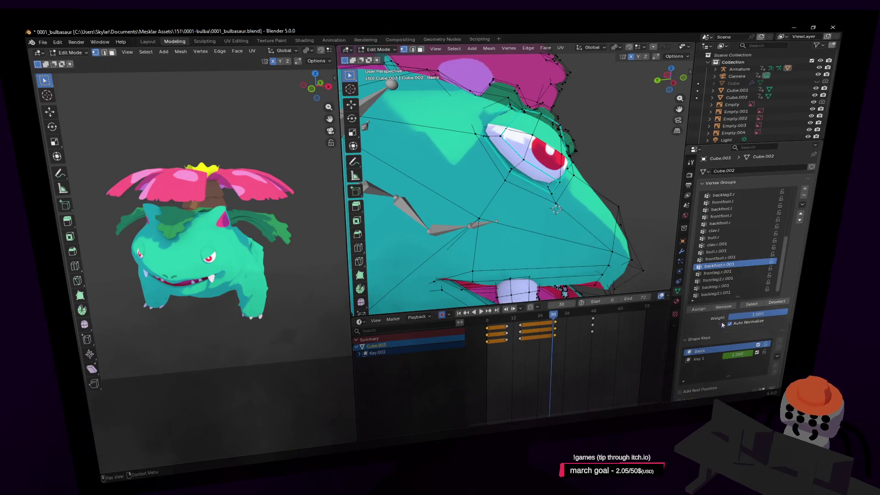
{"action": "left_click", "coordinate": [704, 360]}
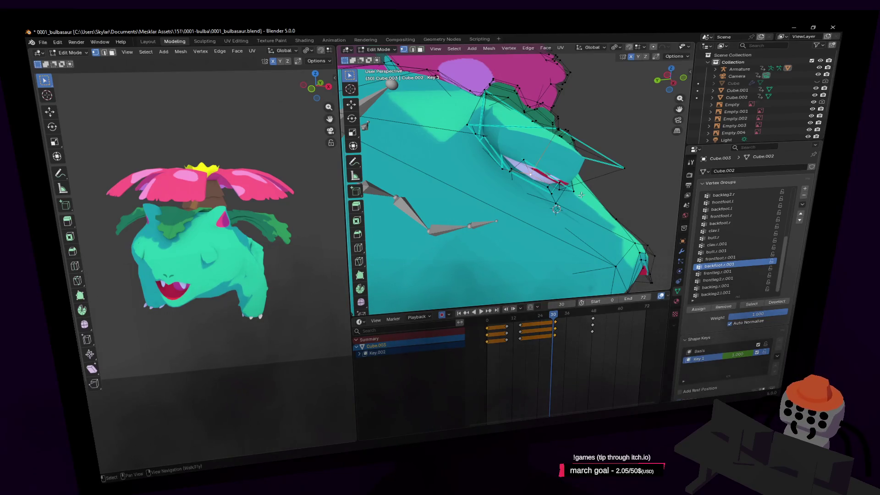
{"action": "key", "text": "g"}
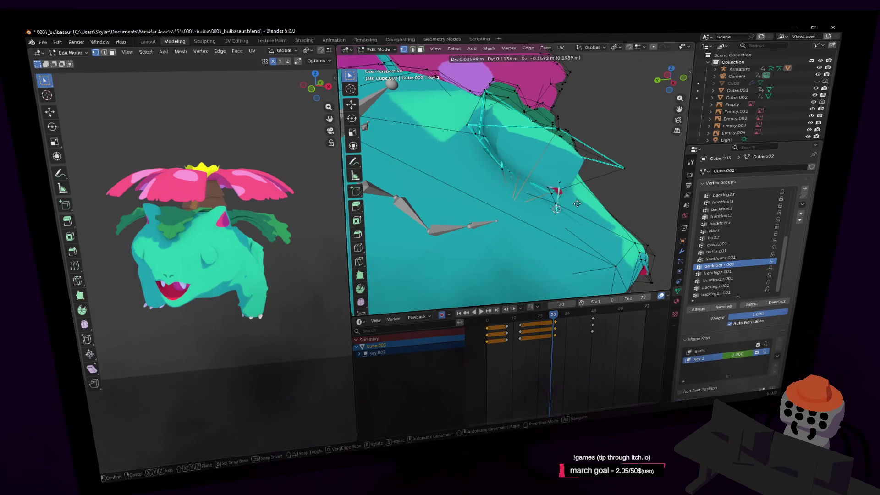
{"action": "right_click", "coordinate": [588, 183]}
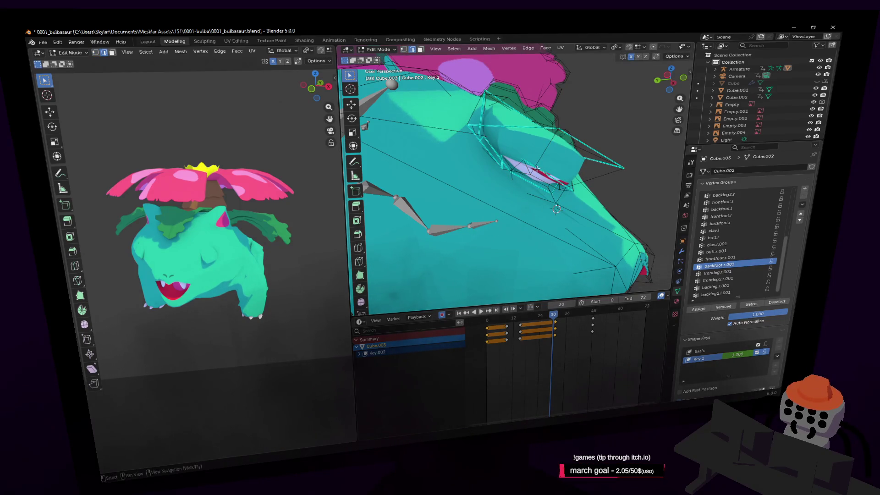
{"action": "key", "text": "g"}
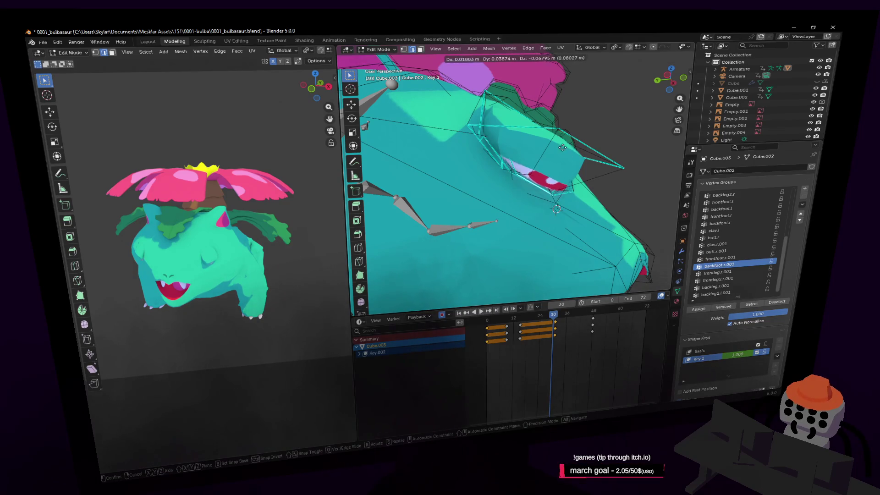
{"action": "left_click", "coordinate": [571, 185]}
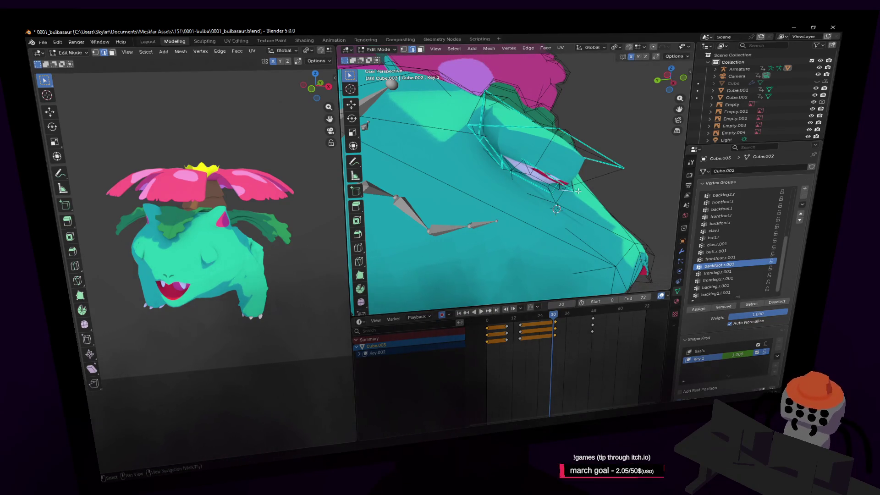
- Pull the eyelid vertices further down and left over the eye
{"action": "key", "text": "g"}
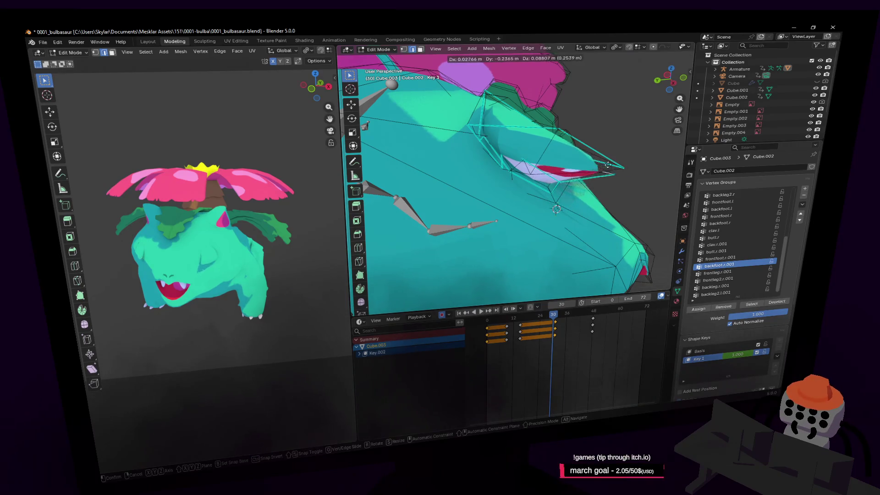
{"action": "left_click", "coordinate": [607, 164]}
{"action": "middle_click_drag", "start_coordinate": [607, 164], "coordinate": [591, 192]}
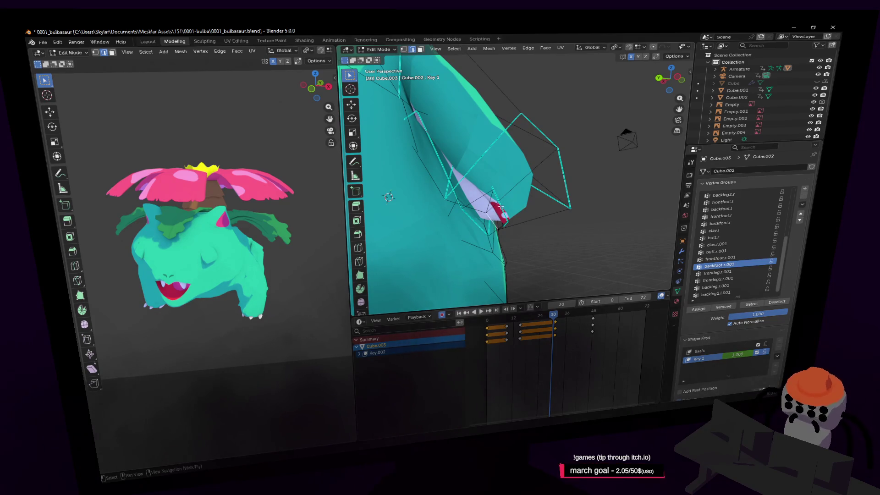
{"action": "key", "text": "g"}
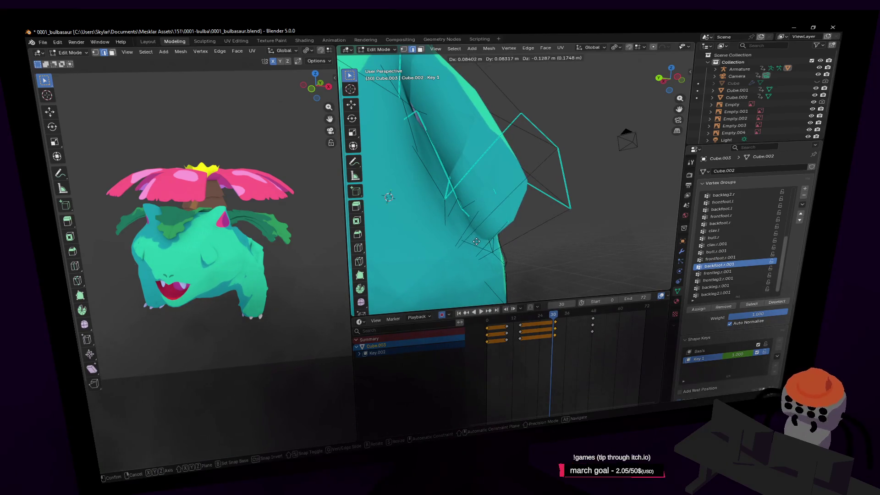
{"action": "left_click", "coordinate": [501, 223]}
{"action": "left_click_drag", "start_coordinate": [513, 223], "coordinate": [490, 241]}
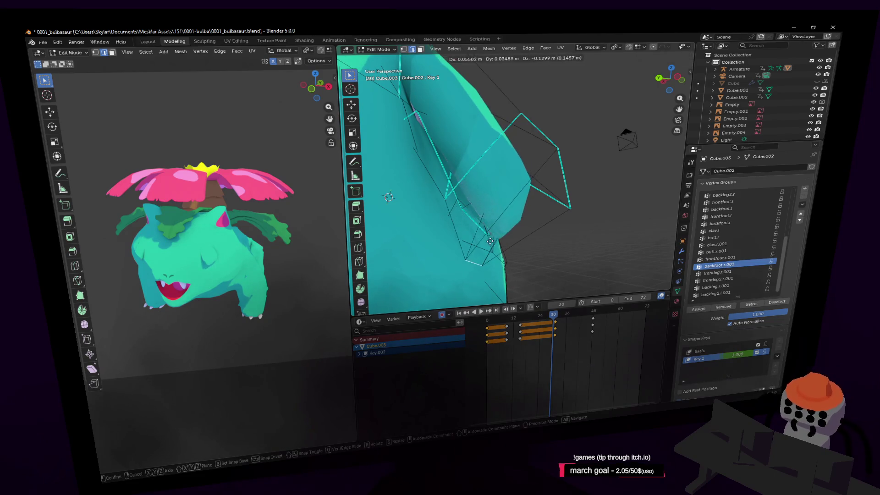
{"action": "left_click", "coordinate": [482, 244]}
- Push the selected body face outward with proportional falloff, then return to Object Mode
{"action": "key", "text": "shift+grave"}
{"action": "key", "text": "s"}
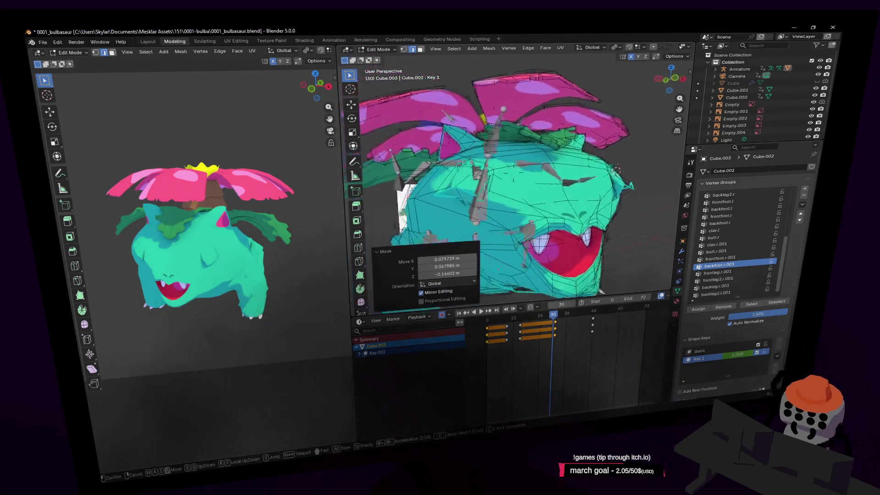
{"action": "key", "text": "w"}
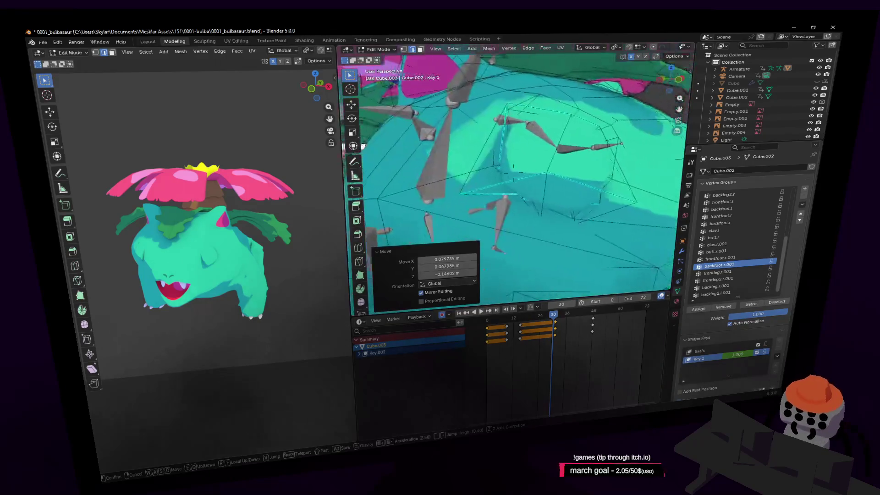
{"action": "key", "text": "s"}
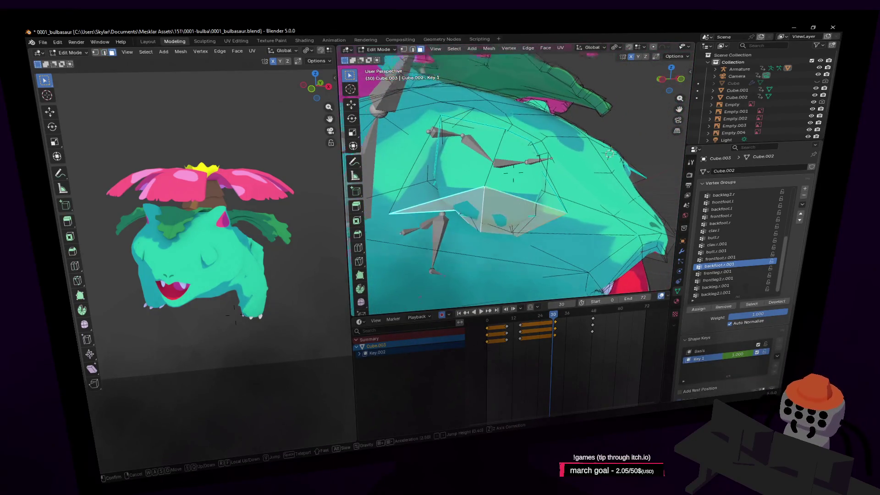
{"action": "key", "text": "w"}
{"action": "left_click", "coordinate": [514, 173]}
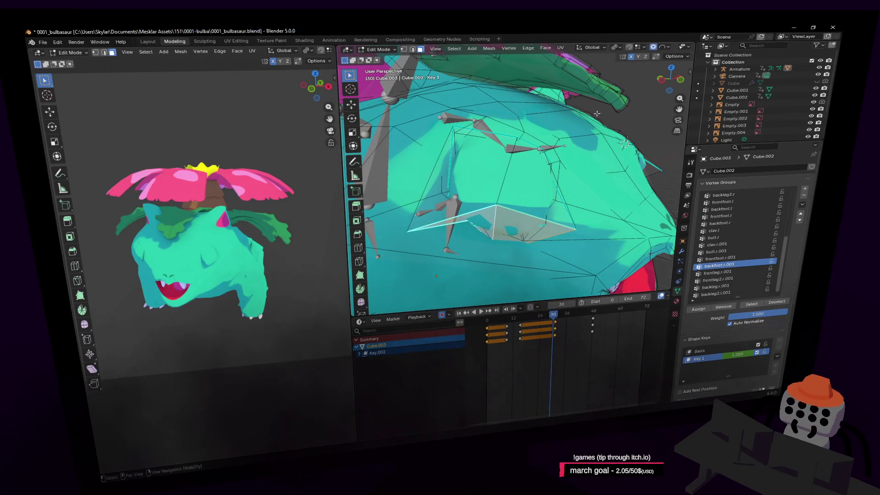
{"action": "key", "text": "g"}
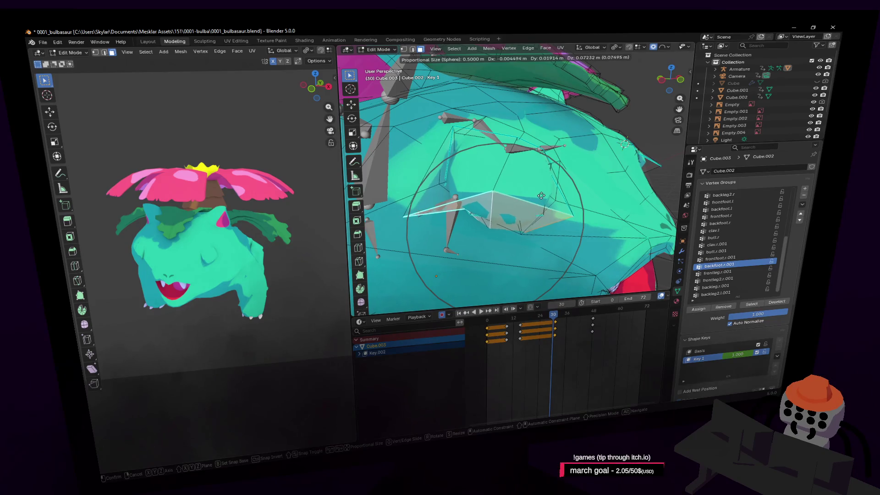
{"action": "left_click", "coordinate": [541, 196]}
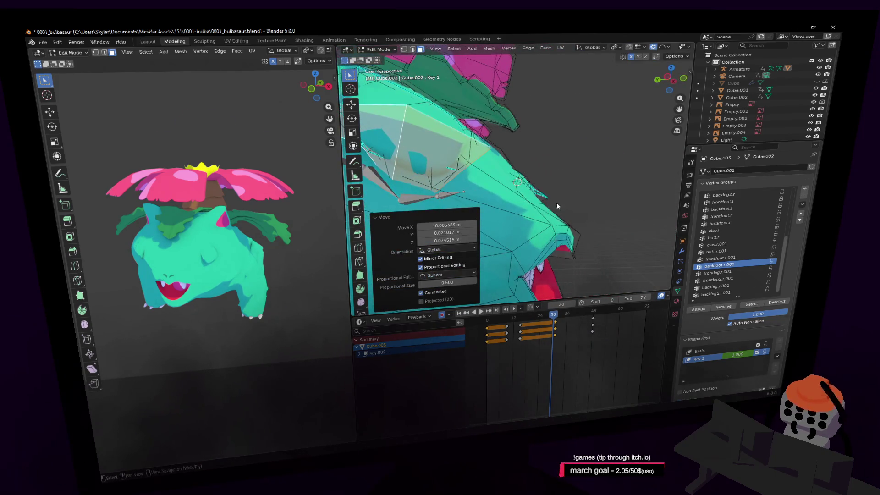
{"action": "key", "text": "Tab"}
{"action": "key", "text": "shift+grave"}
{"action": "key", "text": "w"}
{"action": "left_click", "coordinate": [566, 191]}
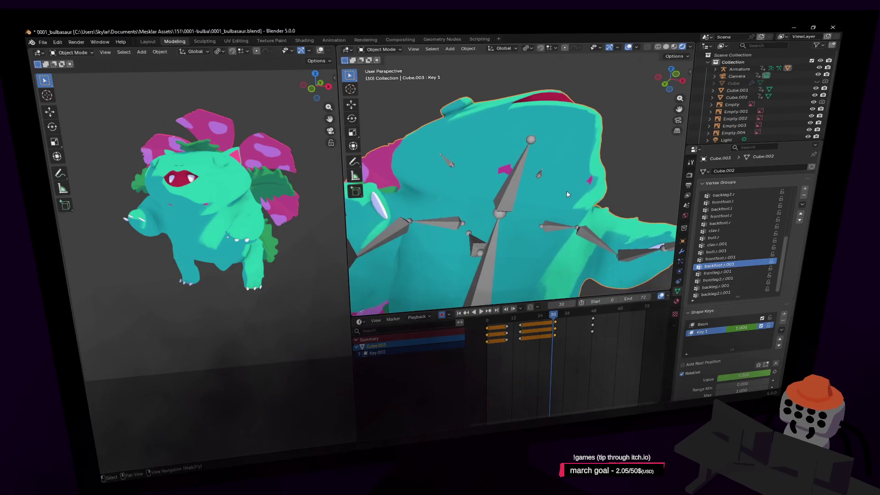
- In Key 1, raise a mouth-edge face 0.1291 m along Z with soft falloff, then exit Edit Mode
{"action": "key", "text": "Tab"}
{"action": "key", "text": "shift+grave"}
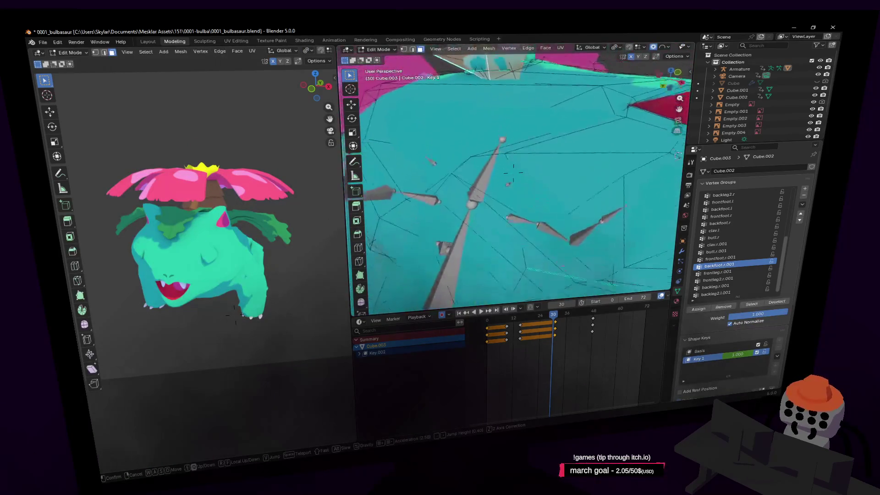
{"action": "key", "text": "w"}
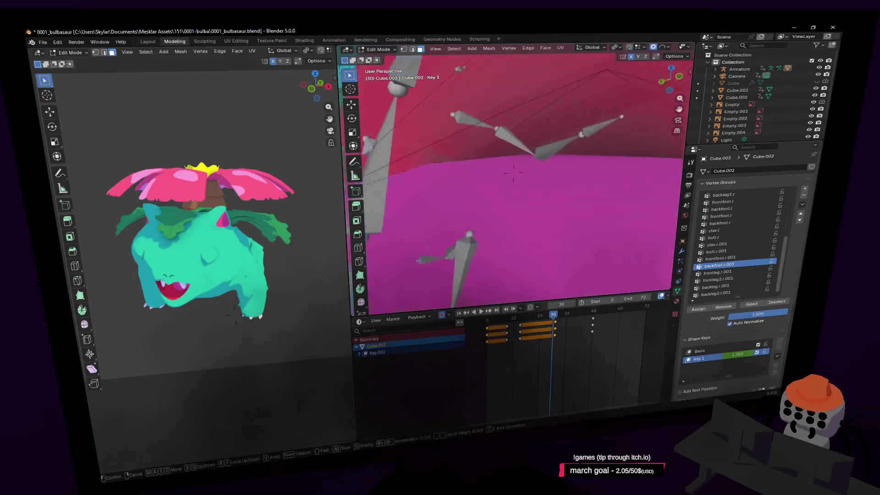
{"action": "key", "text": "w"}
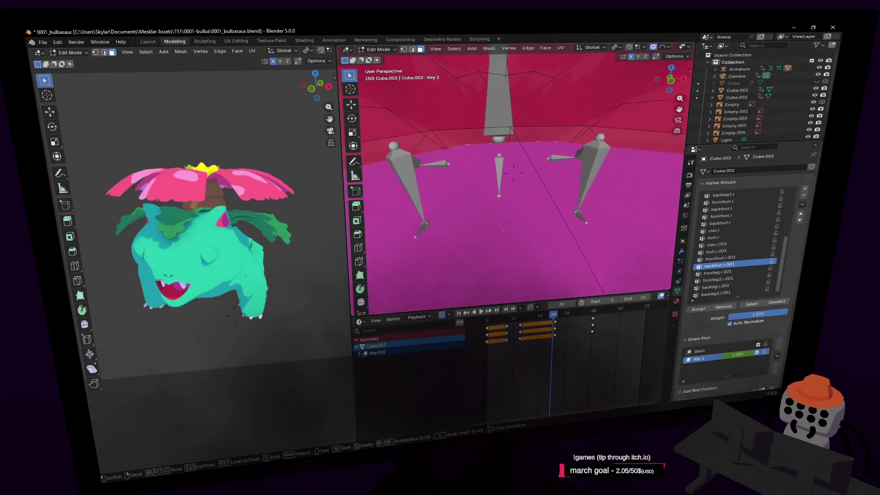
{"action": "key", "text": "w"}
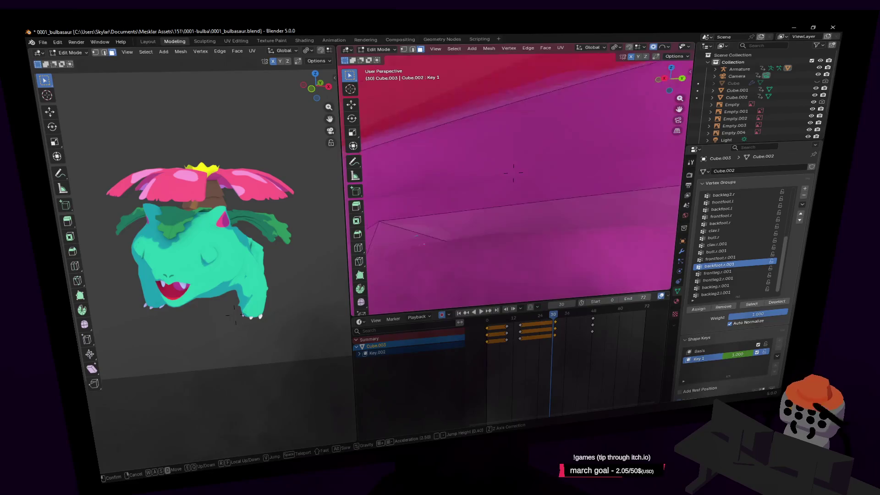
{"action": "key", "text": "w"}
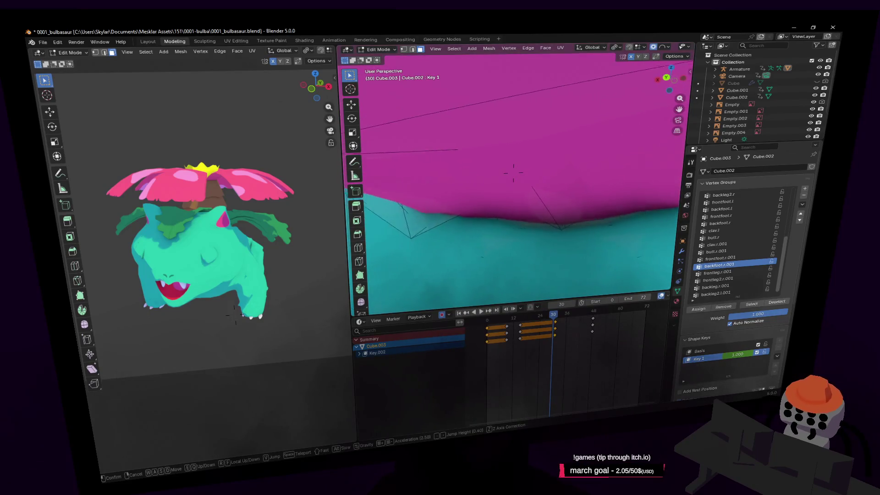
{"action": "key", "text": "w"}
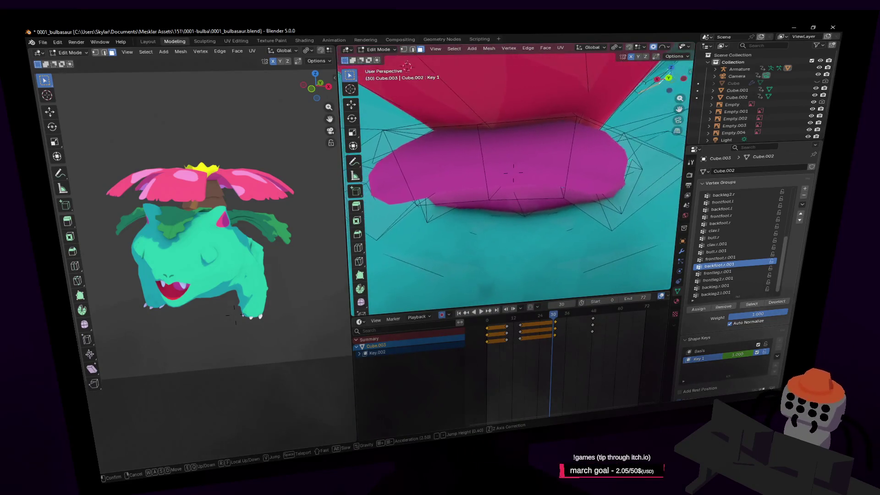
{"action": "left_click", "coordinate": [513, 172]}
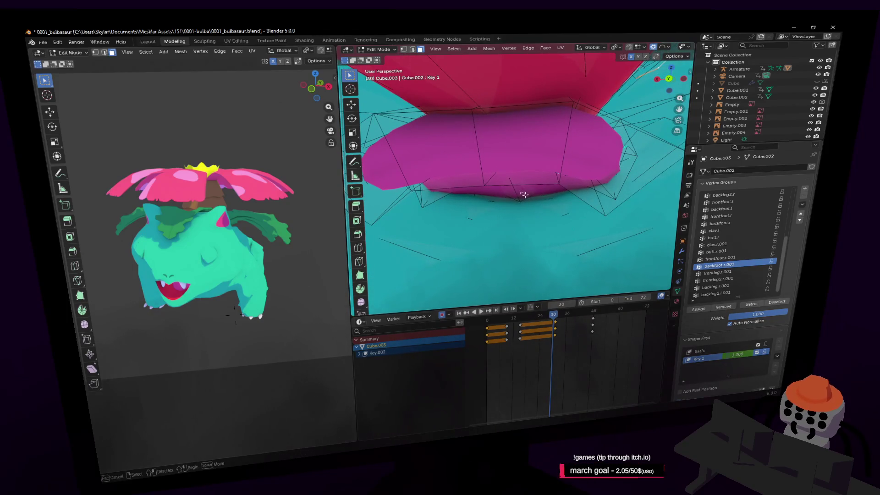
{"action": "left_click", "coordinate": [508, 195]}
{"action": "key", "text": "g"}
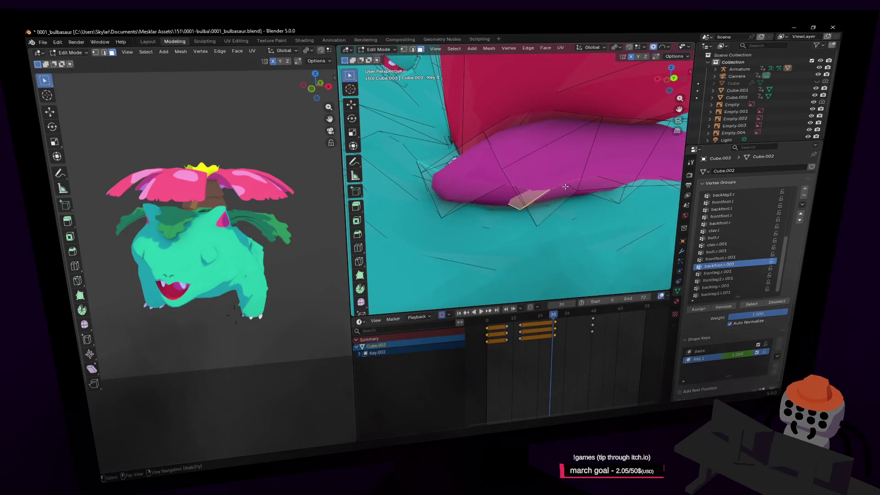
{"action": "key", "text": "z"}
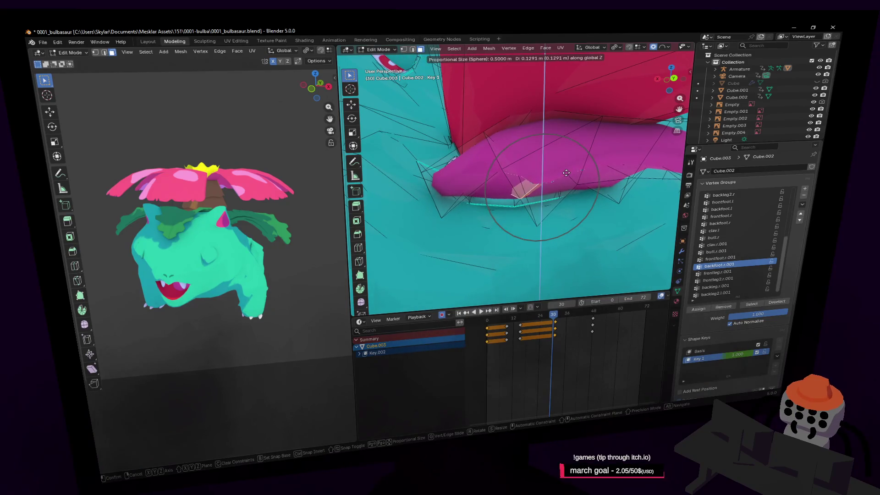
{"action": "left_click", "coordinate": [560, 200]}
{"action": "key", "text": "Tab"}
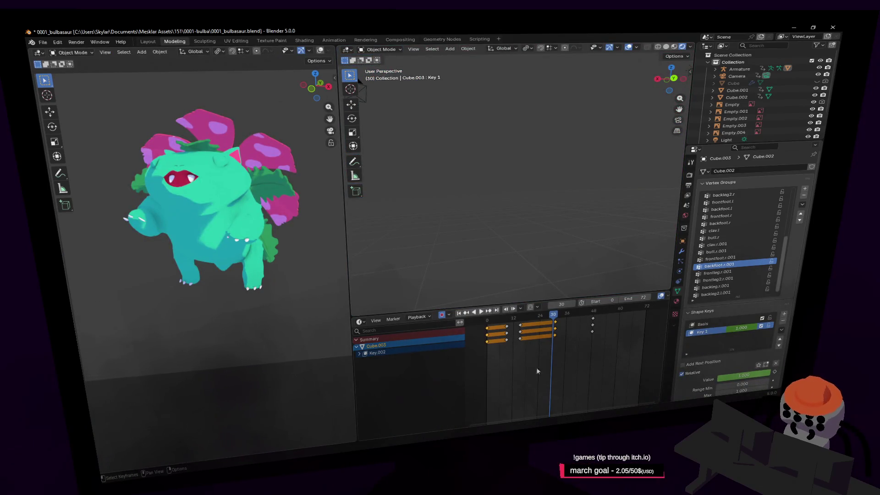
- Play the animation, scrub between frames 6 and 36, stop, and jump back to frame 0
{"action": "key", "text": "space"}
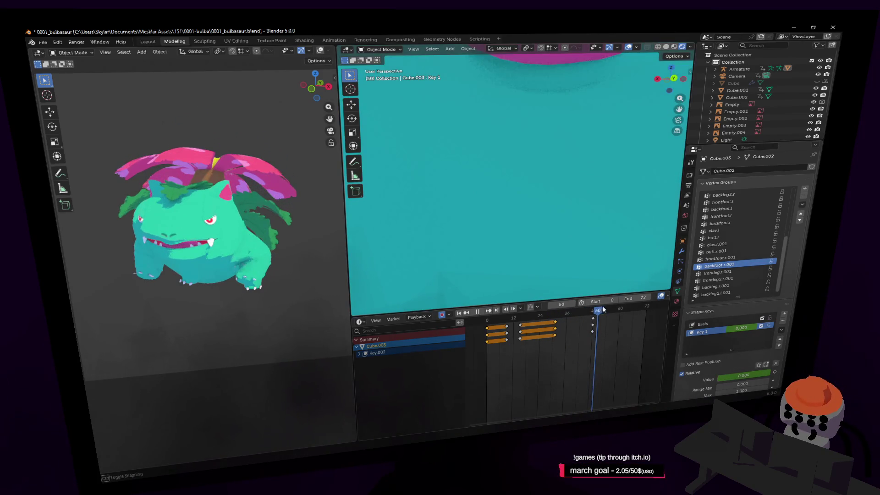
{"action": "left_click_drag", "start_coordinate": [603, 309], "coordinate": [489, 344]}
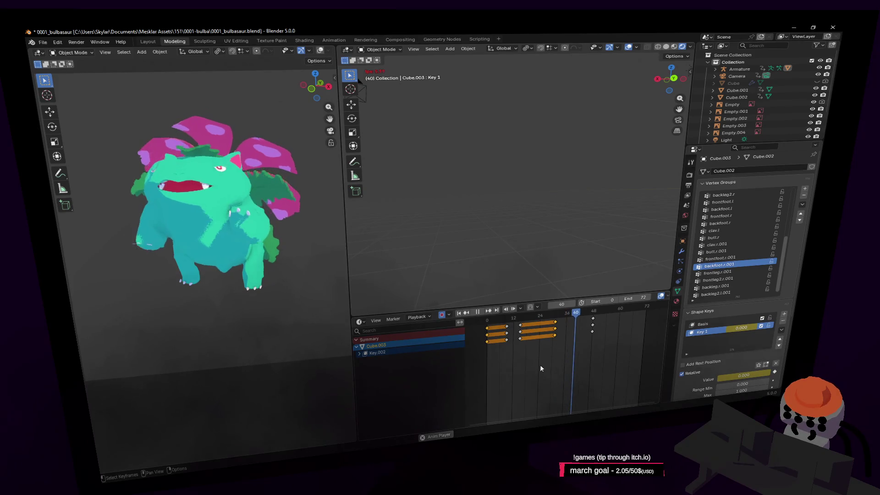
{"action": "key", "text": "space"}
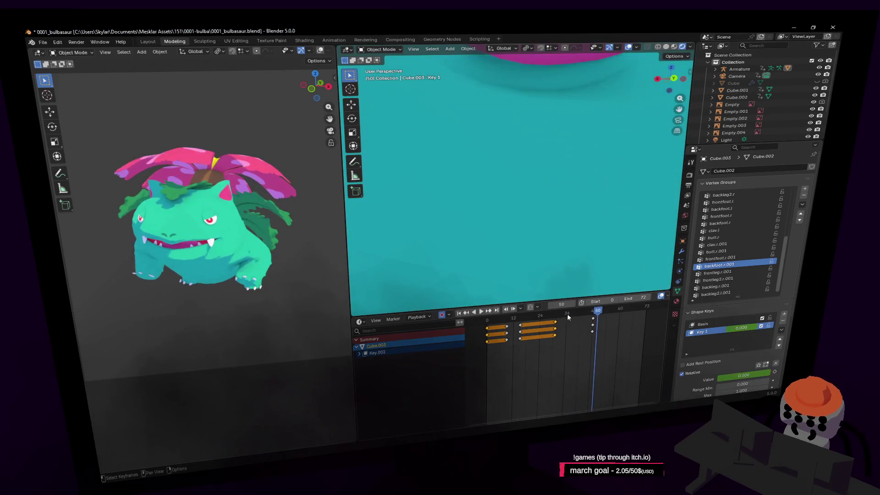
{"action": "mouse_move", "coordinate": [570, 310]}
{"action": "left_mouse_down"}
{"action": "mouse_move", "coordinate": [558, 314]}
{"action": "mouse_move", "coordinate": [570, 323]}
{"action": "left_mouse_up"}
{"action": "key", "text": "shift+Left"}
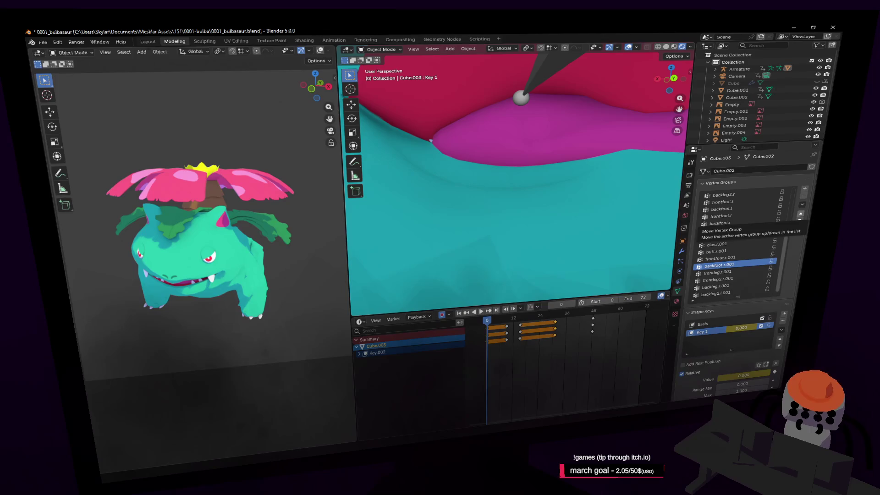
{"action": "key", "text": "shift+grave"}
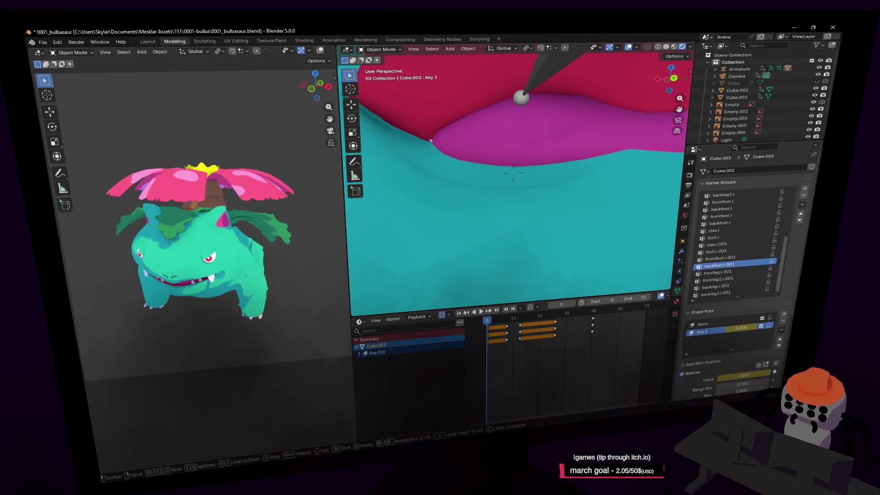
- With the whole scene in view, save 0001_bulbasaur.blend and render the current frame with F12
{"action": "key", "text": "s"}
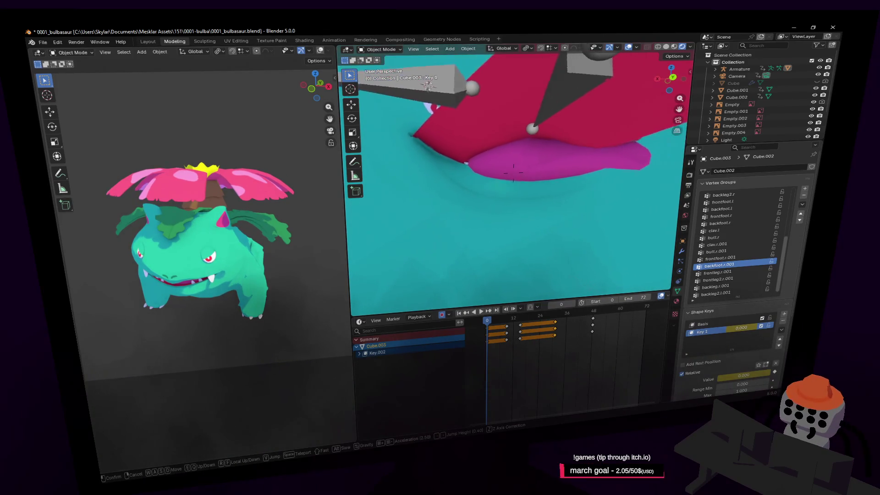
{"action": "left_click", "coordinate": [568, 181]}
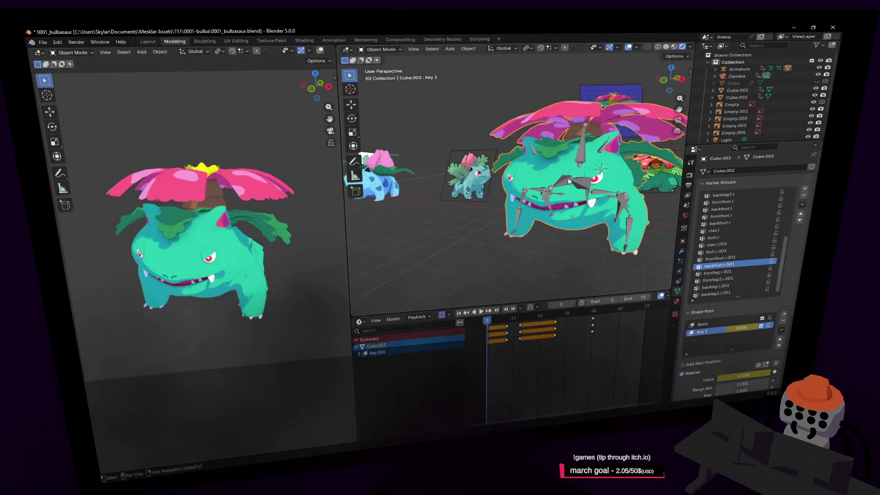
{"action": "key", "text": "ctrl+s"}
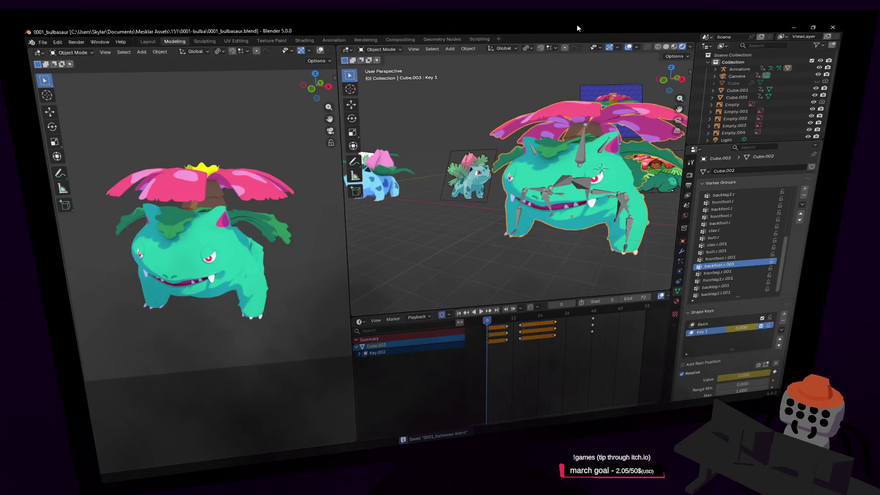
{"action": "key", "text": "F12"}
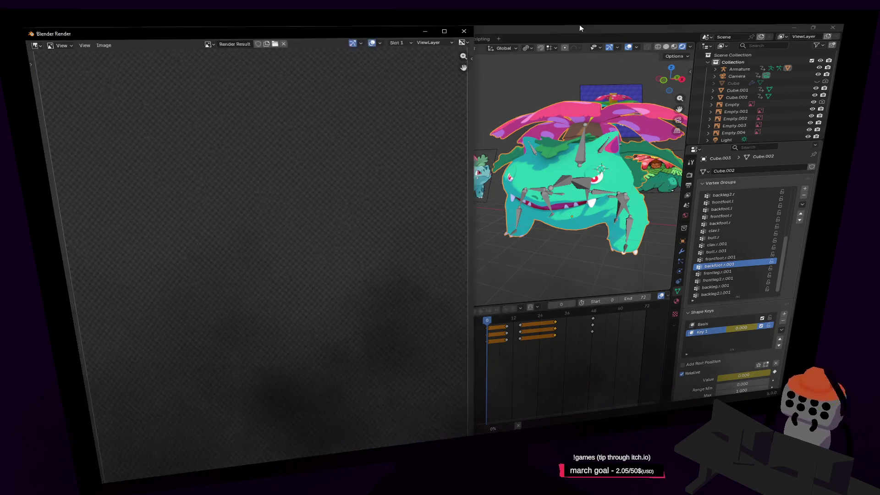